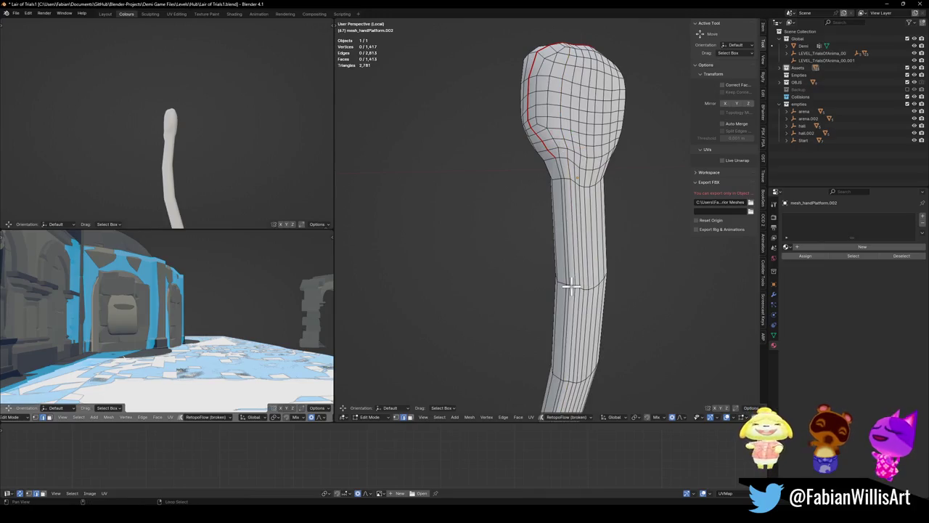
# - Relax and circle the selected arm edge loops with Quick Favorites
pyautogui.click(587, 281)
pyautogui.scroll(2, 570, 247)
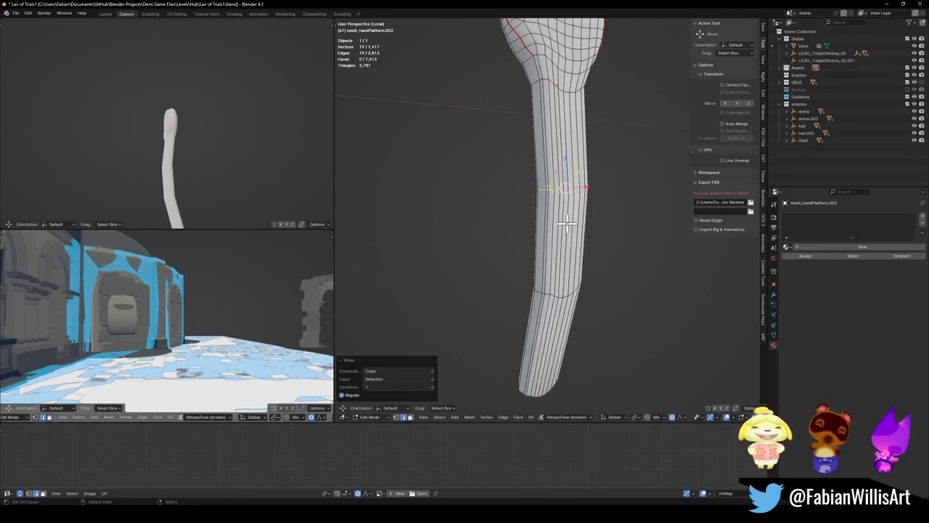
pyautogui.press('q')
pyautogui.click(550, 218)
pyautogui.scroll(2, 559, 231)
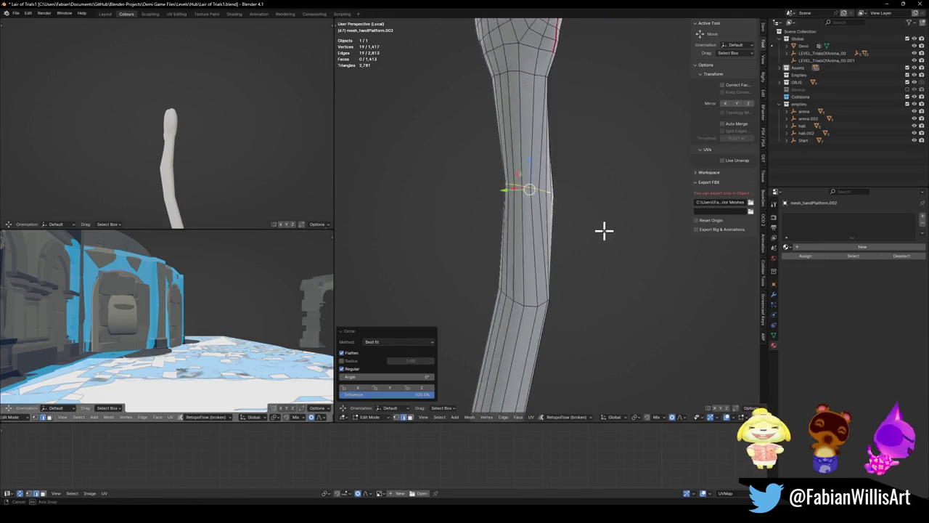
pyautogui.hotkey('alt', 'a')
pyautogui.press('q')
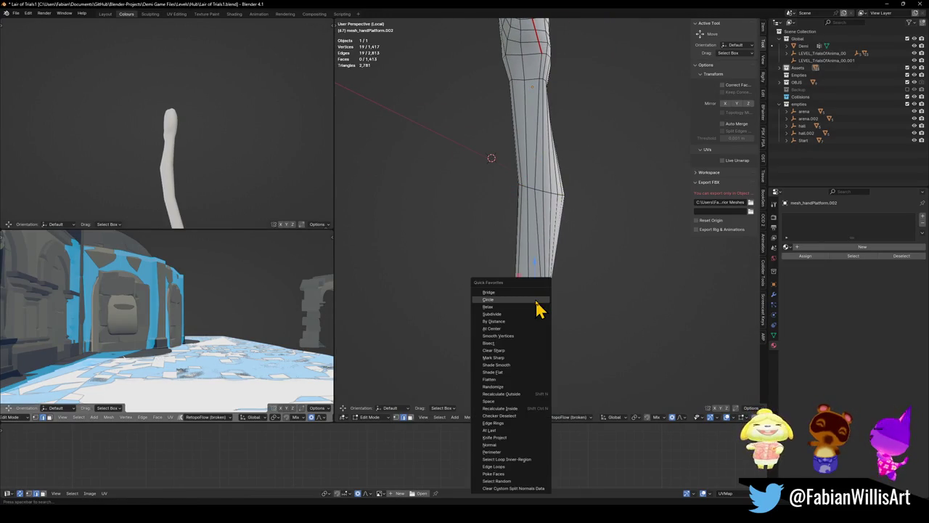
pyautogui.click(537, 300)
pyautogui.scroll(-2, 523, 313)
# - Make the loops below the bulb perfectly circular with Circle
pyautogui.press('q')
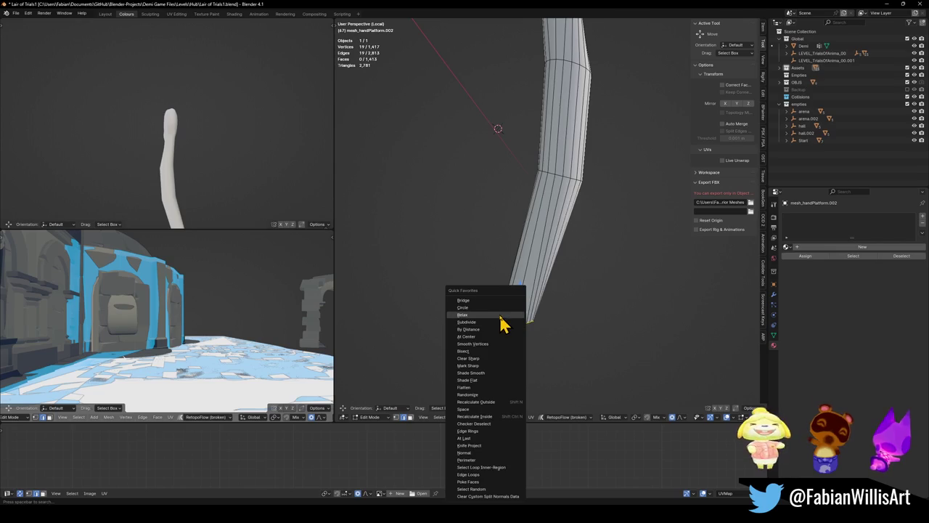
pyautogui.click(503, 315)
pyautogui.scroll(3, 560, 235)
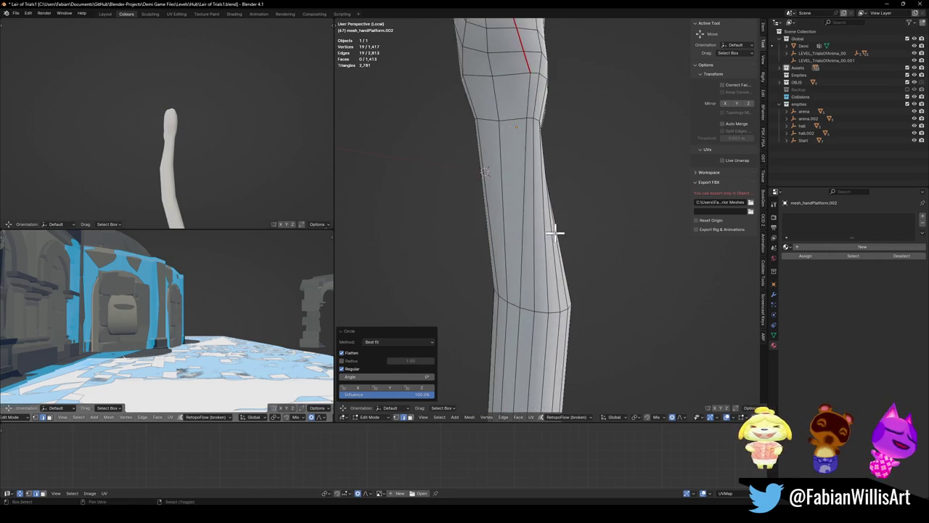
pyautogui.scroll(-2, 599, 299)
pyautogui.press('q')
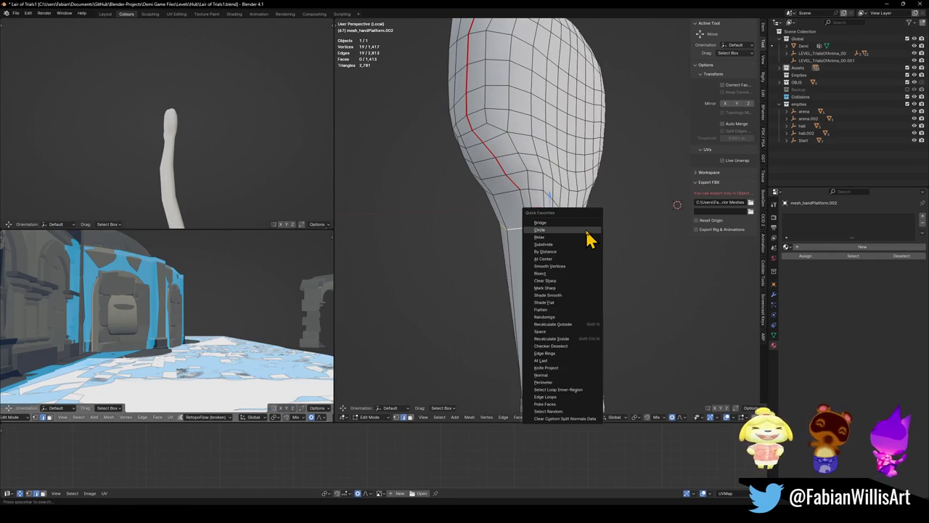
pyautogui.click(587, 239)
pyautogui.scroll(-3, 584, 231)
# - Relax the edge loop at the base of the bulb
pyautogui.moveTo(591, 247)
pyautogui.mouseDown()
pyautogui.moveTo(454, 244)
pyautogui.moveTo(535, 242)
pyautogui.mouseUp()
pyautogui.scroll(5, 535, 242)
pyautogui.click(589, 231)
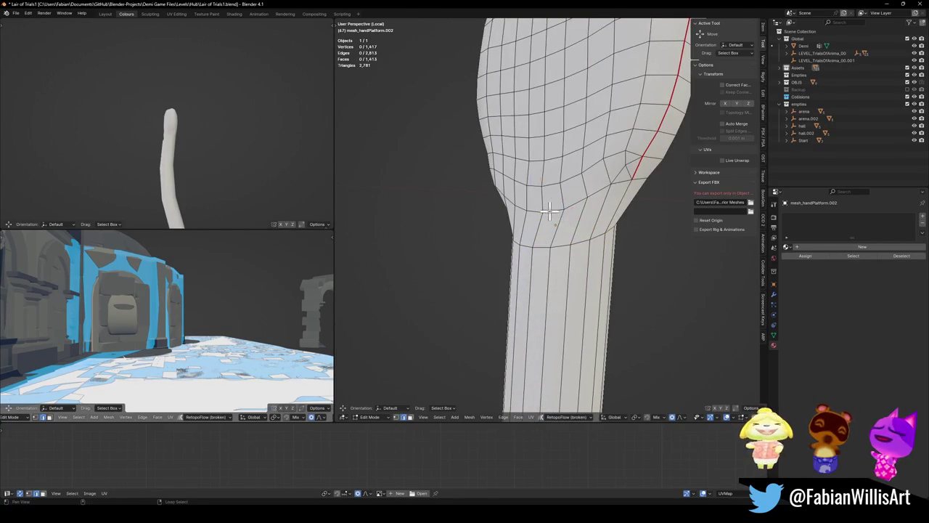
pyautogui.moveTo(589, 230)
pyautogui.mouseDown()
pyautogui.moveTo(559, 182)
pyautogui.moveTo(598, 203)
pyautogui.moveTo(423, 208)
pyautogui.mouseUp()
pyautogui.keyDown('alt'); pyautogui.click(553, 178); pyautogui.keyUp('alt')
pyautogui.press('q')
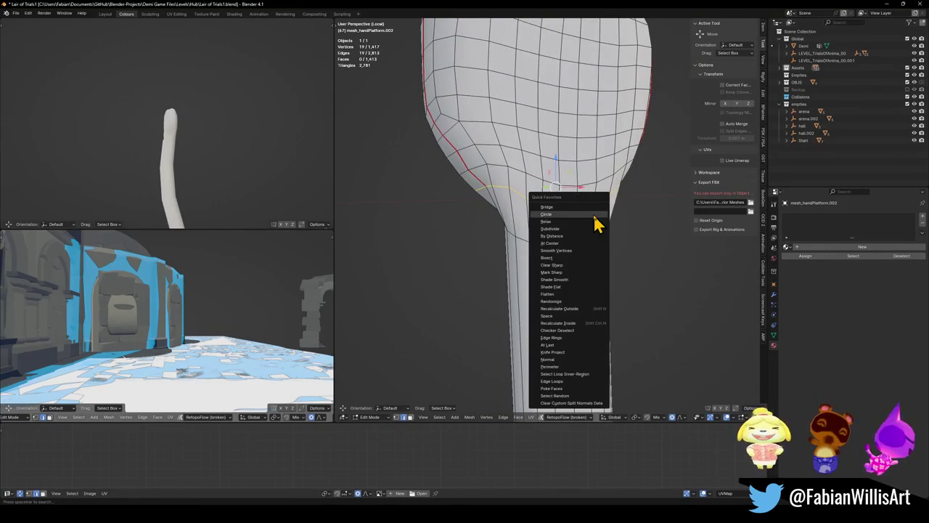
pyautogui.click(546, 221)
# - Edge-slide two arm loops upward, including the one just below the palm
pyautogui.moveTo(558, 226); pyautogui.dragTo(529, 182)
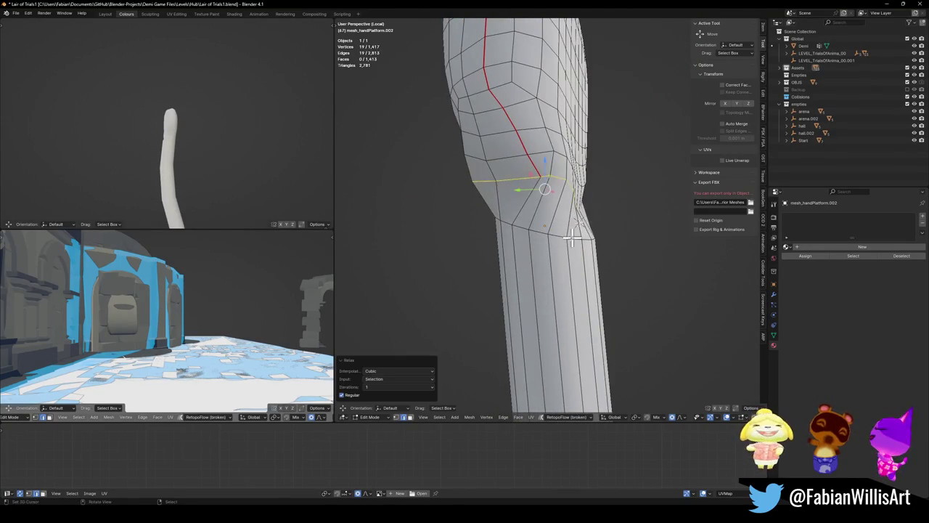
pyautogui.press('g')
pyautogui.press('g')
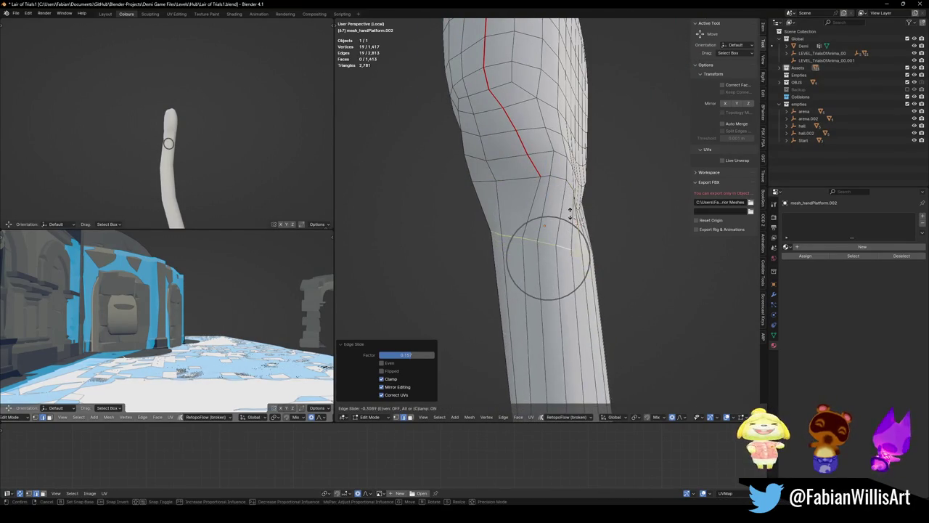
pyautogui.click(566, 203)
pyautogui.keyDown('alt'); pyautogui.click(556, 176); pyautogui.keyUp('alt')
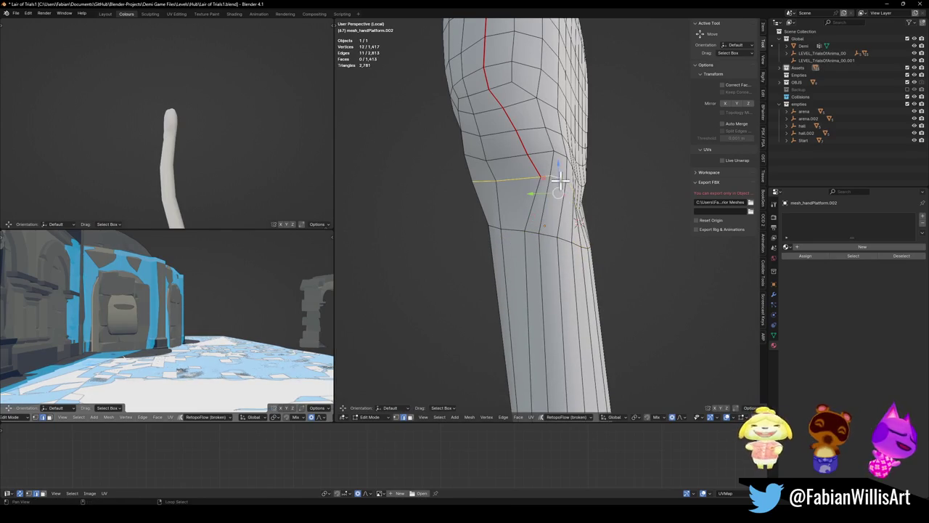
pyautogui.moveTo(614, 211)
pyautogui.mouseDown()
pyautogui.moveTo(474, 214)
pyautogui.moveTo(564, 172)
pyautogui.moveTo(597, 186)
pyautogui.mouseUp()
pyautogui.keyDown('alt'); pyautogui.click(597, 186); pyautogui.keyUp('alt')
pyautogui.press('g')
pyautogui.press('g')
pyautogui.click(600, 202)
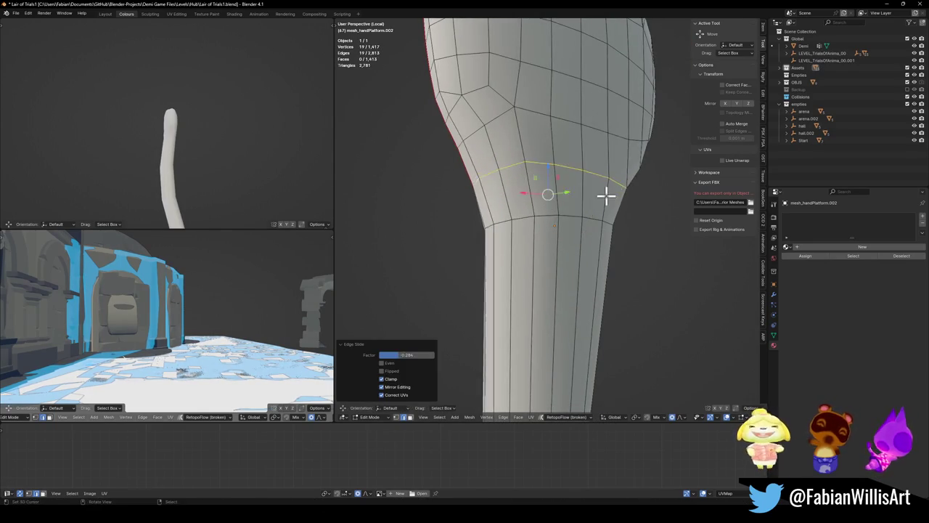
# - Start a Ctrl+B bevel on an edge loop partway down the arm
pyautogui.hotkey('alt', 'a')
pyautogui.scroll(-4, 606, 195)
pyautogui.moveTo(608, 218)
pyautogui.mouseDown()
pyautogui.moveTo(605, 268)
pyautogui.moveTo(576, 307)
pyautogui.moveTo(562, 283)
pyautogui.mouseUp()
pyautogui.keyDown('alt'); pyautogui.click(560, 245); pyautogui.keyUp('alt')
pyautogui.moveTo(560, 245); pyautogui.dragTo(535, 265)
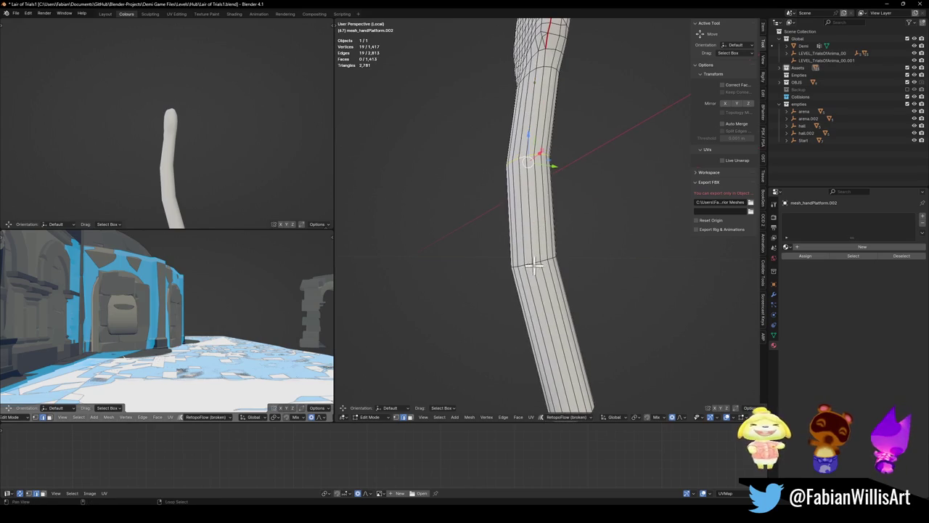
pyautogui.hotkey('ctrl', 'b')
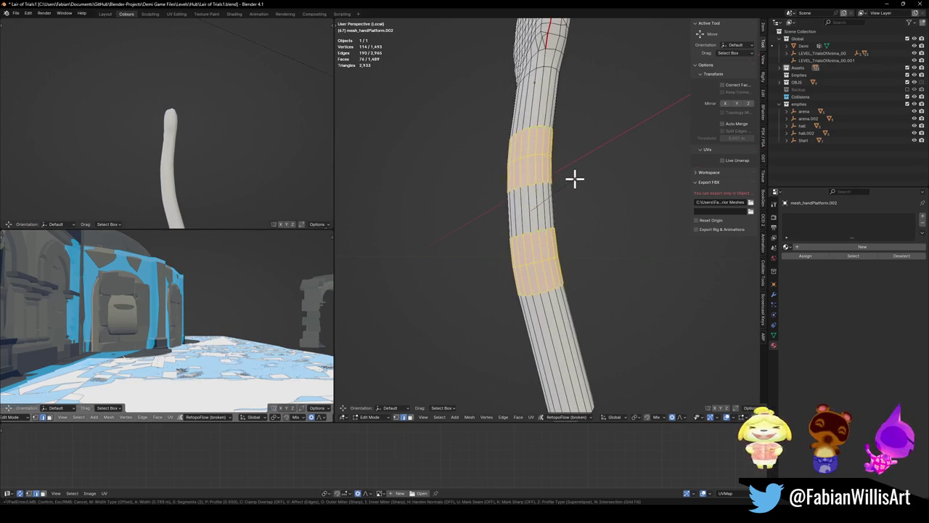
# - Confirm the bevel and view the whole hand outside Edit Mode
pyautogui.click(577, 180)
pyautogui.press('Tab')
pyautogui.moveTo(162, 194)
pyautogui.mouseDown()
pyautogui.moveTo(170, 172)
pyautogui.moveTo(322, 166)
pyautogui.moveTo(199, 172)
pyautogui.mouseUp()
pyautogui.moveTo(465, 204)
pyautogui.mouseDown()
pyautogui.moveTo(504, 213)
pyautogui.moveTo(554, 251)
pyautogui.mouseUp()
# - Select the wrist loop and narrow it along the X axis
pyautogui.press('Tab')
pyautogui.hotkey('alt', 'a')
pyautogui.keyDown('alt'); pyautogui.click(593, 214); pyautogui.keyUp('alt')
pyautogui.press('s')
pyautogui.press('x')
pyautogui.click(590, 212)
# - Rescale the wrist loop to 0.899 on X with proportional falloff
pyautogui.press('Tab')
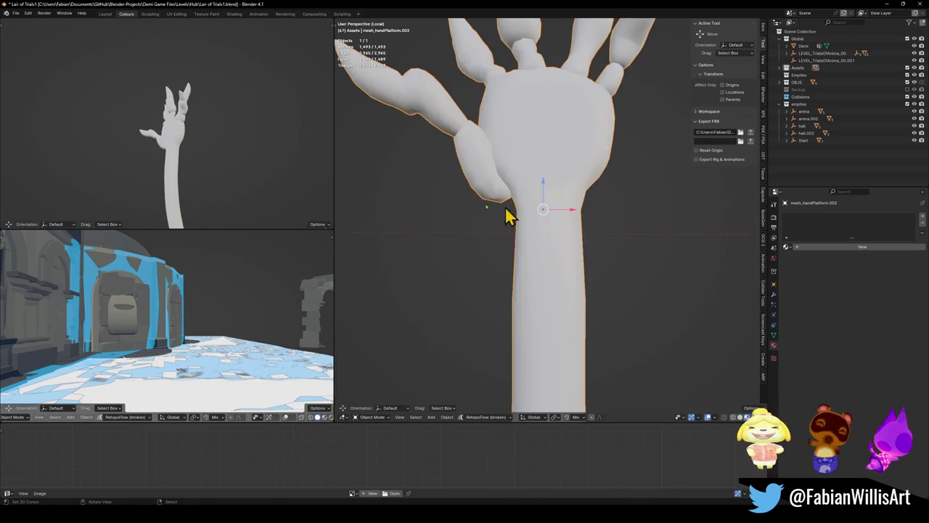
pyautogui.press('Tab')
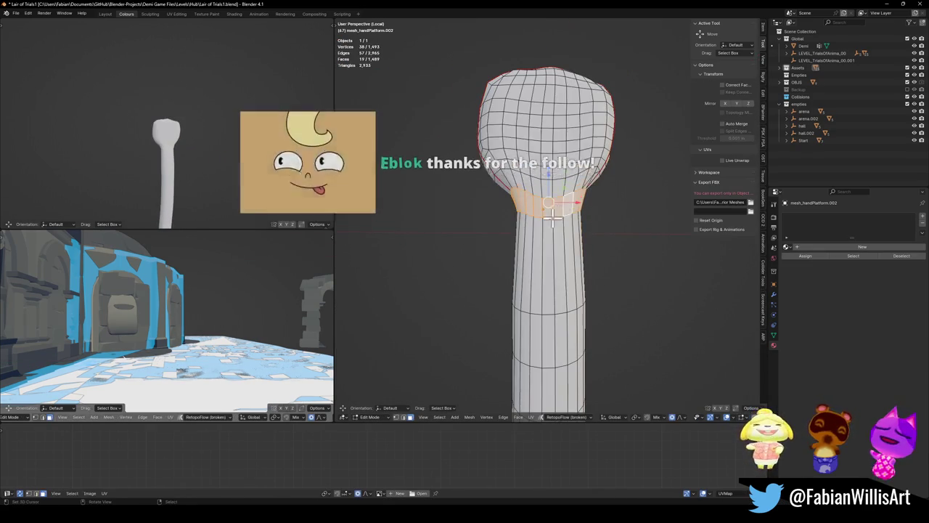
pyautogui.press('s')
pyautogui.press('x')
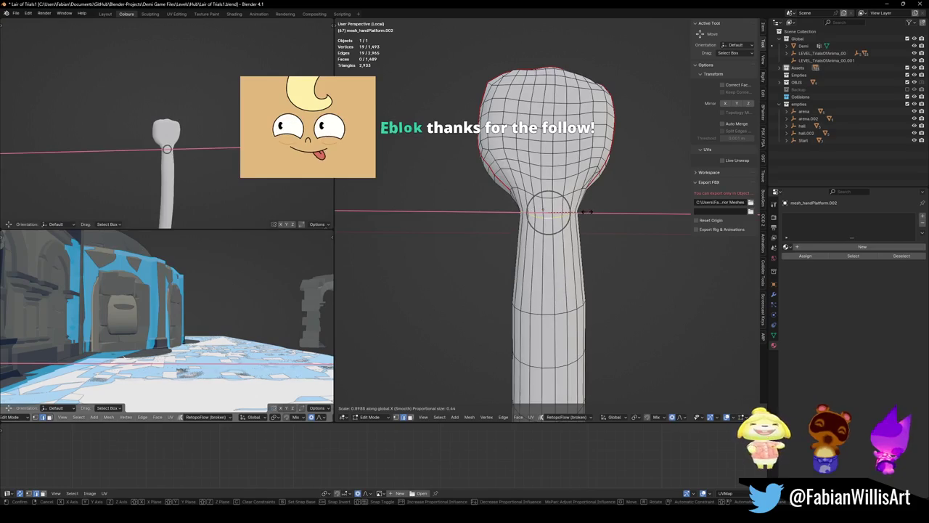
pyautogui.click(578, 216)
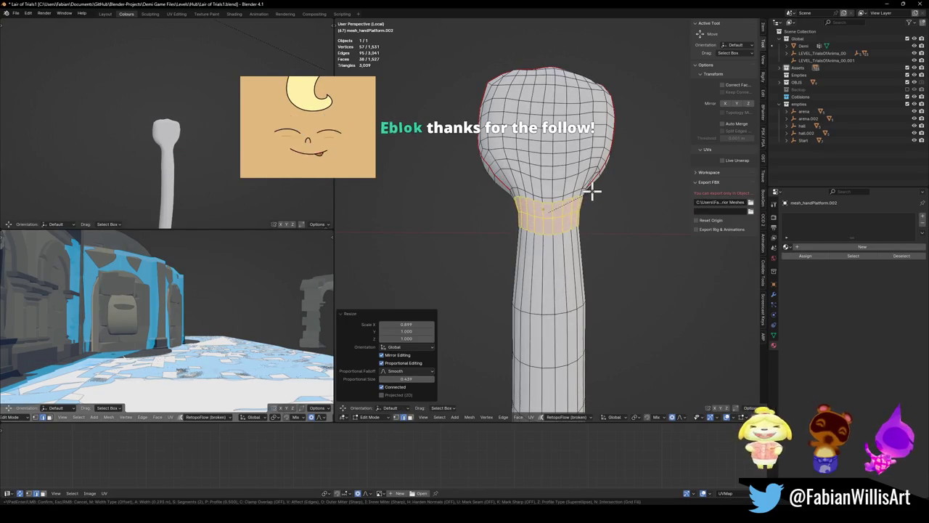
pyautogui.press('Tab')
pyautogui.moveTo(312, 177); pyautogui.dragTo(67, 178)
# - Lower the palm's right-edge vertices by 0.2104 m on Z, then exit Edit Mode
pyautogui.press('Tab')
pyautogui.moveTo(584, 167)
pyautogui.mouseDown()
pyautogui.moveTo(602, 171)
pyautogui.moveTo(492, 159)
pyautogui.moveTo(612, 170)
pyautogui.mouseUp()
pyautogui.press('g')
pyautogui.press('z')
pyautogui.scroll(-9, 613, 146)
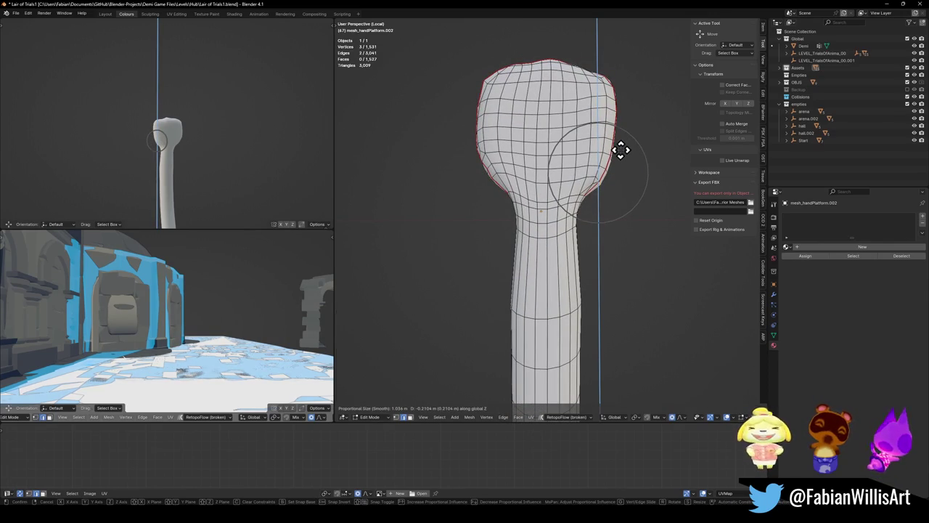
pyautogui.click(621, 149)
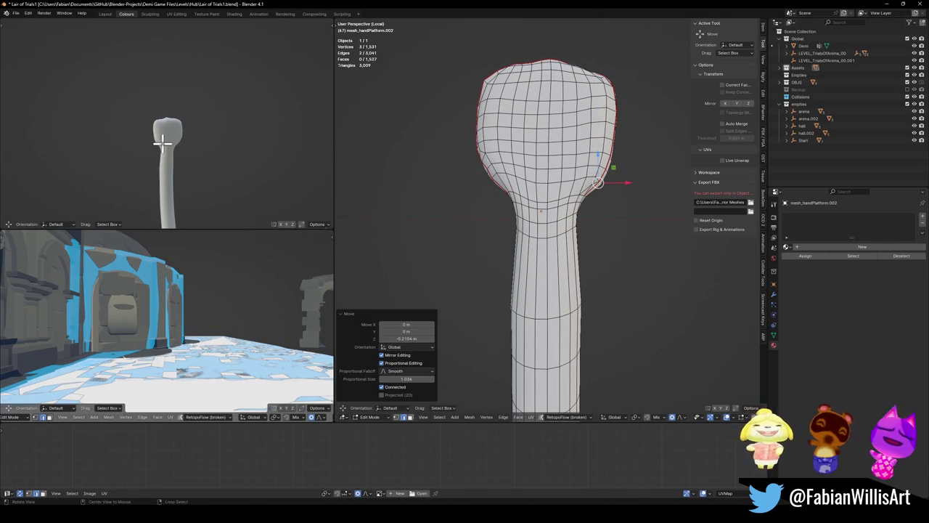
pyautogui.scroll(5, 181, 145)
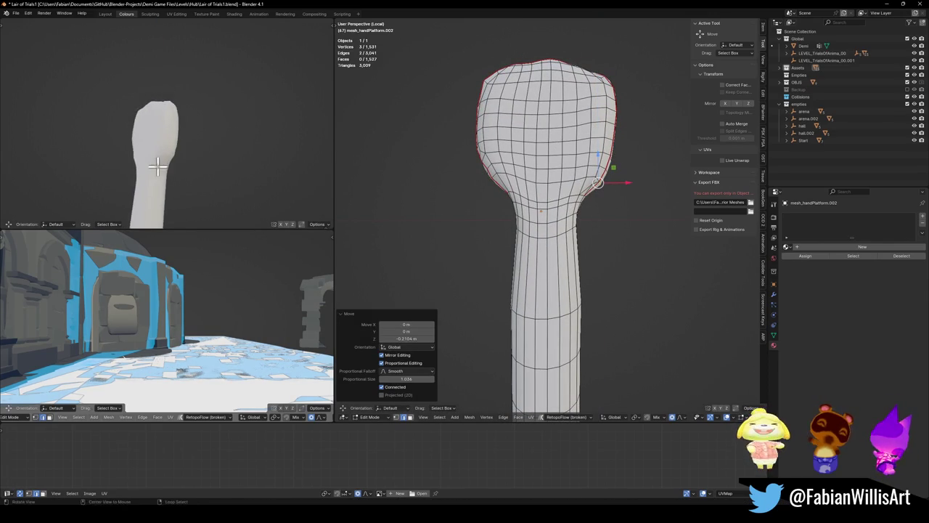
pyautogui.press('Tab')
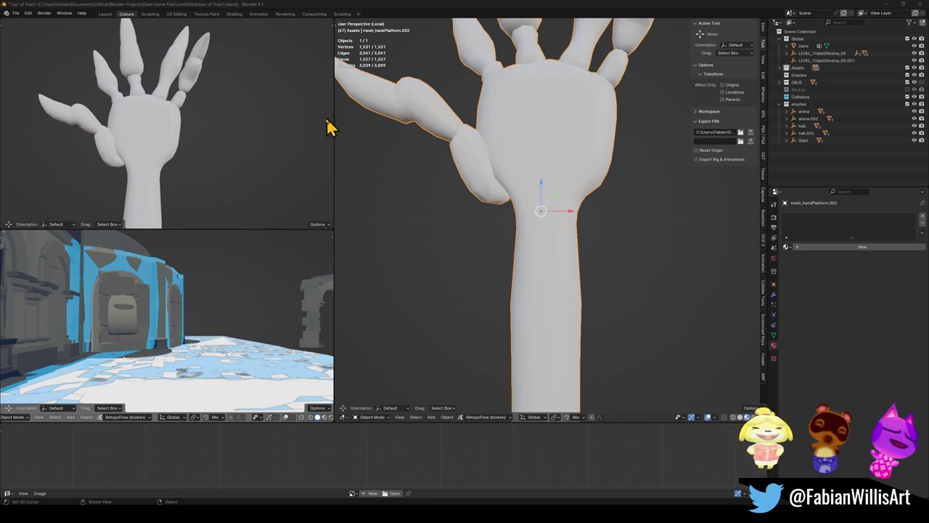
pyautogui.scroll(-3, 479, 156)
# - Orbit around the hand and switch the main view to Right Orthographic
pyautogui.moveTo(525, 193)
pyautogui.mouseDown()
pyautogui.moveTo(564, 174)
pyautogui.moveTo(425, 163)
pyautogui.mouseUp()
pyautogui.moveTo(215, 138)
pyautogui.mouseDown()
pyautogui.moveTo(204, 121)
pyautogui.moveTo(234, 124)
pyautogui.moveTo(247, 107)
pyautogui.moveTo(187, 147)
pyautogui.moveTo(232, 135)
pyautogui.moveTo(204, 152)
pyautogui.moveTo(254, 154)
pyautogui.moveTo(155, 149)
pyautogui.mouseUp()
pyautogui.moveTo(512, 185)
pyautogui.mouseDown()
pyautogui.moveTo(574, 234)
pyautogui.moveTo(533, 216)
pyautogui.moveTo(630, 209)
pyautogui.moveTo(631, 230)
pyautogui.mouseUp()
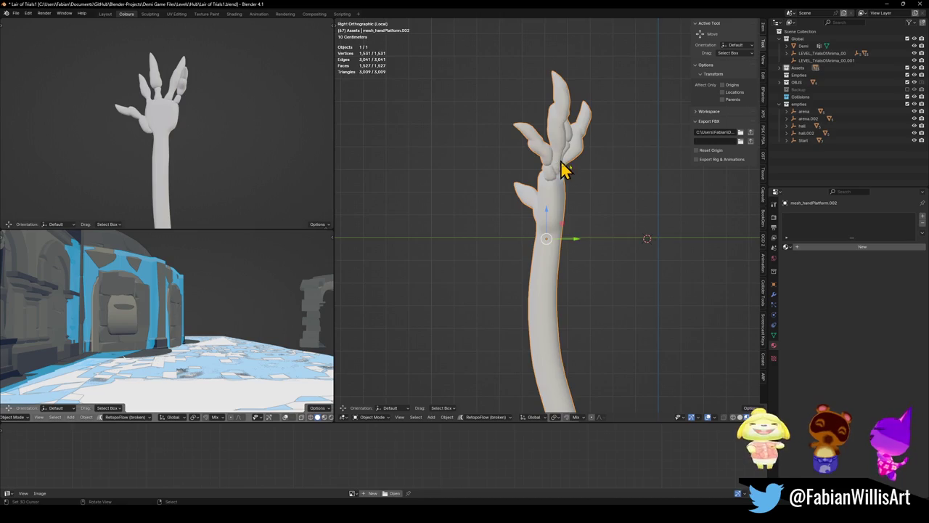
pyautogui.scroll(2, 566, 167)
pyautogui.moveTo(555, 209)
pyautogui.mouseDown()
pyautogui.moveTo(573, 197)
pyautogui.moveTo(620, 208)
pyautogui.mouseUp()
pyautogui.press('KP_3')
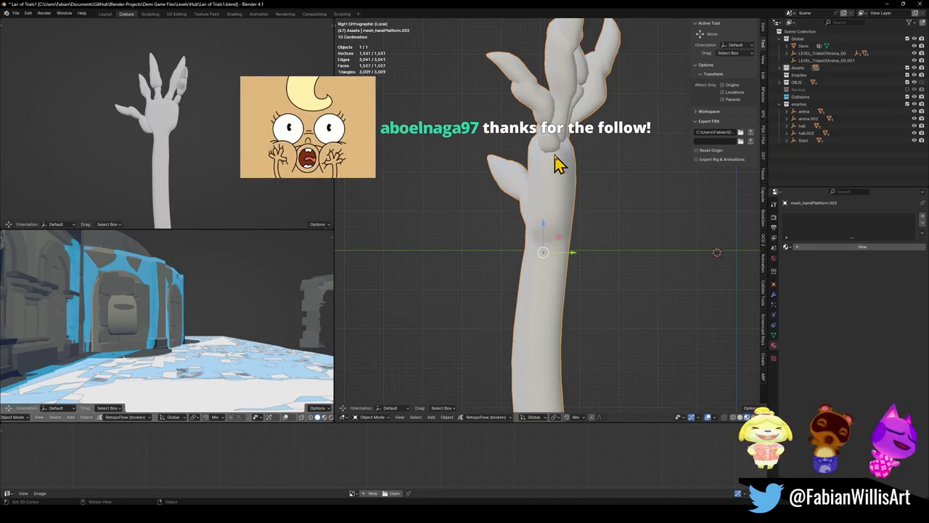
pyautogui.scroll(-3, 556, 162)
pyautogui.scroll(1, 557, 161)
pyautogui.scroll(2, 556, 161)
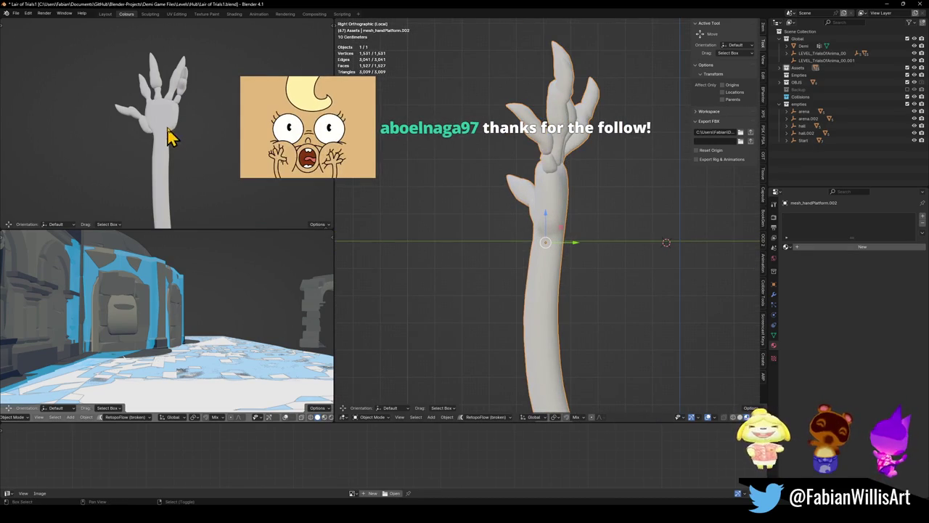
# - Frame the hand higher, turn the small view to its front, and save Lair of Trials1
pyautogui.moveTo(556, 201); pyautogui.dragTo(552, 138)
pyautogui.scroll(1, 572, 158)
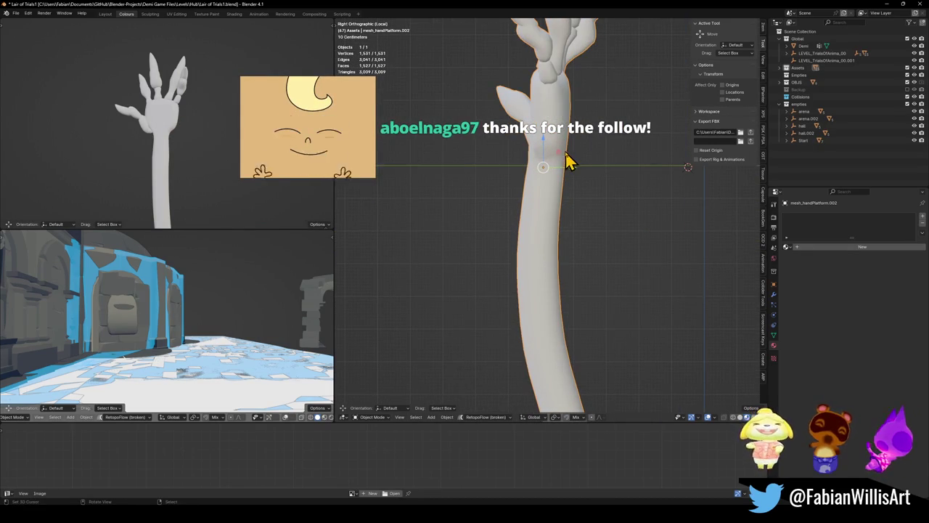
pyautogui.scroll(-2, 562, 203)
pyautogui.scroll(-2, 566, 193)
pyautogui.moveTo(161, 145)
pyautogui.mouseDown()
pyautogui.moveTo(23, 163)
pyautogui.moveTo(240, 156)
pyautogui.mouseUp()
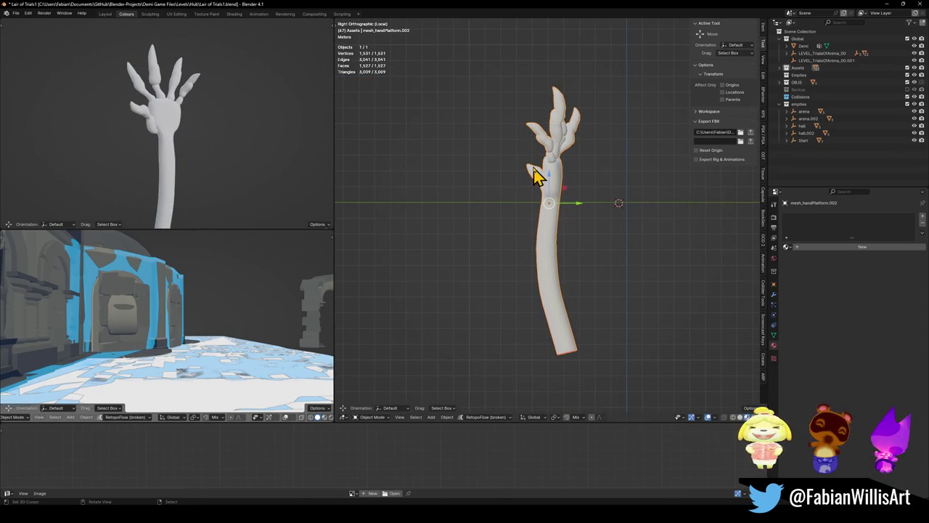
pyautogui.hotkey('ctrl', 's')
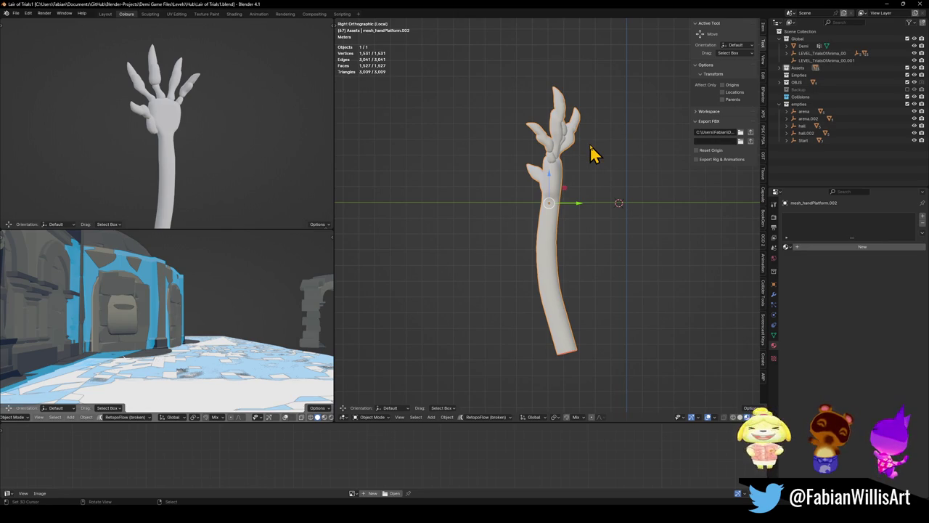
pyautogui.scroll(1, 566, 189)
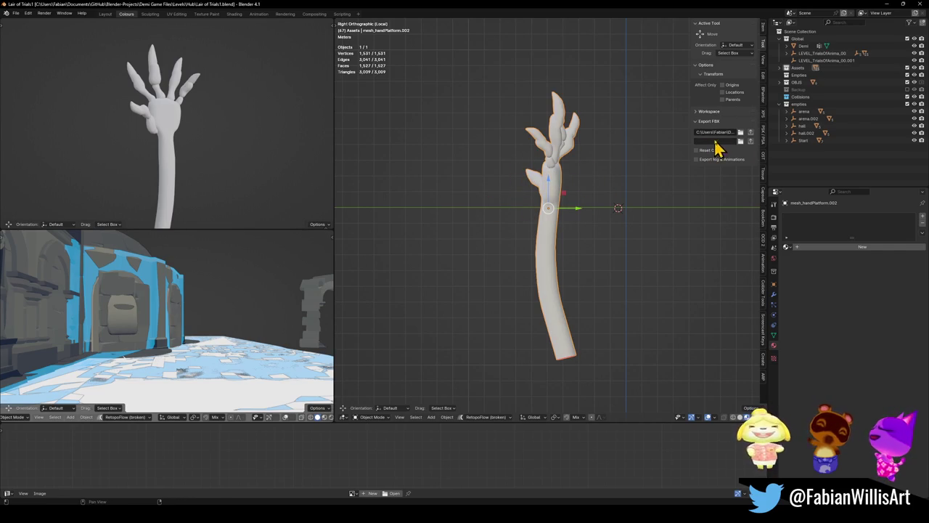
# - Rename the hand object to 'Eclipse Hands' and save the file
pyautogui.press('F2')
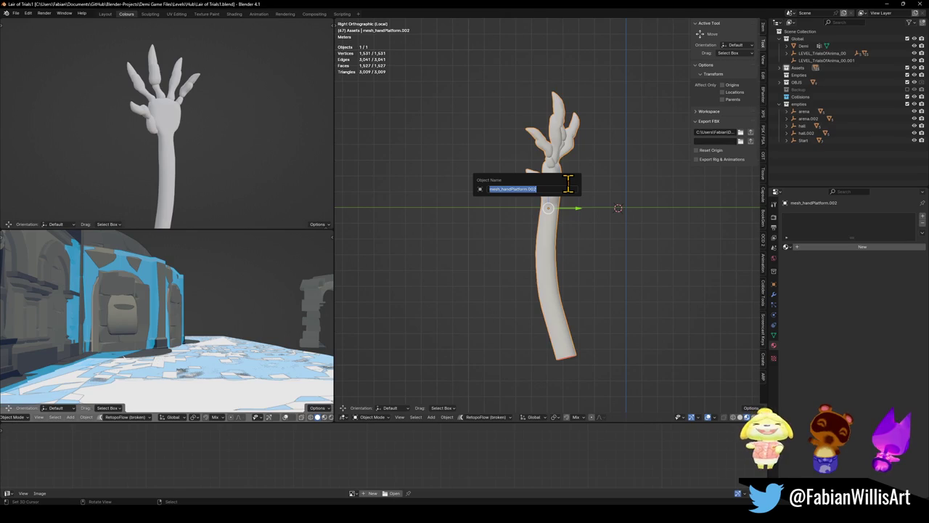
pyautogui.write('v')
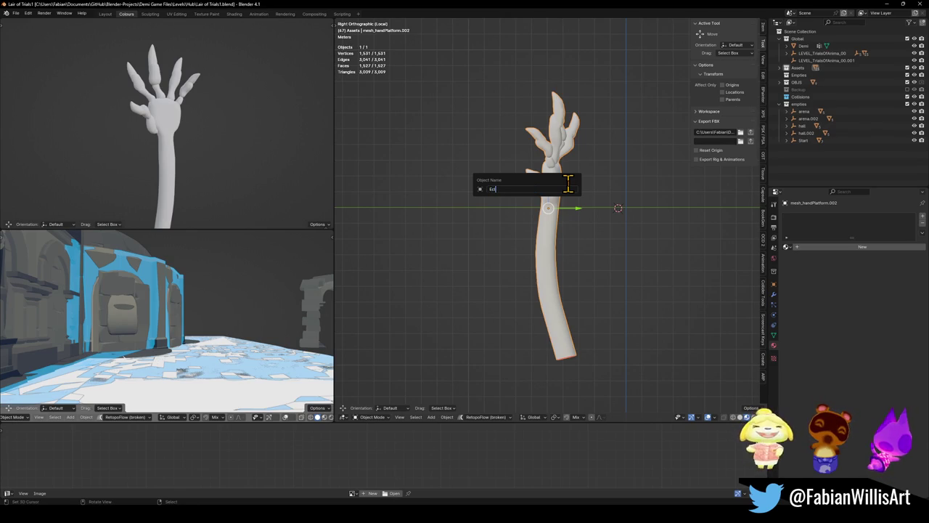
pyautogui.write('ds')
pyautogui.press('Return')
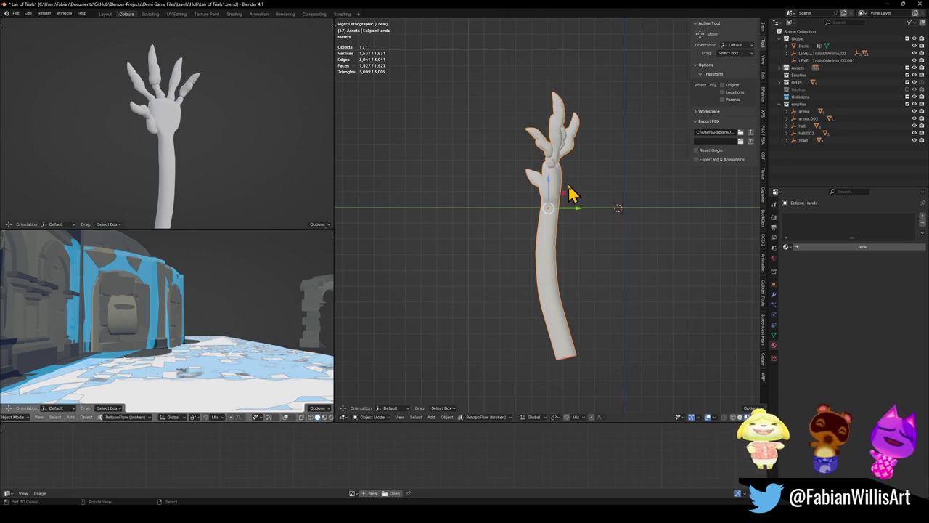
pyautogui.hotkey('ctrl', 's')
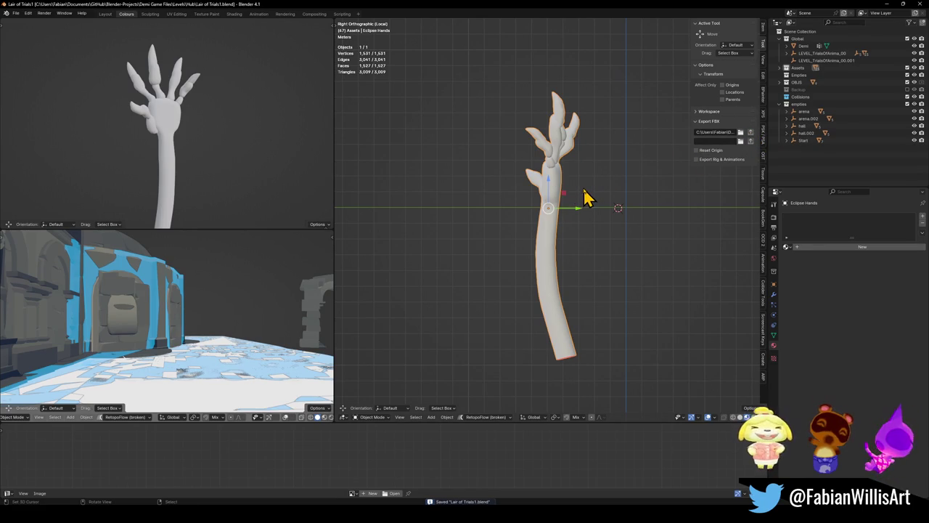
# - Rename the object again to 'Asset_EclipseHands' and switch to Unity
pyautogui.press('F2')
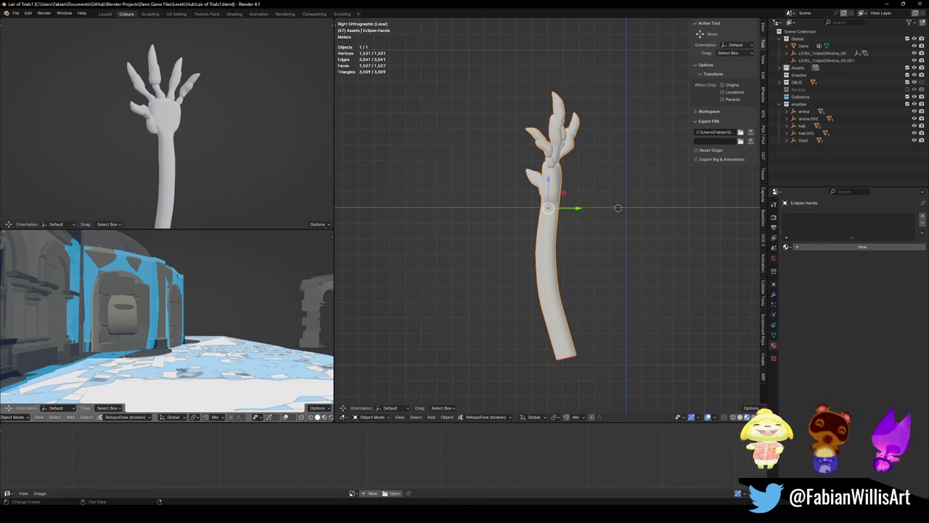
pyautogui.press('F2')
pyautogui.write('Asset_EclipseHands')
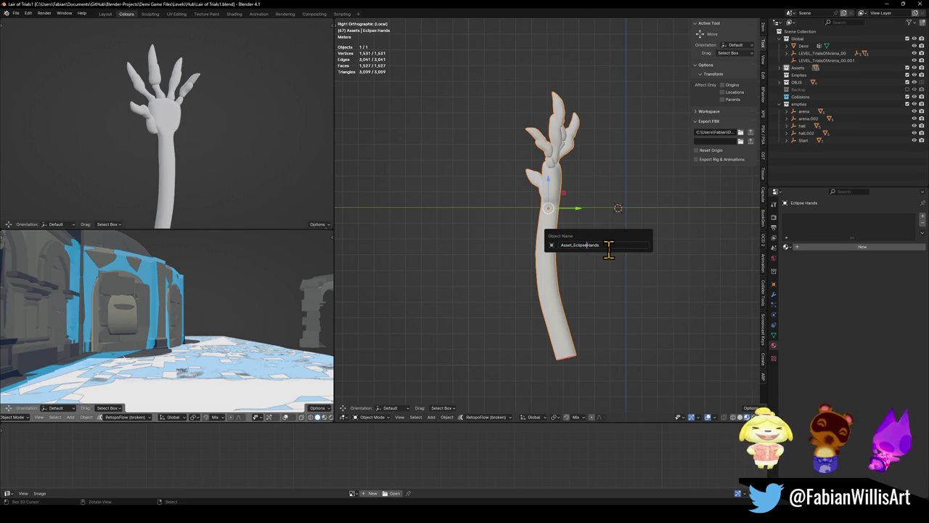
pyautogui.press('Return')
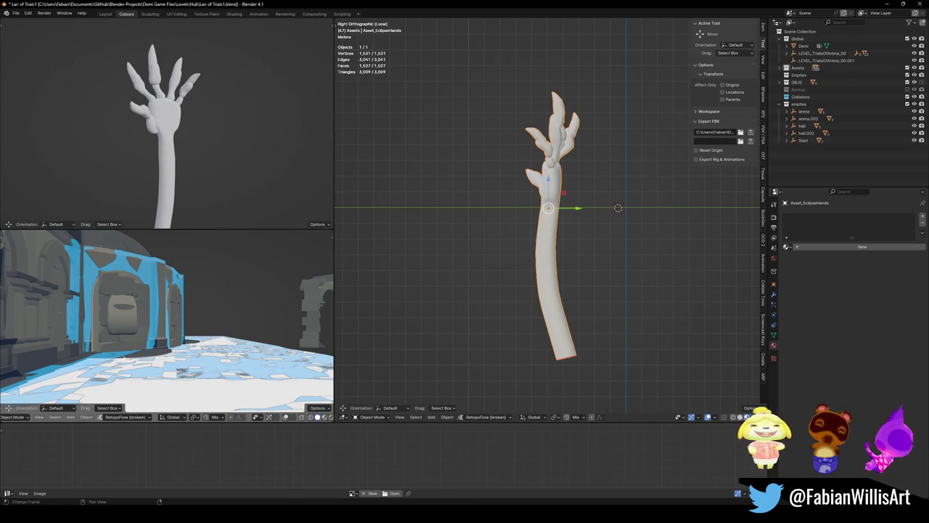
pyautogui.hotkey('alt', 'Tab')
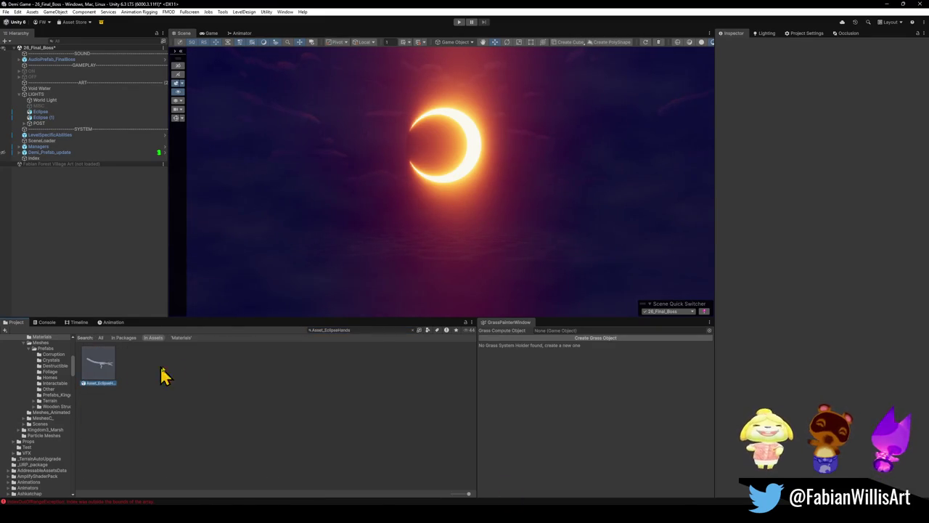
# - Place the Asset_EclipseHands model in the scene and scale it up about sixfold
pyautogui.click(99, 365)
pyautogui.moveTo(104, 367)
pyautogui.mouseDown()
pyautogui.moveTo(384, 296)
pyautogui.moveTo(447, 258)
pyautogui.mouseUp()
pyautogui.click(48, 158)
pyautogui.click(48, 164)
pyautogui.moveTo(448, 264); pyautogui.dragTo(708, 196)
pyautogui.moveTo(661, 212)
pyautogui.mouseDown()
pyautogui.moveTo(551, 206)
pyautogui.moveTo(556, 216)
pyautogui.mouseUp()
# - Turn the hand upright, raise it toward the eclipse, and enlarge it further
pyautogui.press('e')
pyautogui.moveTo(468, 298)
pyautogui.mouseDown()
pyautogui.moveTo(375, 305)
pyautogui.moveTo(472, 305)
pyautogui.moveTo(468, 272)
pyautogui.moveTo(500, 230)
pyautogui.moveTo(498, 220)
pyautogui.moveTo(488, 223)
pyautogui.moveTo(495, 220)
pyautogui.mouseUp()
pyautogui.press('w')
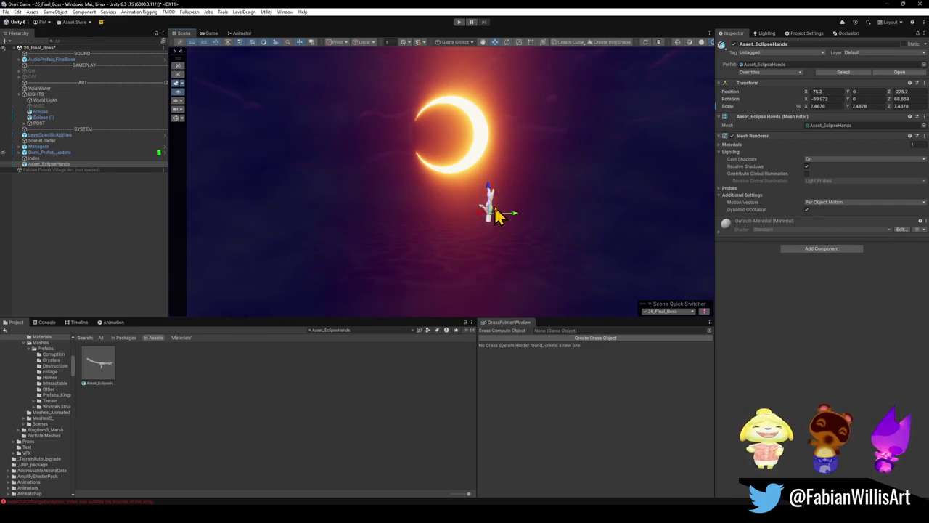
pyautogui.moveTo(506, 136); pyautogui.dragTo(506, 149)
pyautogui.press('r')
pyautogui.moveTo(491, 181)
pyautogui.mouseDown()
pyautogui.moveTo(558, 153)
pyautogui.moveTo(546, 172)
pyautogui.mouseUp()
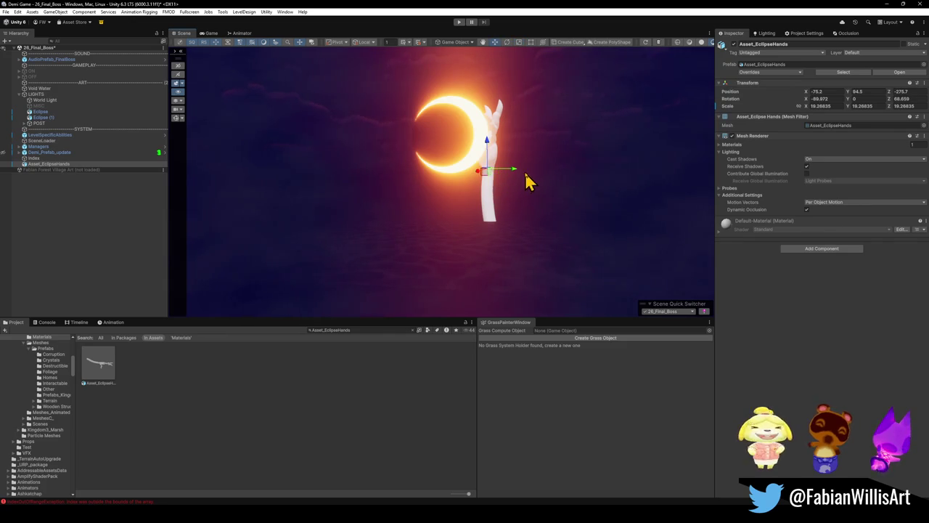
# - Tilt the hand to the right, nudge it into place, and duplicate it
pyautogui.press('e')
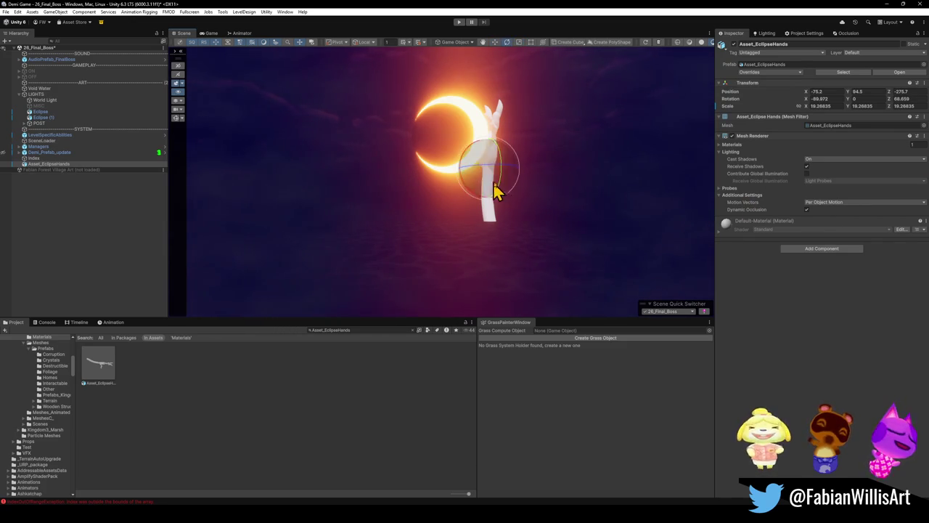
pyautogui.moveTo(475, 201)
pyautogui.mouseDown()
pyautogui.moveTo(450, 196)
pyautogui.moveTo(510, 172)
pyautogui.moveTo(491, 172)
pyautogui.moveTo(547, 193)
pyautogui.moveTo(502, 188)
pyautogui.mouseUp()
pyautogui.press('w')
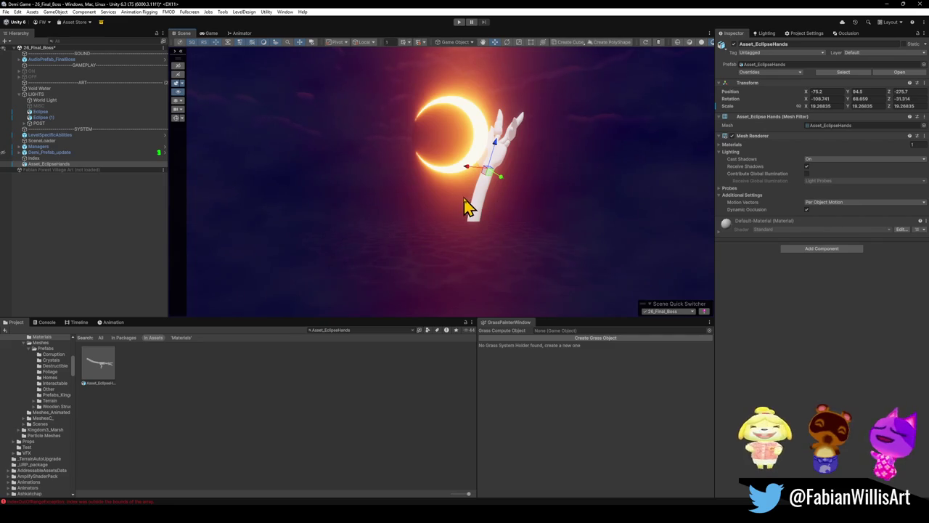
pyautogui.moveTo(500, 150)
pyautogui.mouseDown()
pyautogui.moveTo(496, 209)
pyautogui.moveTo(500, 199)
pyautogui.mouseUp()
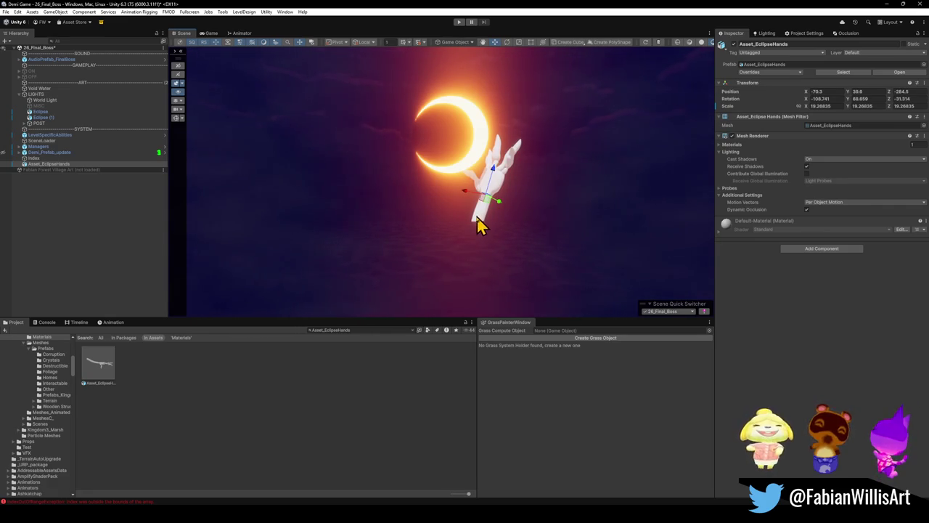
pyautogui.hotkey('ctrl', 'd')
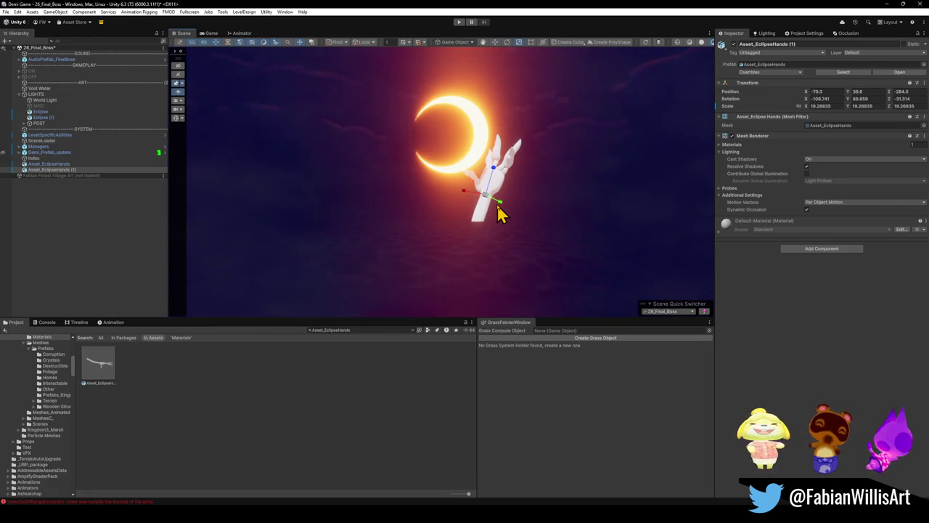
# - Mirror the copied hand and rotate it around using world axes
pyautogui.hotkey('ctrl', 'm')
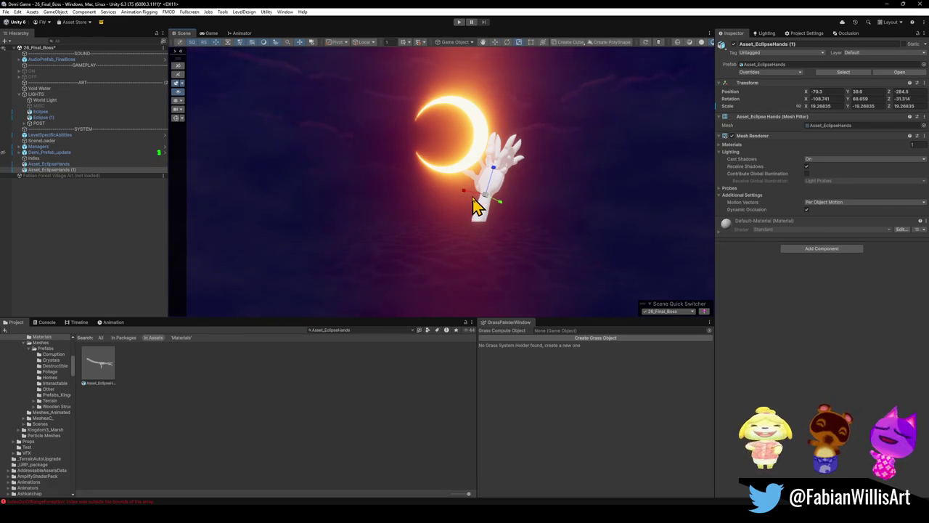
pyautogui.press('e')
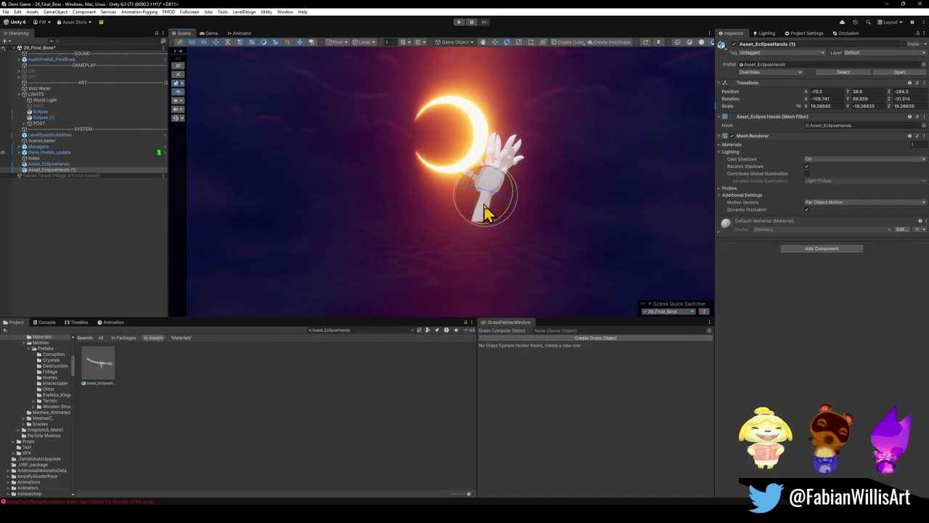
pyautogui.moveTo(475, 187)
pyautogui.mouseDown()
pyautogui.moveTo(460, 222)
pyautogui.moveTo(492, 215)
pyautogui.moveTo(421, 222)
pyautogui.moveTo(385, 206)
pyautogui.moveTo(425, 217)
pyautogui.moveTo(453, 194)
pyautogui.moveTo(435, 195)
pyautogui.mouseUp()
pyautogui.press('w')
pyautogui.press('x')
pyautogui.press('e')
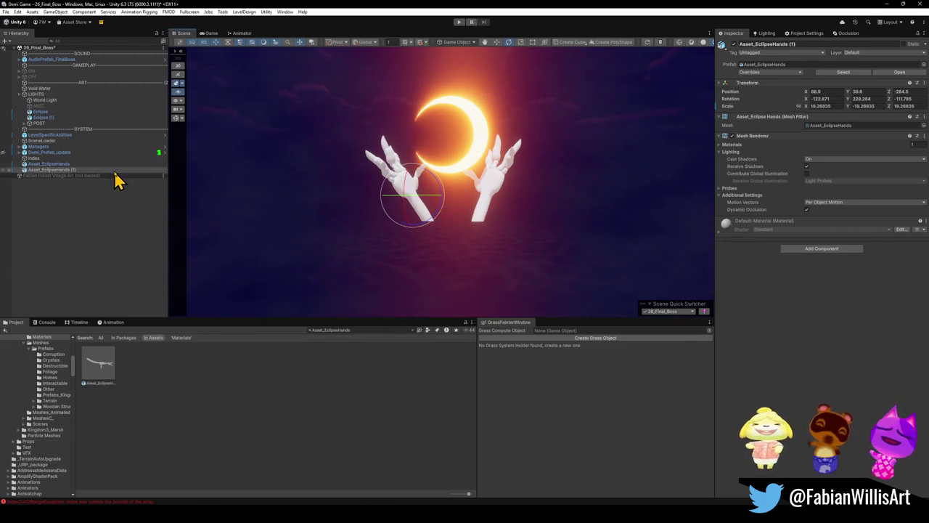
pyautogui.press('w')
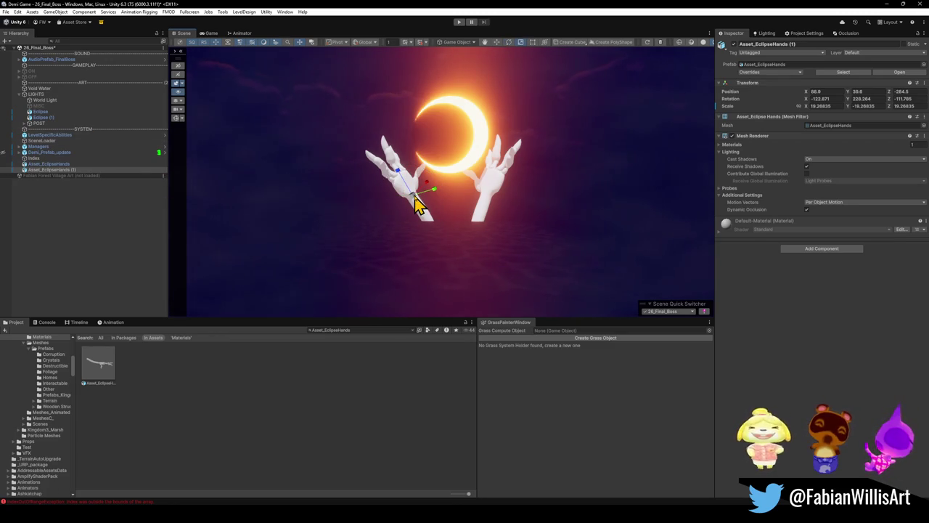
# - Enlarge both hands, then select and hide them together
pyautogui.moveTo(417, 205)
pyautogui.mouseDown()
pyautogui.moveTo(479, 218)
pyautogui.moveTo(484, 198)
pyautogui.moveTo(512, 199)
pyautogui.moveTo(508, 207)
pyautogui.mouseUp()
pyautogui.click(497, 201)
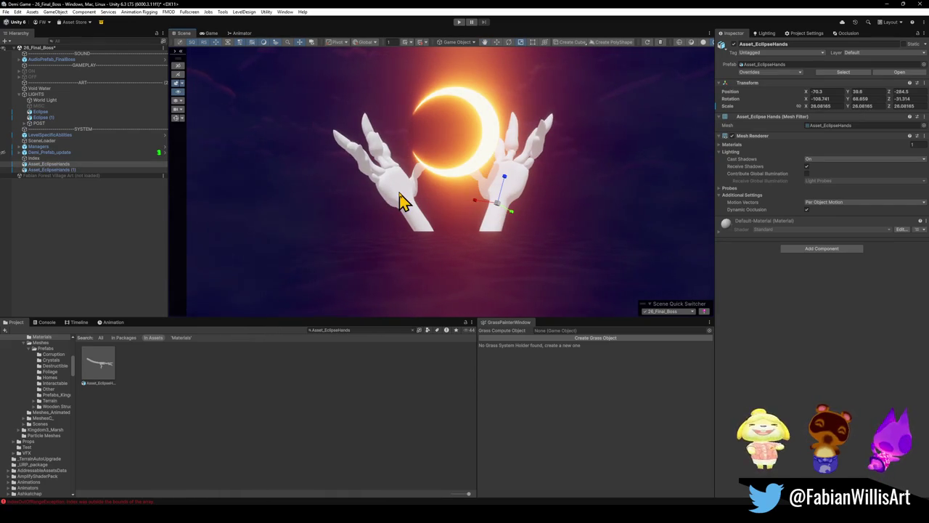
pyautogui.click(403, 202)
pyautogui.keyDown('shift'); pyautogui.click(529, 195); pyautogui.keyUp('shift')
pyautogui.click(733, 53)
pyautogui.click(425, 311)
# - Group Eclipse and Eclipse (1) under a new parent GameObject
pyautogui.moveTo(426, 312); pyautogui.dragTo(489, 224)
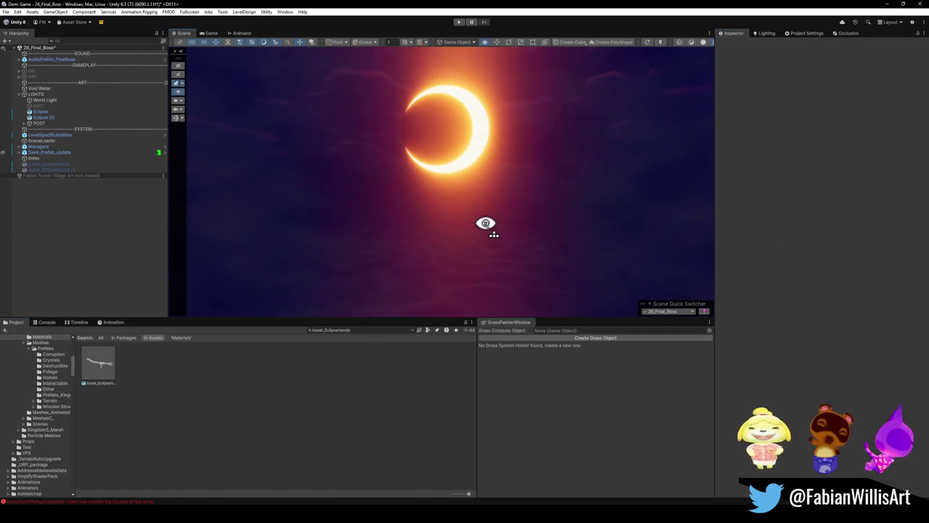
pyautogui.click(436, 134)
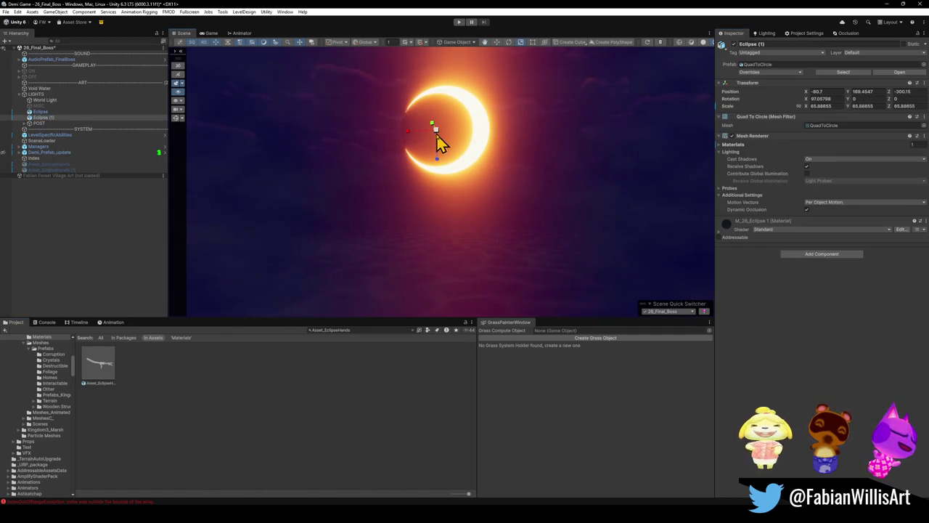
pyautogui.keyDown('shift'); pyautogui.click(46, 112); pyautogui.keyUp('shift')
pyautogui.hotkey('ctrl', 'shift', 'g')
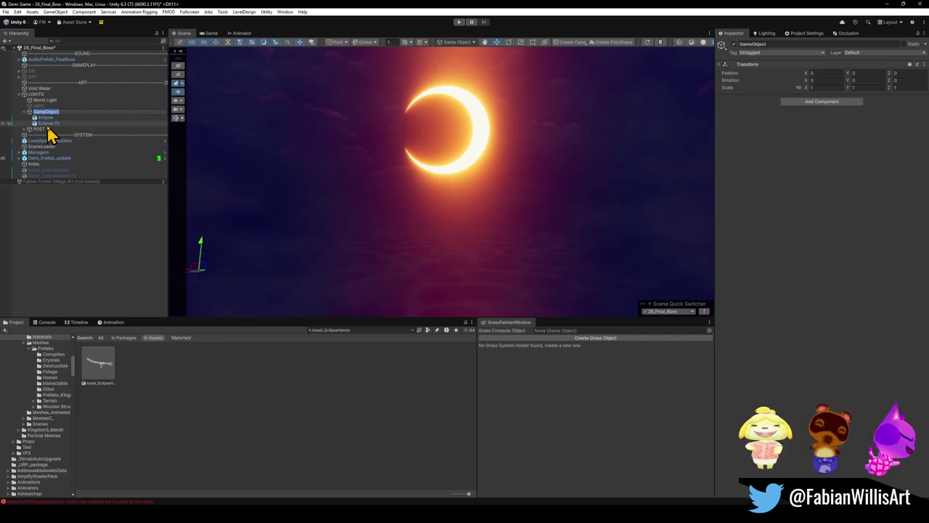
# - Try setting Eclipse (1)'s position to 0, 0, 0, then cancel the edit
pyautogui.click(46, 123)
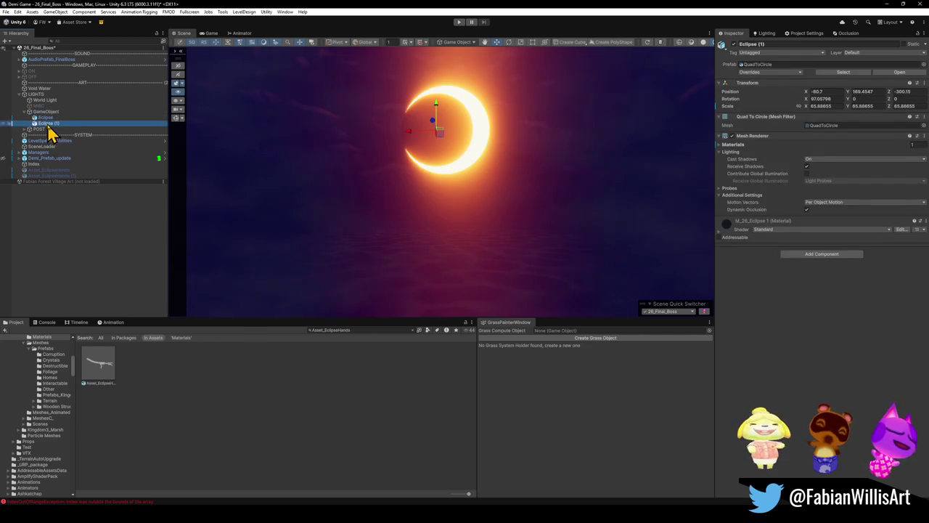
pyautogui.click(817, 92)
pyautogui.write('0')
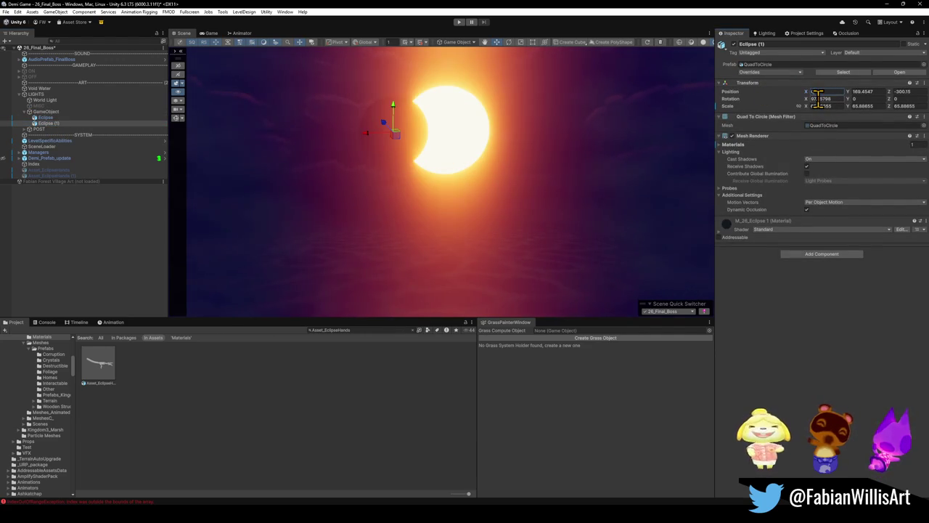
pyautogui.press('Tab')
pyautogui.write('0')
pyautogui.press('Tab')
pyautogui.write('0')
pyautogui.press('Escape')
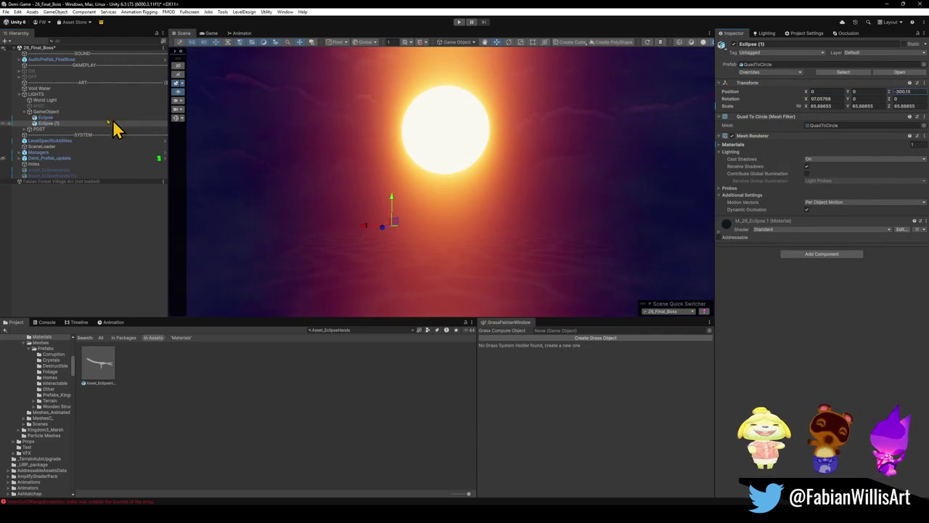
# - Copy Eclipse's Position and paste it onto Eclipse (1) to form a full ring
pyautogui.click(45, 118)
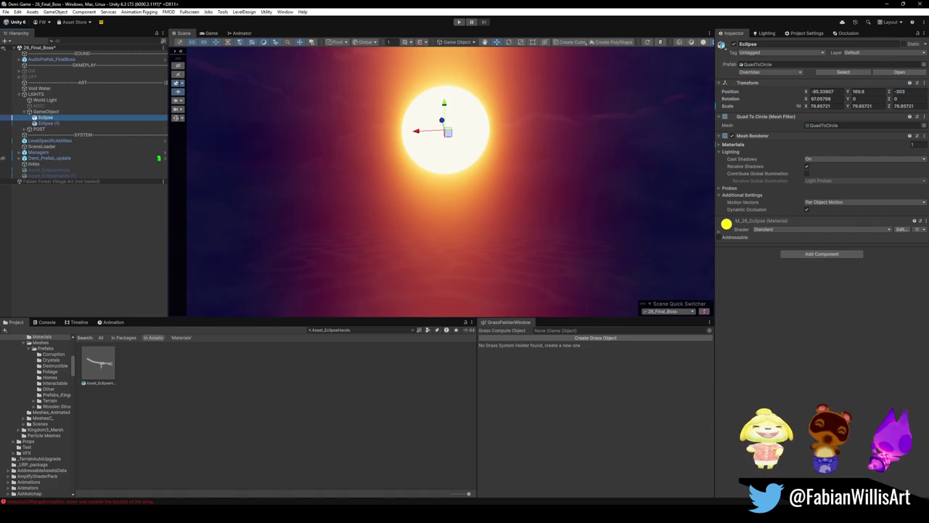
pyautogui.rightClick(732, 92)
pyautogui.click(755, 131)
pyautogui.click(54, 123)
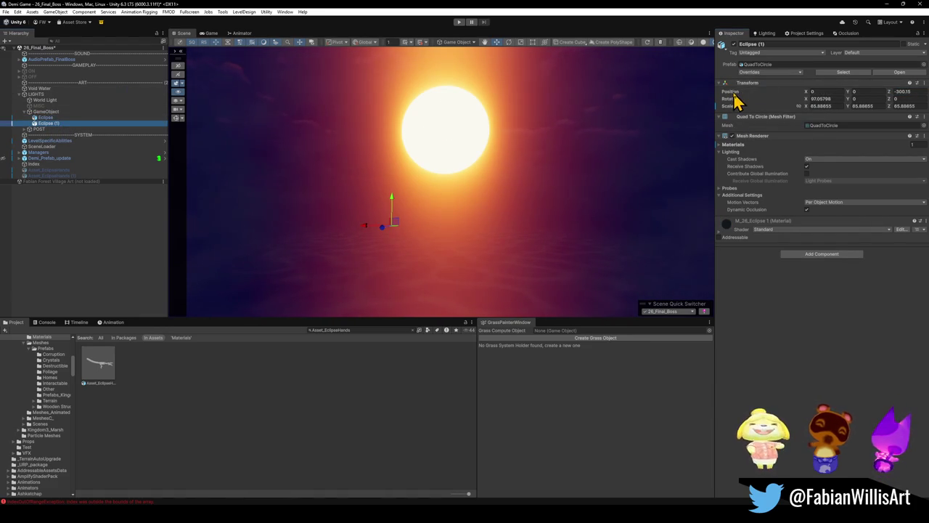
pyautogui.rightClick(733, 93)
pyautogui.click(760, 139)
# - Orbit to re-centre the glowing ring and select the new parent GameObject
pyautogui.moveTo(402, 178)
pyautogui.mouseDown()
pyautogui.moveTo(419, 161)
pyautogui.moveTo(408, 145)
pyautogui.moveTo(473, 151)
pyautogui.moveTo(450, 153)
pyautogui.mouseUp()
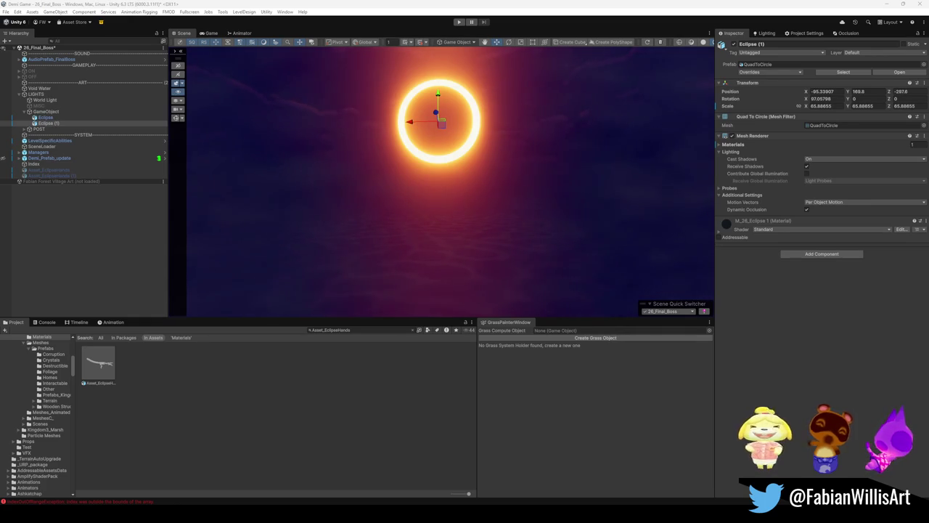
pyautogui.moveTo(479, 190)
pyautogui.mouseDown()
pyautogui.moveTo(476, 182)
pyautogui.moveTo(468, 207)
pyautogui.moveTo(472, 181)
pyautogui.mouseUp()
pyautogui.click(46, 112)
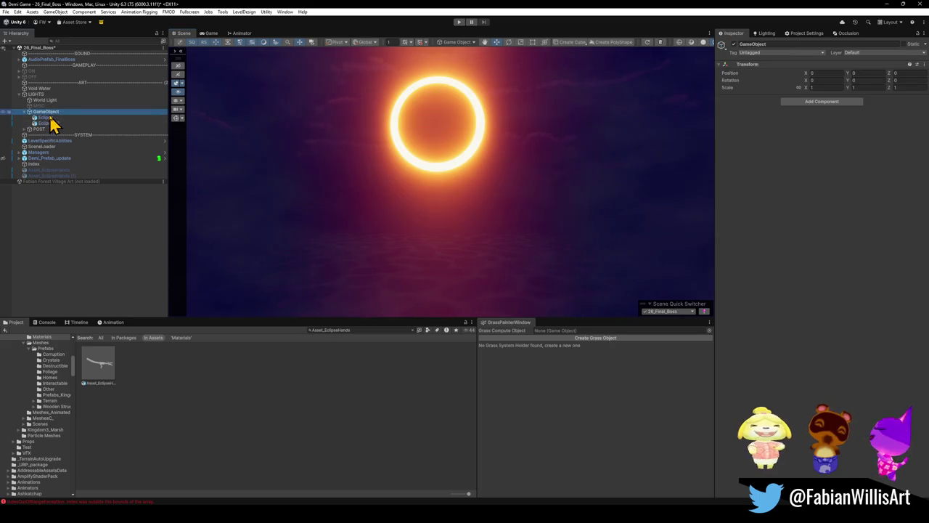
# - Rename the new parent object to ECLIPSE
pyautogui.press('F2')
pyautogui.write('T')
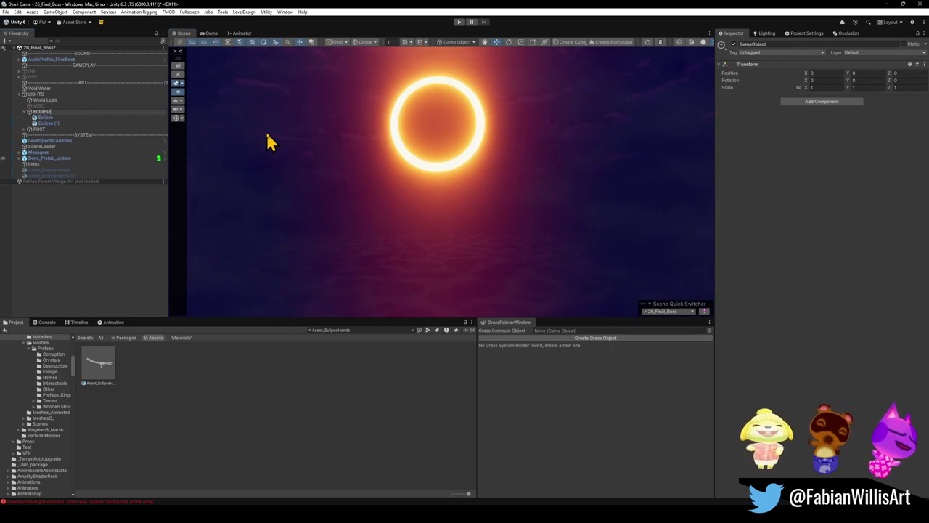
pyautogui.press('Return')
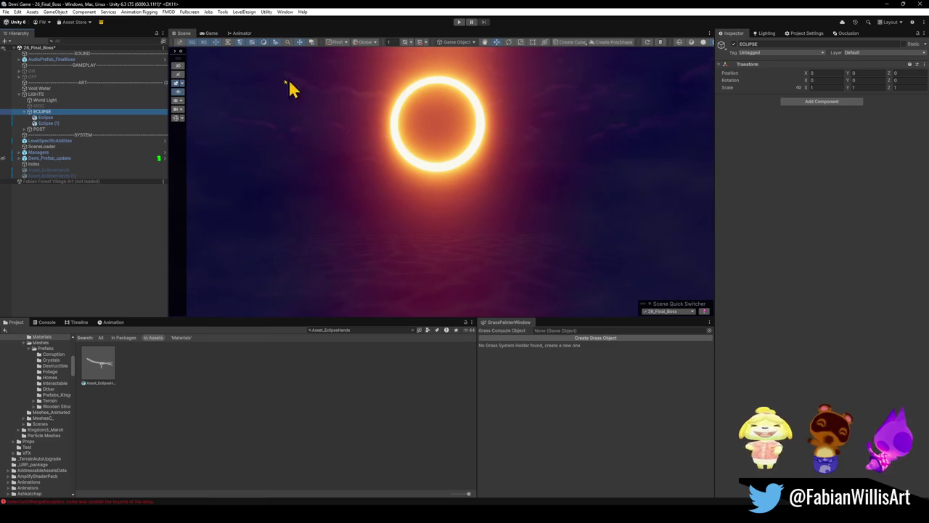
# - Take both Eclipse rings out of the ECLIPSE group
pyautogui.moveTo(262, 146)
pyautogui.mouseDown()
pyautogui.moveTo(469, 172)
pyautogui.moveTo(443, 170)
pyautogui.moveTo(442, 205)
pyautogui.moveTo(406, 207)
pyautogui.mouseUp()
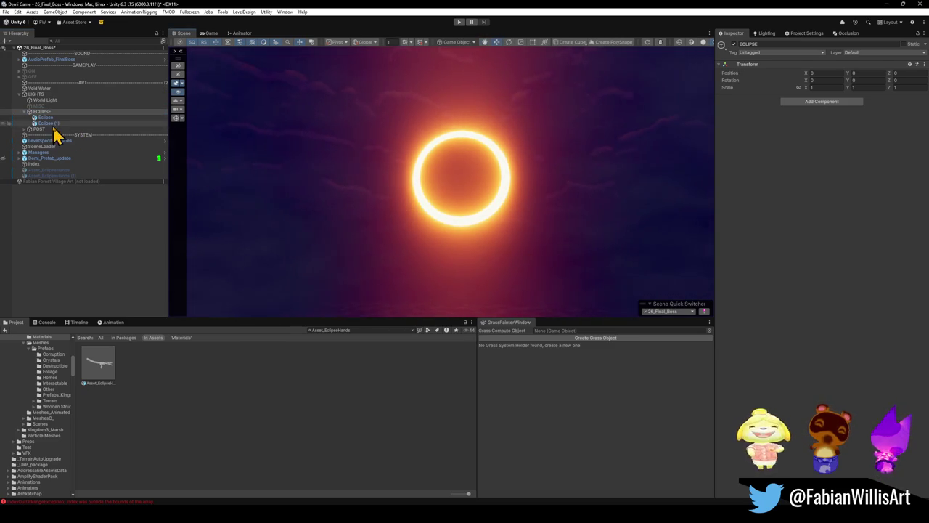
pyautogui.click(48, 124)
pyautogui.press('Left')
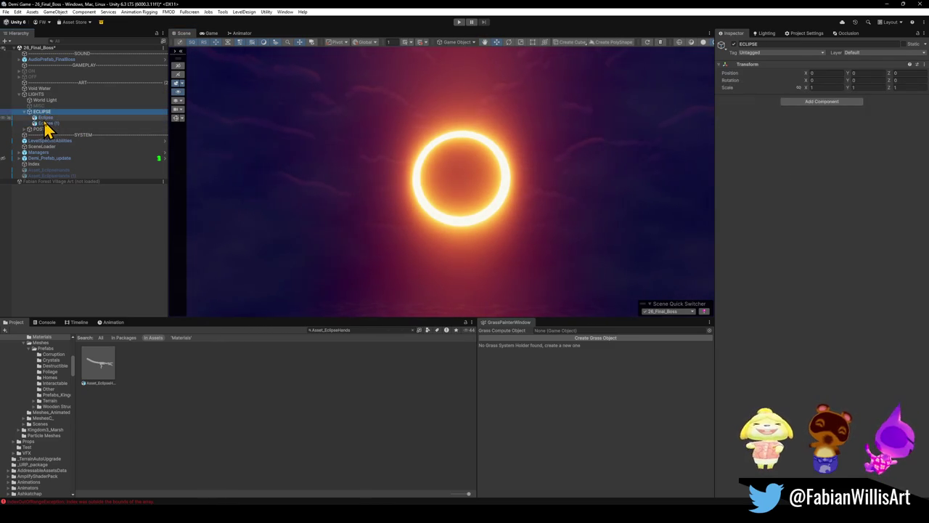
pyautogui.click(46, 123)
pyautogui.keyDown('shift'); pyautogui.click(45, 118); pyautogui.keyUp('shift')
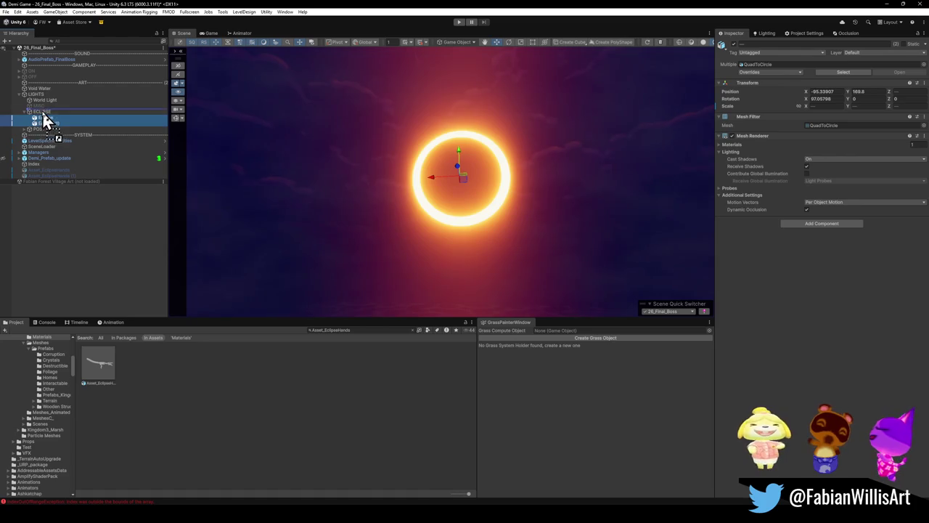
pyautogui.moveTo(44, 116); pyautogui.dragTo(50, 128)
pyautogui.click(46, 124)
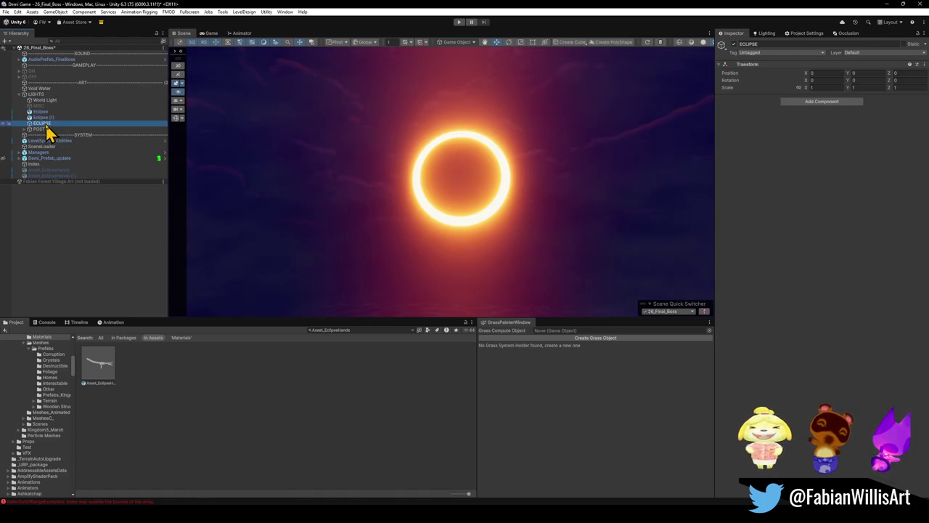
# - Paste the rings' position onto ECLIPSE and reparent both rings under it
pyautogui.rightClick(729, 74)
pyautogui.click(757, 109)
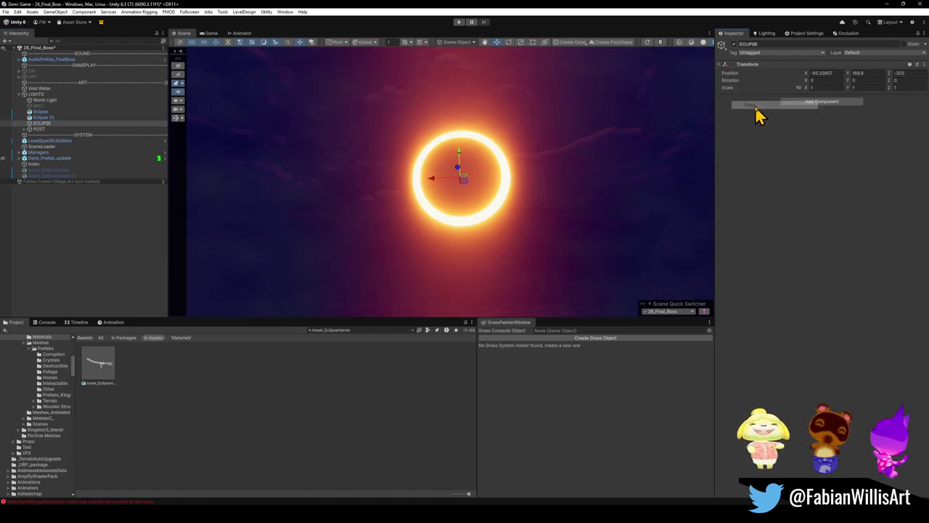
pyautogui.click(40, 111)
pyautogui.keyDown('shift'); pyautogui.click(43, 117); pyautogui.keyUp('shift')
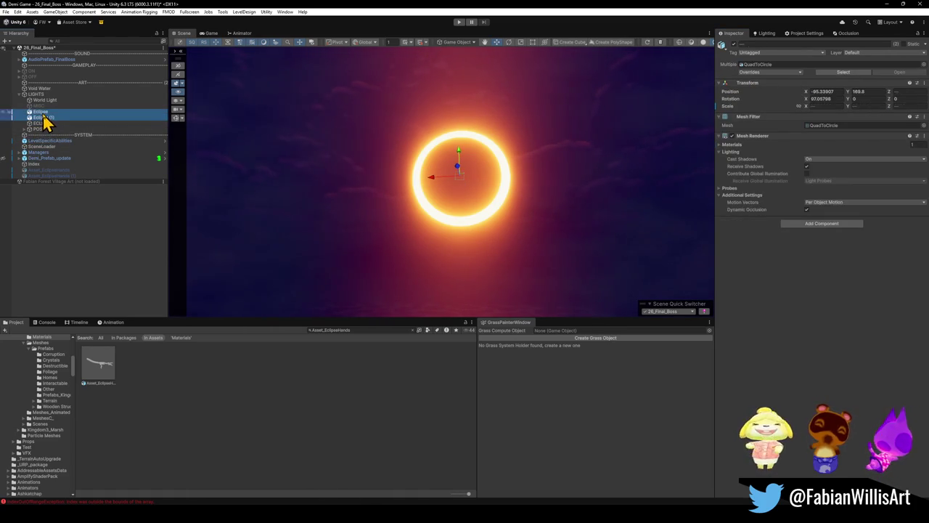
pyautogui.moveTo(42, 128); pyautogui.dragTo(41, 123)
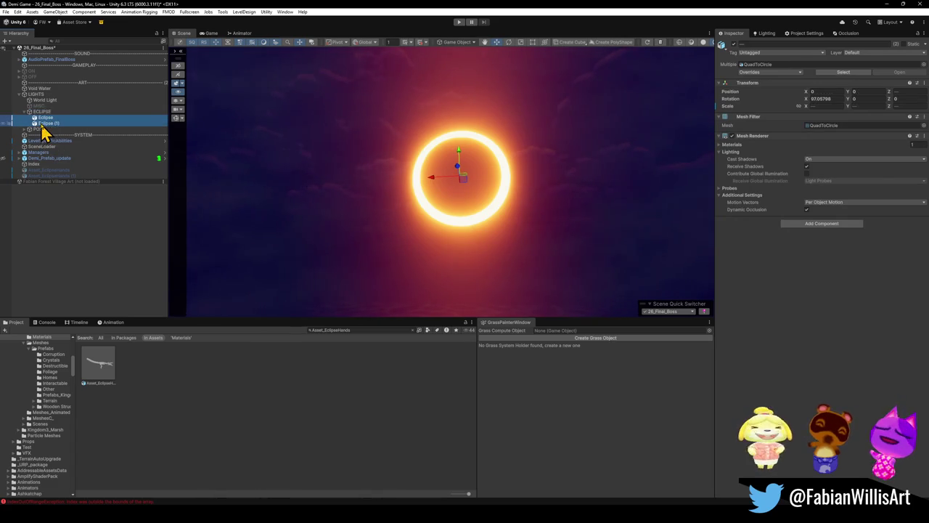
pyautogui.click(42, 113)
# - Push the ECLIPSE group back along Z to -1156
pyautogui.moveTo(469, 181)
pyautogui.mouseDown()
pyautogui.moveTo(456, 176)
pyautogui.moveTo(472, 216)
pyautogui.moveTo(530, 240)
pyautogui.mouseUp()
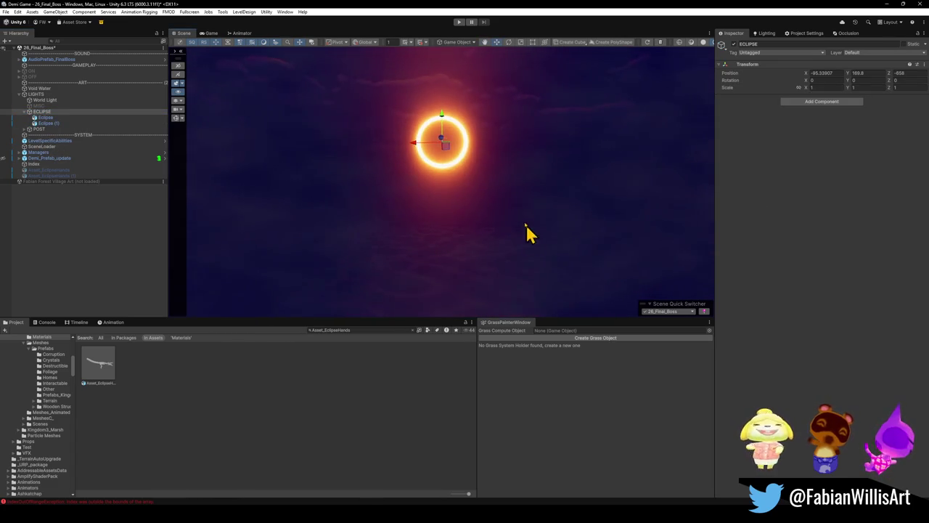
pyautogui.moveTo(442, 146)
pyautogui.mouseDown()
pyautogui.moveTo(450, 166)
pyautogui.moveTo(445, 157)
pyautogui.mouseUp()
pyautogui.moveTo(512, 233)
pyautogui.mouseDown()
pyautogui.moveTo(520, 240)
pyautogui.moveTo(500, 207)
pyautogui.mouseUp()
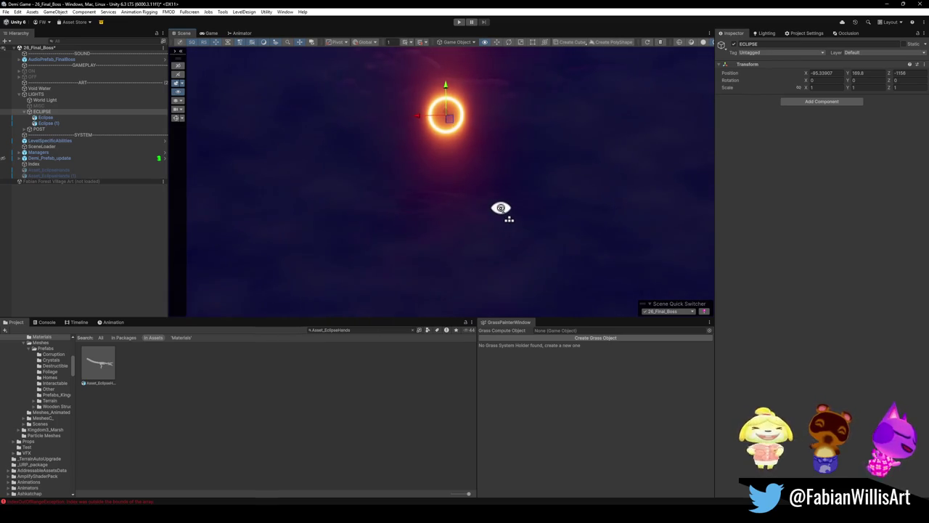
pyautogui.moveTo(501, 208); pyautogui.dragTo(500, 212)
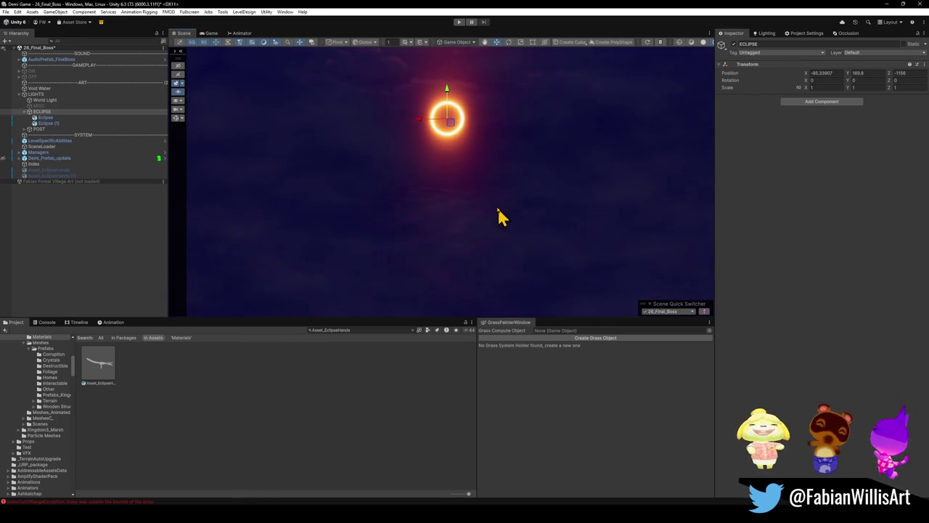
pyautogui.click(102, 239)
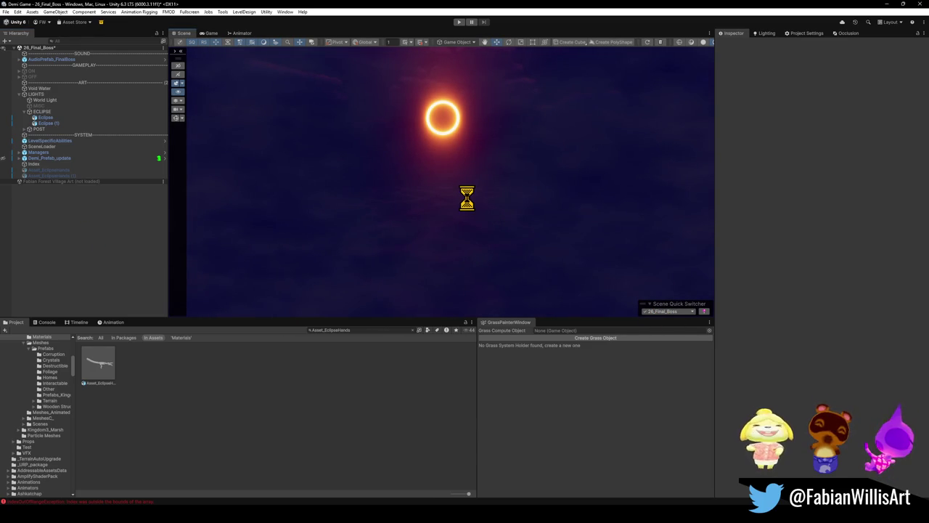
# - Rename Eclipse (1) to Eclipse Dark
pyautogui.moveTo(487, 229); pyautogui.dragTo(482, 211)
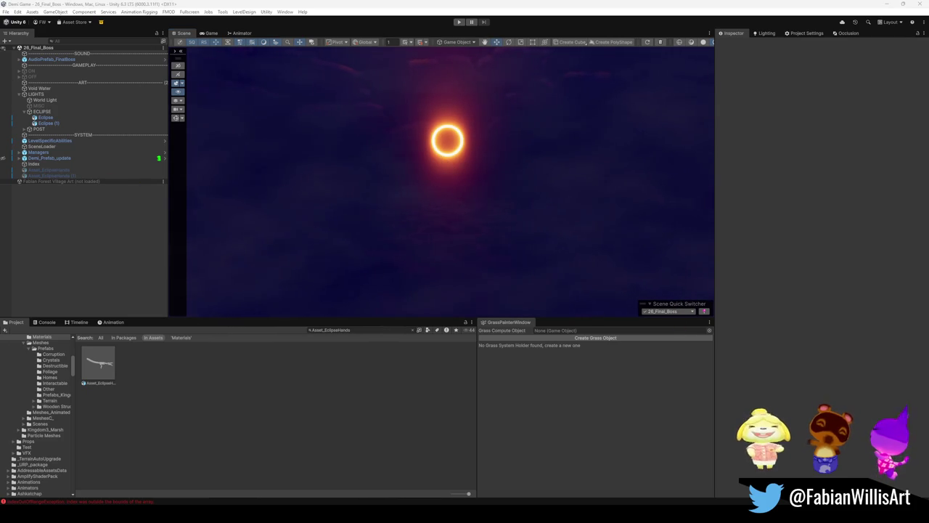
pyautogui.click(53, 124)
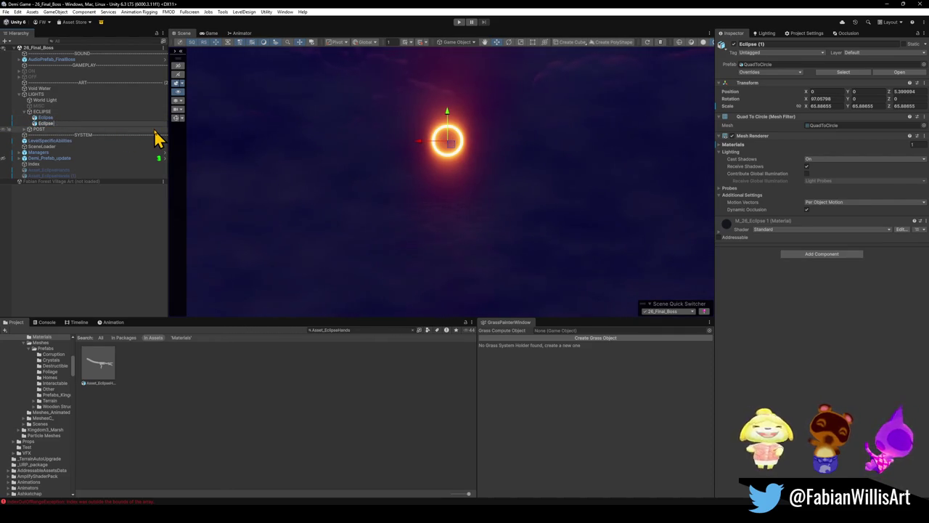
pyautogui.write('(Ark')
pyautogui.press('Return')
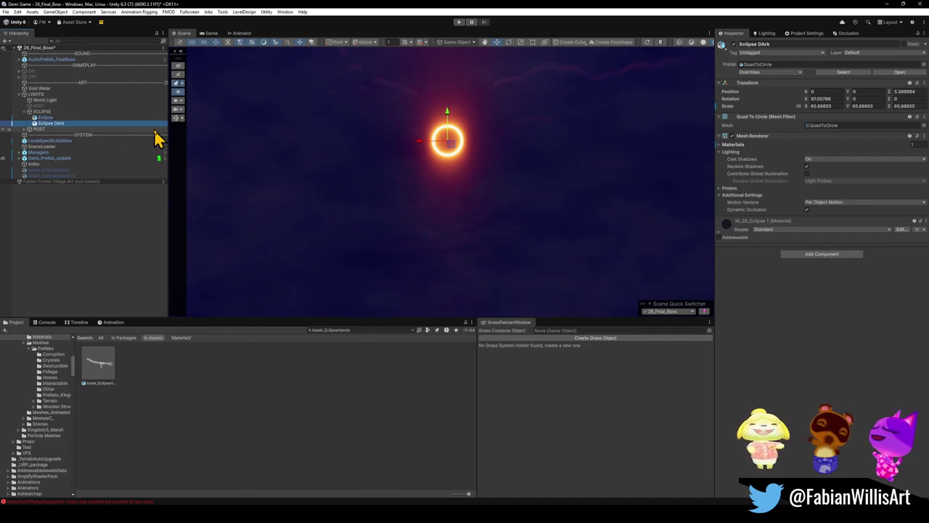
pyautogui.click(57, 124)
pyautogui.press('Return')
pyautogui.press('Return')
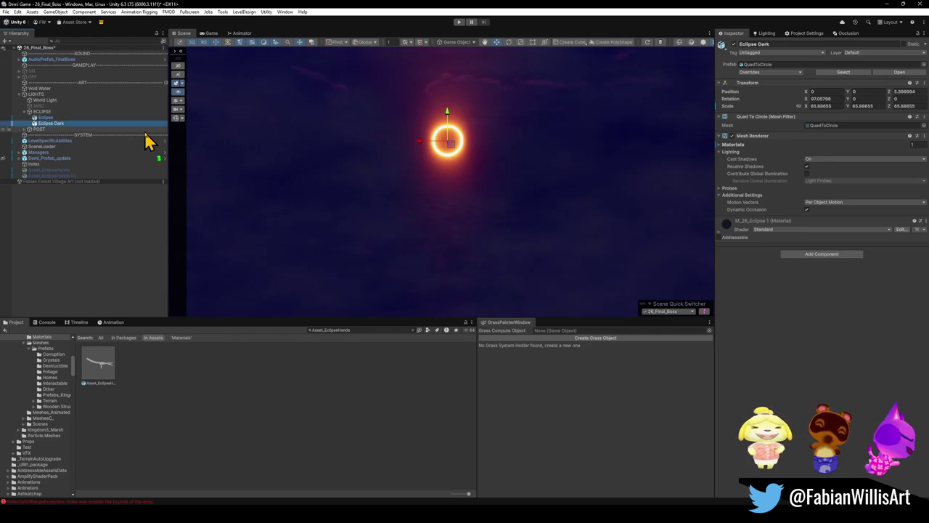
# - Scale the Eclipse Dark ring up to about 74.6 and reframe the view
pyautogui.moveTo(448, 142); pyautogui.dragTo(452, 148)
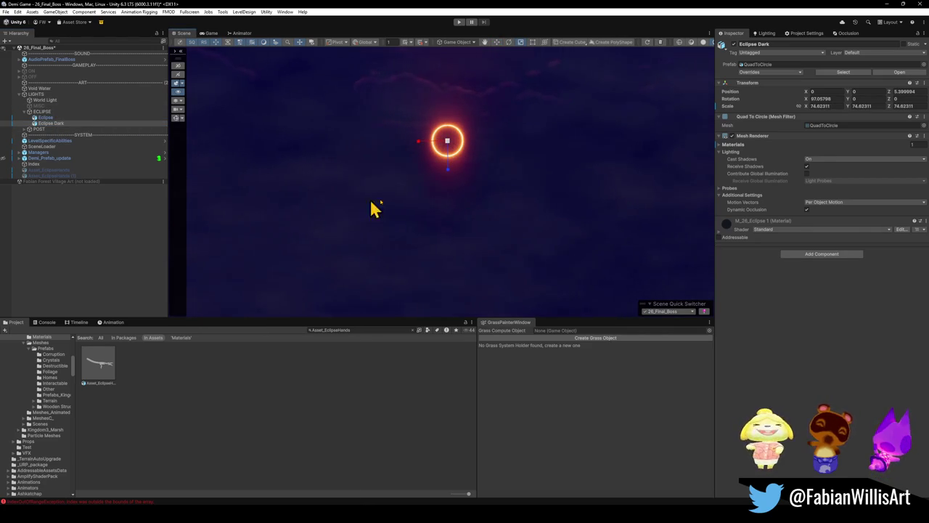
pyautogui.click(130, 250)
pyautogui.moveTo(462, 209); pyautogui.dragTo(464, 203)
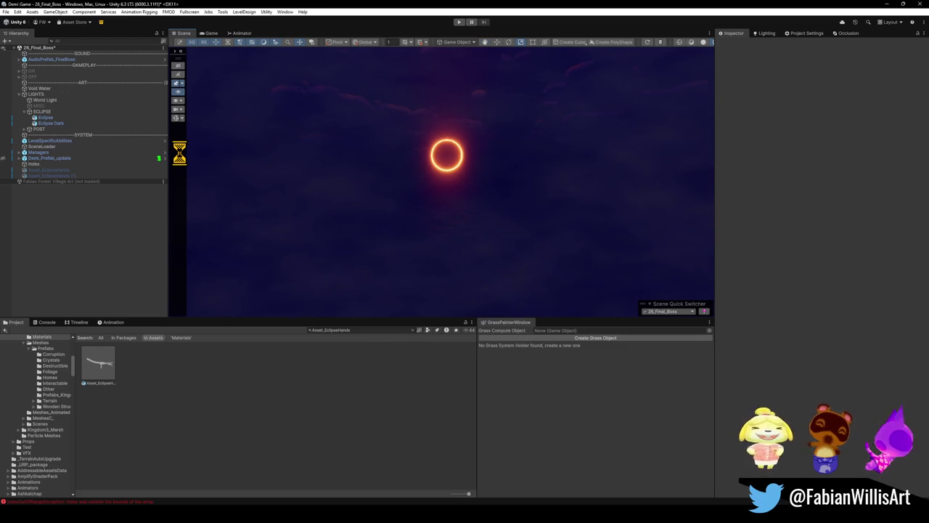
pyautogui.moveTo(515, 145); pyautogui.dragTo(511, 144)
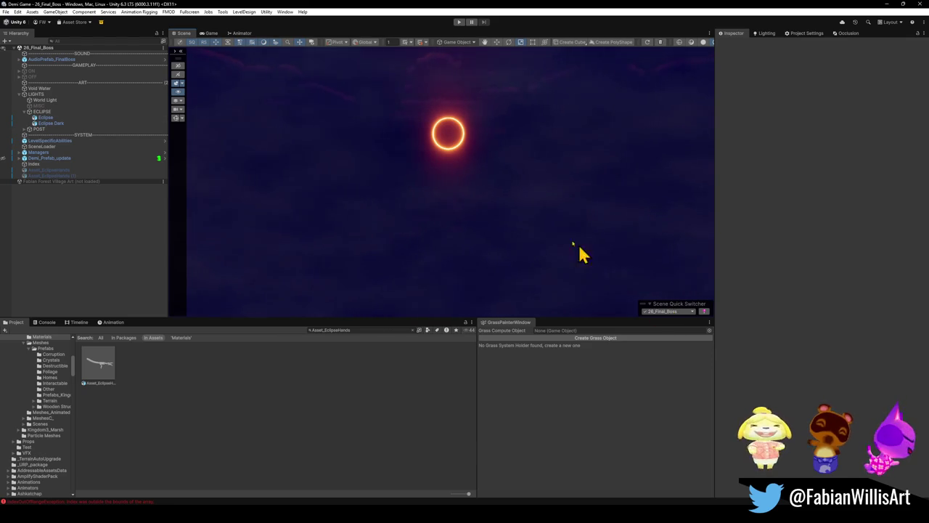
pyautogui.click(678, 311)
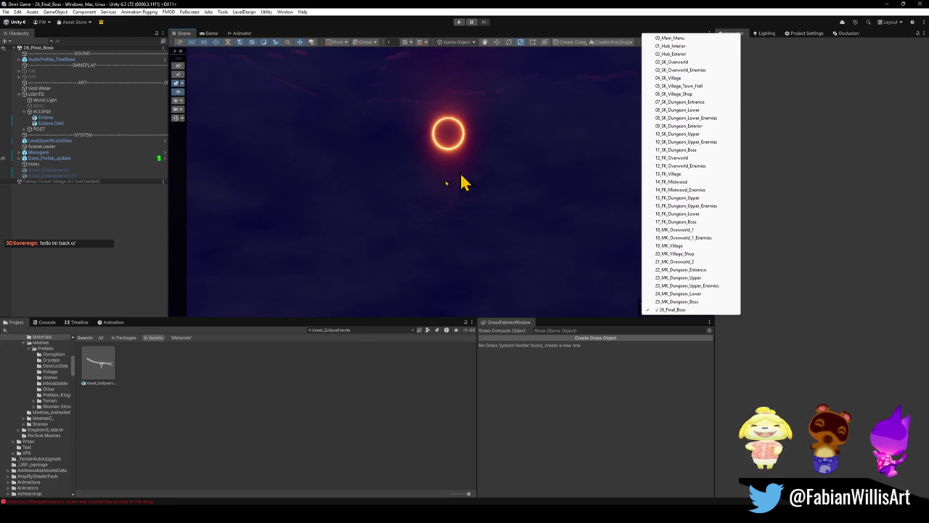
# - Search for 02_hub and add the 02_Hub_Exterior scene alongside 26_Final_Boss
pyautogui.click(354, 330)
pyautogui.write('t:02 hub')
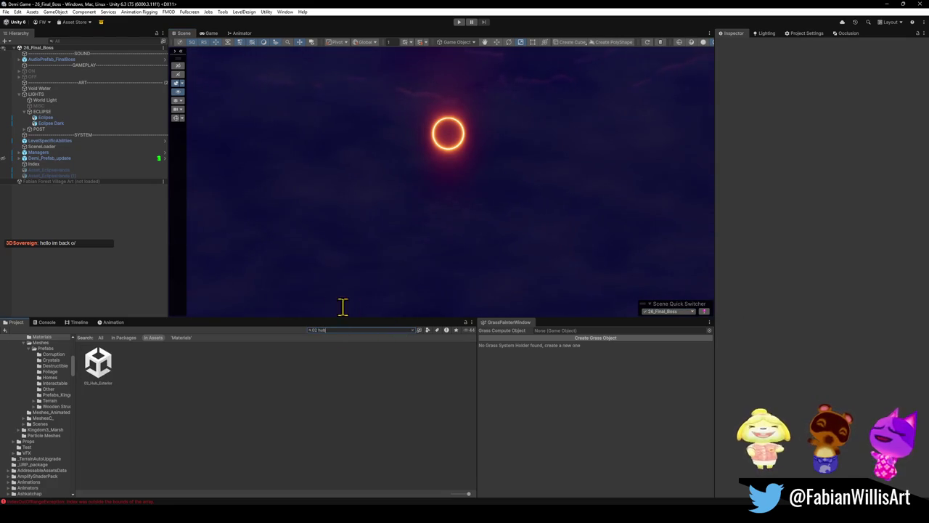
pyautogui.moveTo(97, 365); pyautogui.dragTo(83, 274)
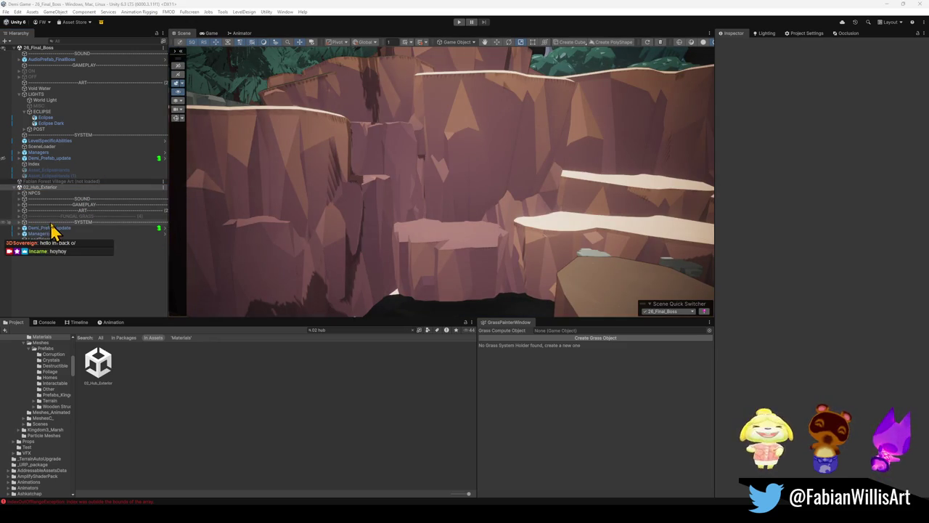
pyautogui.moveTo(518, 216)
pyautogui.mouseDown()
pyautogui.moveTo(421, 193)
pyautogui.moveTo(371, 226)
pyautogui.moveTo(341, 228)
pyautogui.moveTo(356, 267)
pyautogui.mouseUp()
# - Expand WhirlpoolEffect, toggle WaterTop off and on, then inspect WaterBot and WaterTop
pyautogui.click(392, 273)
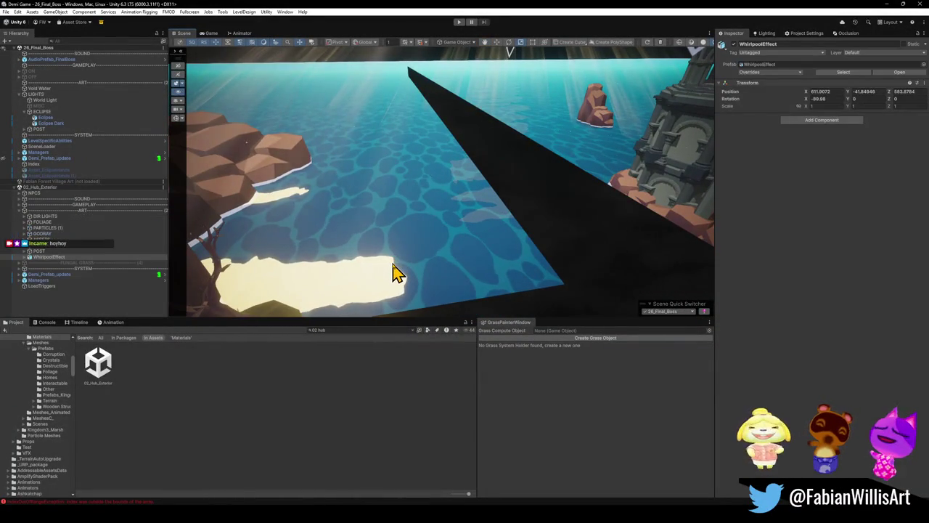
pyautogui.click(404, 262)
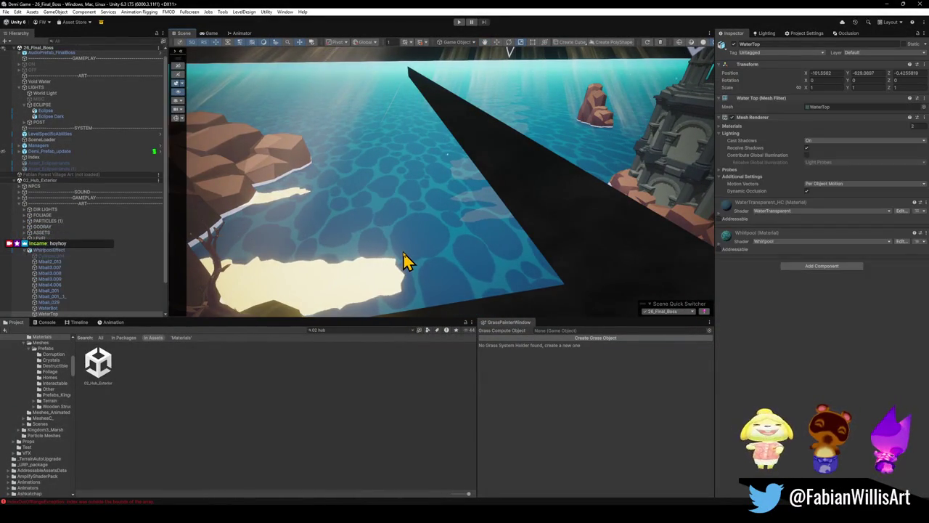
pyautogui.click(734, 45)
pyautogui.click(734, 45)
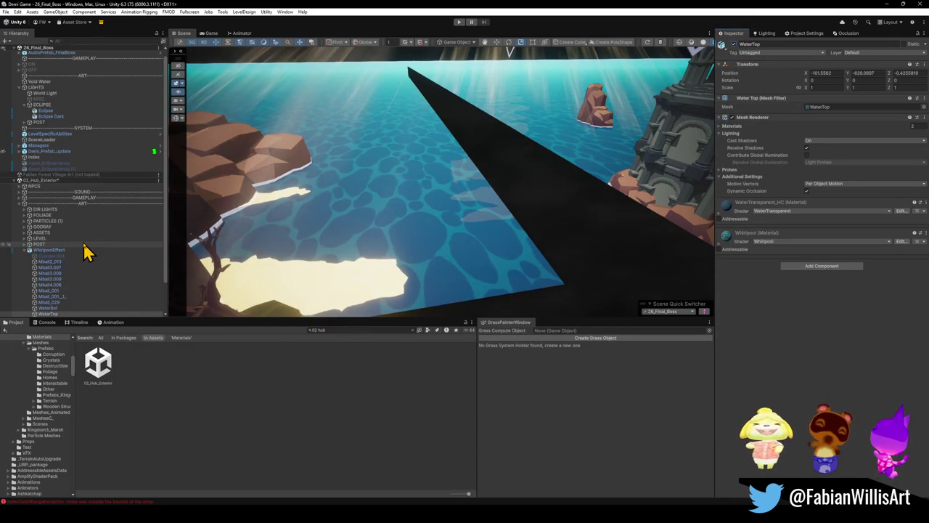
pyautogui.click(49, 308)
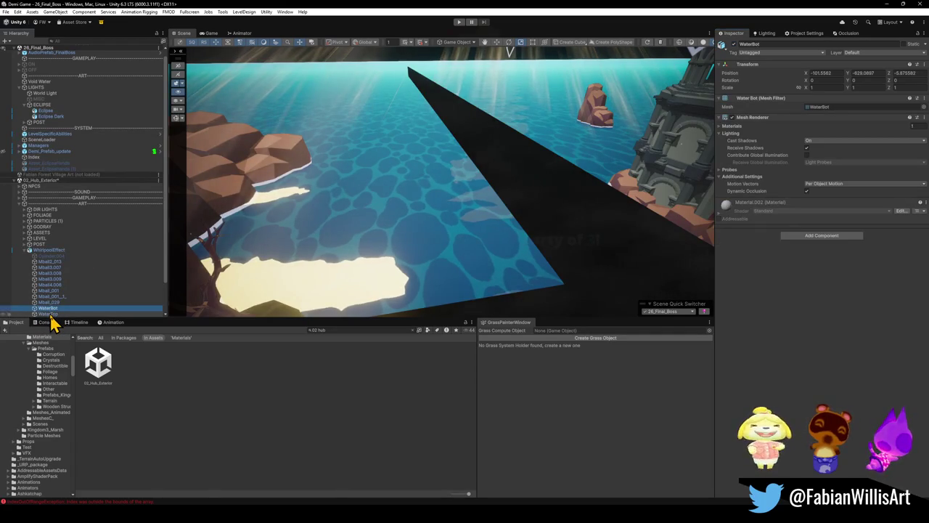
pyautogui.press('Down')
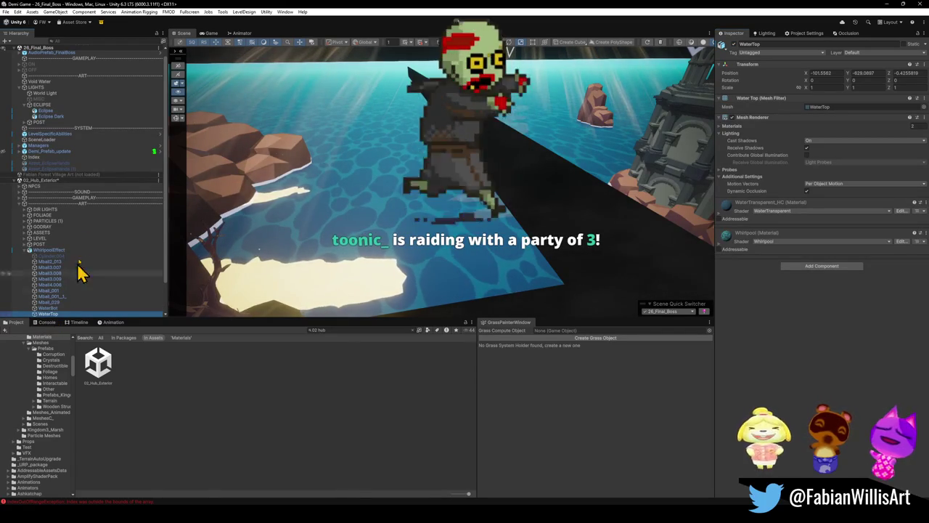
pyautogui.rightClick(56, 181)
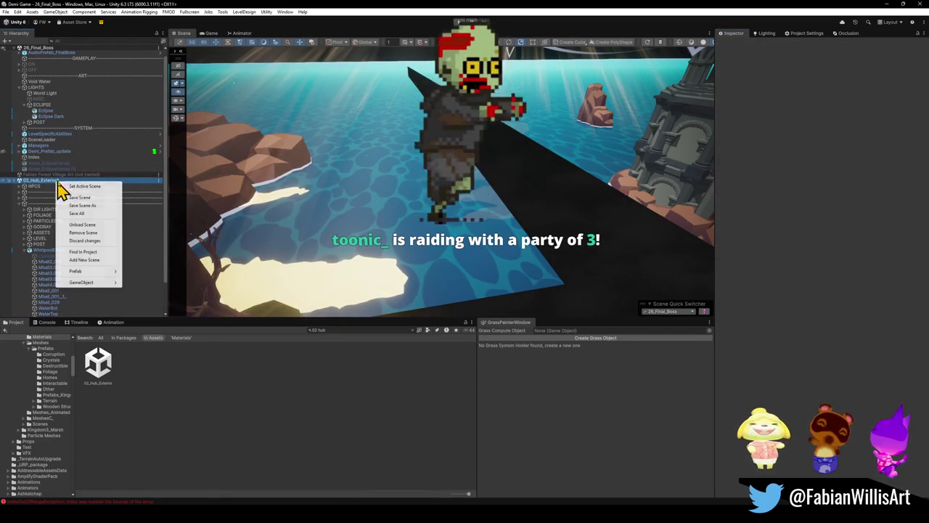
pyautogui.click(88, 225)
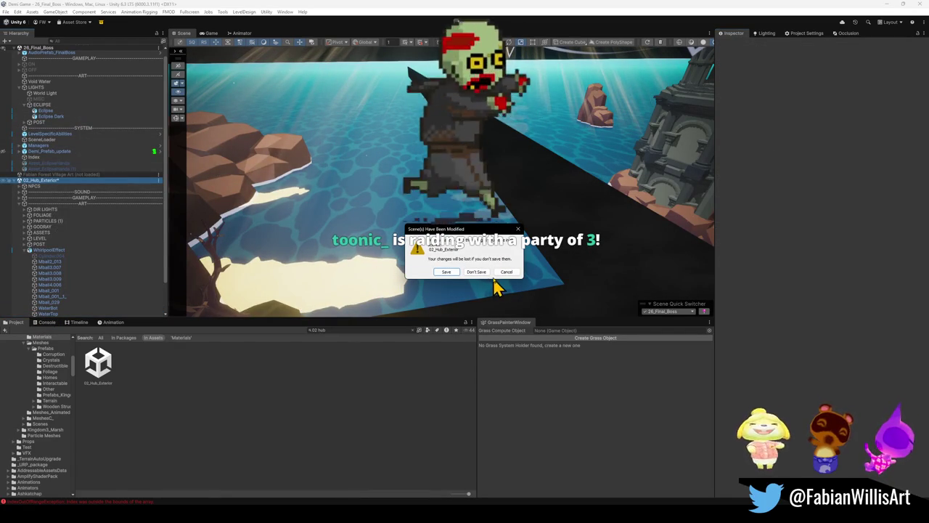
pyautogui.click(476, 272)
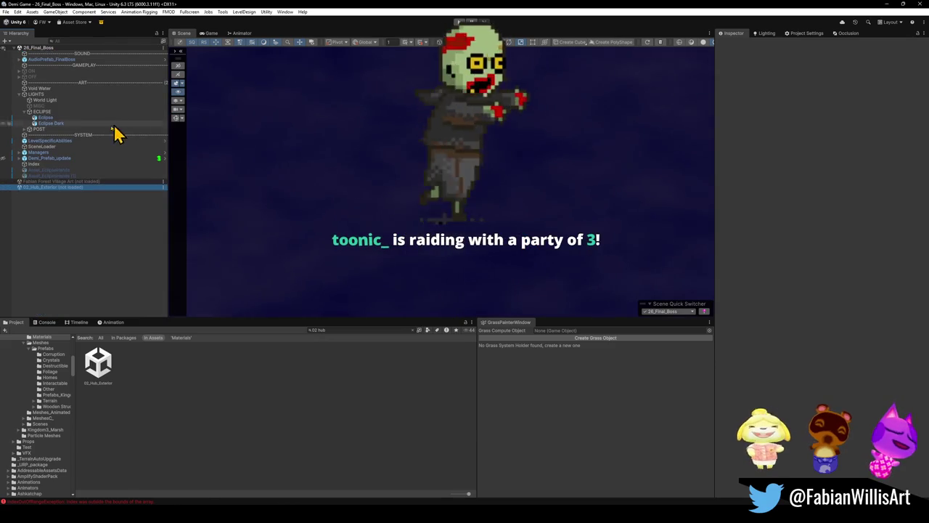
pyautogui.doubleClick(62, 182)
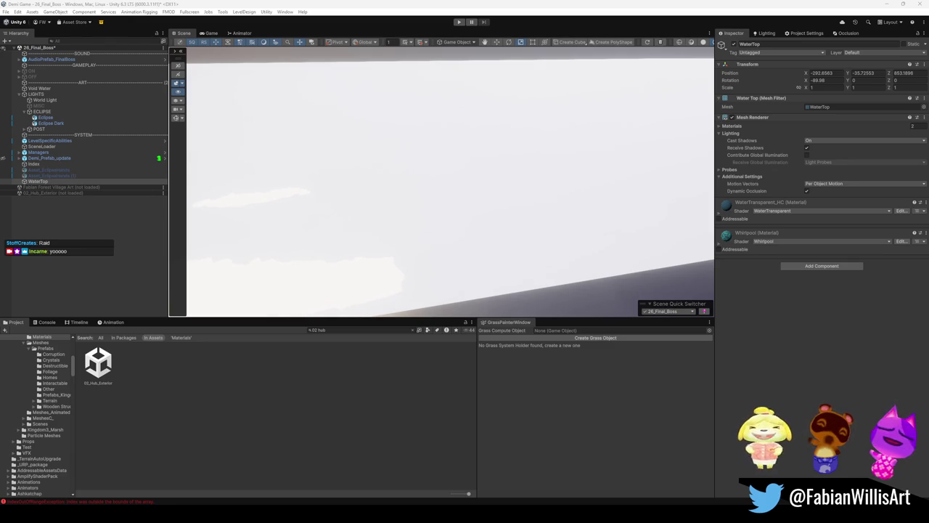
# - Move WaterTop toward the scene centre and sink it to about X 5.9, Y -80, Z 148.5
pyautogui.moveTo(367, 228)
pyautogui.mouseDown()
pyautogui.moveTo(510, 201)
pyautogui.moveTo(353, 176)
pyautogui.moveTo(473, 181)
pyautogui.moveTo(524, 208)
pyautogui.moveTo(532, 245)
pyautogui.moveTo(394, 216)
pyautogui.moveTo(276, 206)
pyautogui.moveTo(334, 199)
pyautogui.mouseUp()
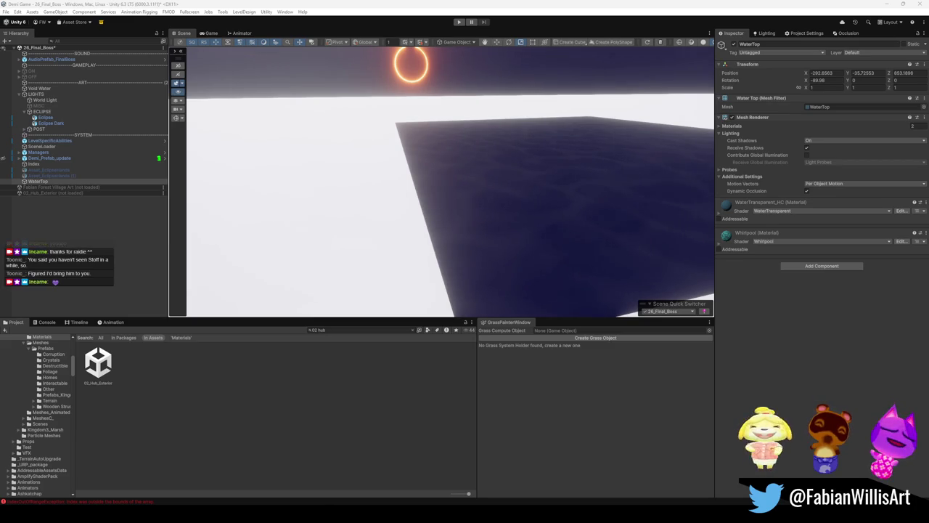
pyautogui.moveTo(414, 155)
pyautogui.mouseDown()
pyautogui.moveTo(425, 167)
pyautogui.moveTo(551, 172)
pyautogui.moveTo(541, 182)
pyautogui.moveTo(694, 186)
pyautogui.mouseUp()
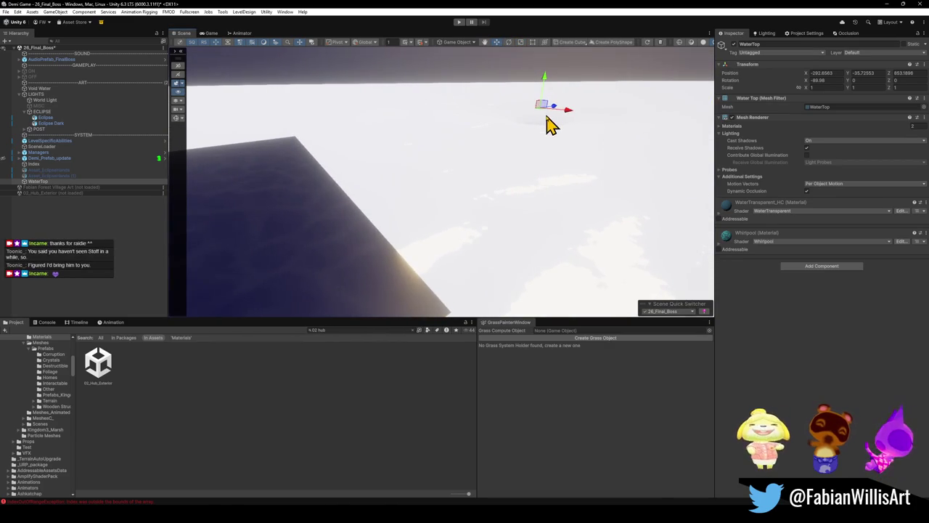
pyautogui.moveTo(547, 119)
pyautogui.mouseDown()
pyautogui.moveTo(530, 159)
pyautogui.moveTo(469, 215)
pyautogui.moveTo(472, 242)
pyautogui.moveTo(581, 191)
pyautogui.moveTo(639, 145)
pyautogui.moveTo(632, 151)
pyautogui.moveTo(622, 120)
pyautogui.moveTo(637, 67)
pyautogui.moveTo(616, 157)
pyautogui.mouseUp()
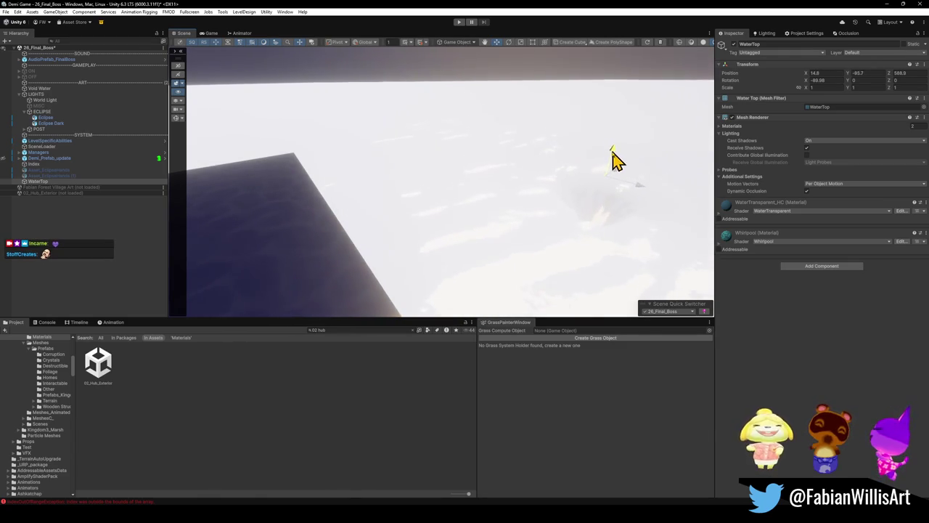
pyautogui.click(580, 192)
pyautogui.click(608, 182)
pyautogui.moveTo(616, 175)
pyautogui.mouseDown()
pyautogui.moveTo(429, 210)
pyautogui.moveTo(402, 276)
pyautogui.moveTo(647, 161)
pyautogui.moveTo(672, 172)
pyautogui.moveTo(551, 131)
pyautogui.moveTo(376, 129)
pyautogui.moveTo(559, 125)
pyautogui.moveTo(547, 161)
pyautogui.moveTo(564, 63)
pyautogui.moveTo(555, 97)
pyautogui.moveTo(597, 124)
pyautogui.moveTo(584, 140)
pyautogui.moveTo(595, 104)
pyautogui.moveTo(414, 180)
pyautogui.moveTo(591, 201)
pyautogui.moveTo(369, 152)
pyautogui.moveTo(442, 179)
pyautogui.moveTo(431, 176)
pyautogui.mouseUp()
pyautogui.moveTo(579, 182)
pyautogui.mouseDown()
pyautogui.moveTo(561, 230)
pyautogui.moveTo(547, 135)
pyautogui.moveTo(551, 170)
pyautogui.moveTo(514, 312)
pyautogui.moveTo(518, 215)
pyautogui.moveTo(498, 290)
pyautogui.moveTo(525, 262)
pyautogui.moveTo(477, 247)
pyautogui.moveTo(475, 214)
pyautogui.moveTo(464, 225)
pyautogui.moveTo(460, 254)
pyautogui.moveTo(514, 296)
pyautogui.moveTo(528, 272)
pyautogui.mouseUp()
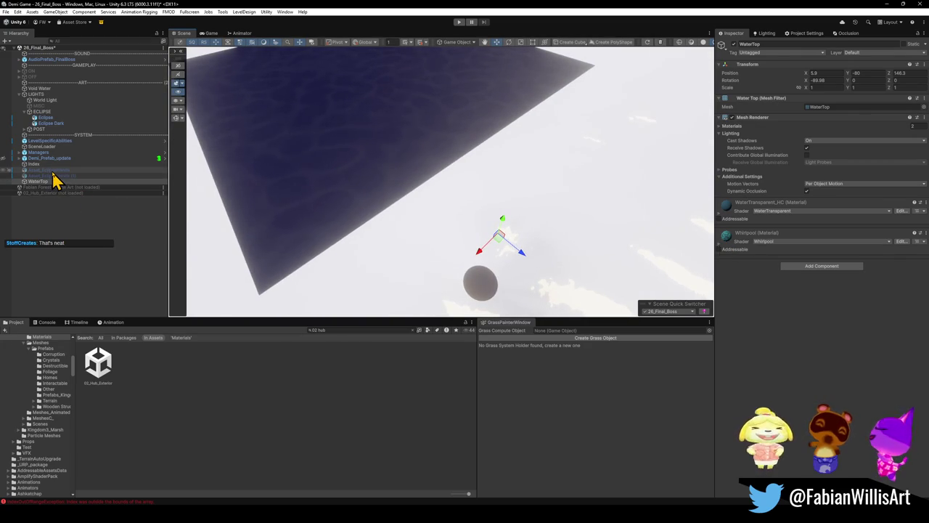
# - Switch off the POST post-processing object
pyautogui.click(49, 129)
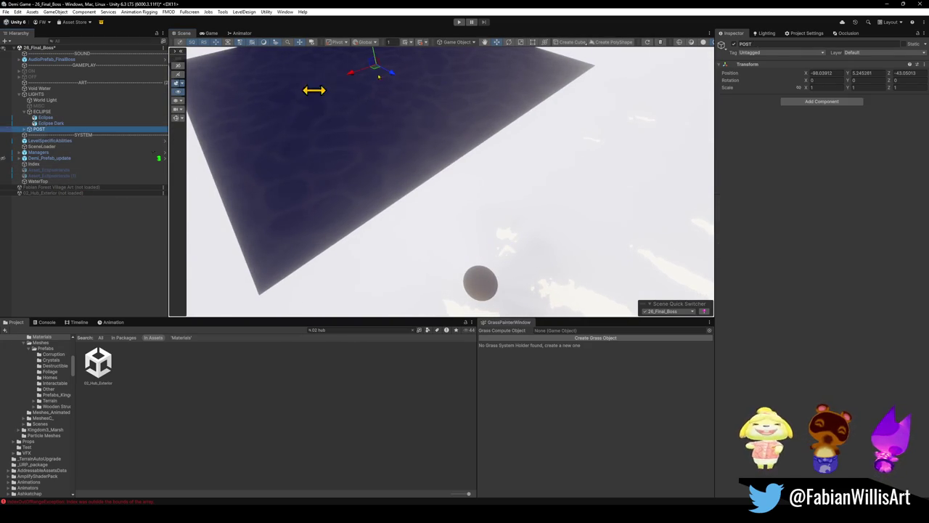
pyautogui.click(734, 45)
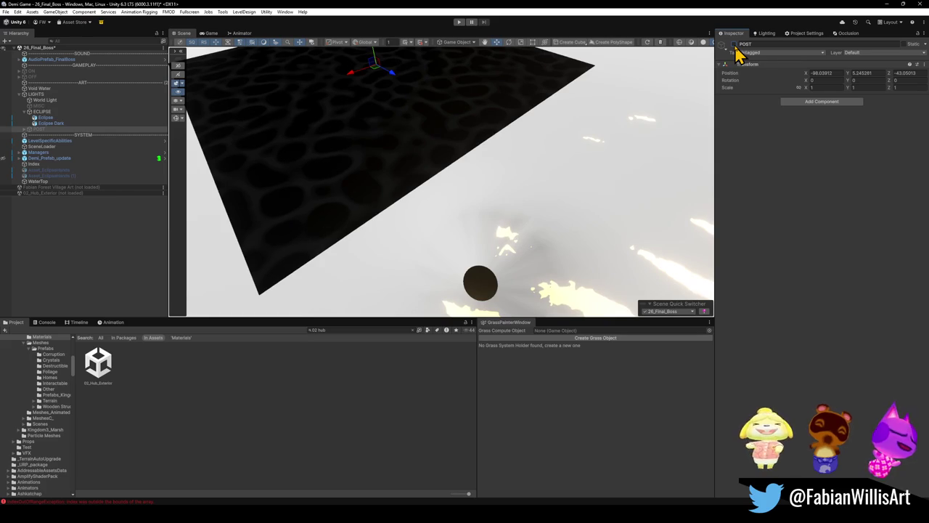
pyautogui.moveTo(624, 123)
pyautogui.mouseDown()
pyautogui.moveTo(800, 137)
pyautogui.moveTo(591, 111)
pyautogui.mouseUp()
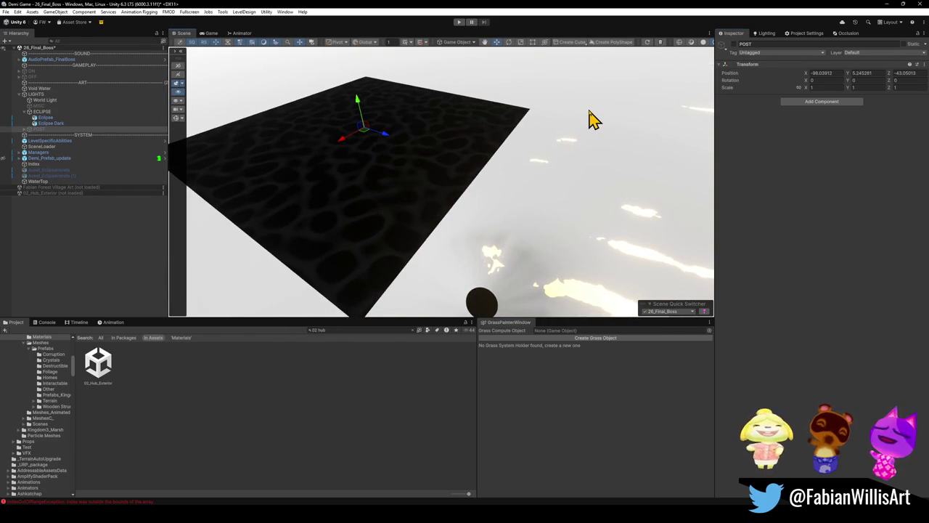
# - Try the WaterTransparent_HC material on the WaterTop plane
pyautogui.click(606, 183)
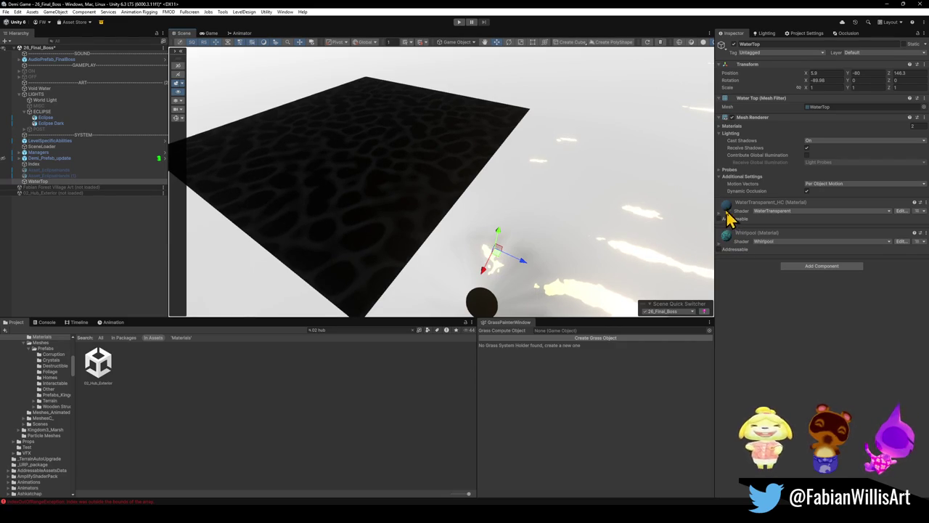
pyautogui.moveTo(728, 215)
pyautogui.mouseDown()
pyautogui.moveTo(405, 163)
pyautogui.moveTo(405, 177)
pyautogui.mouseUp()
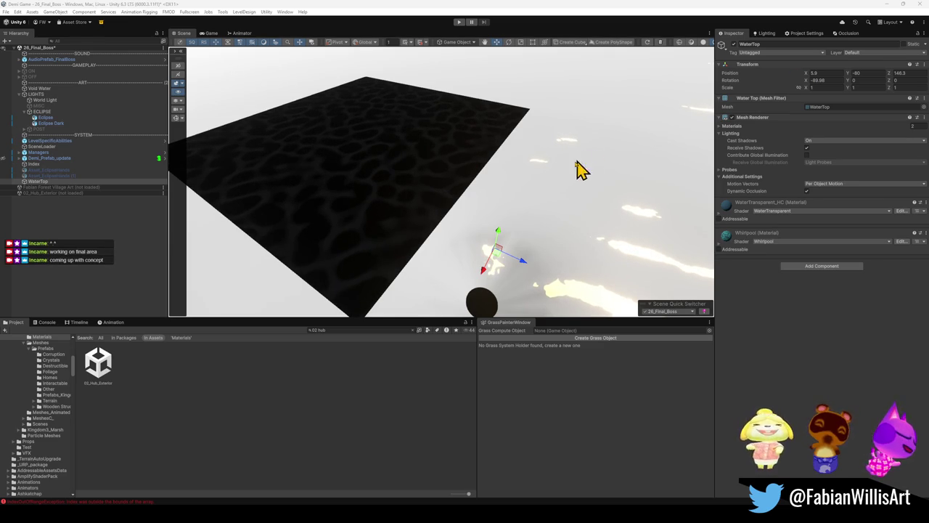
pyautogui.moveTo(575, 197)
pyautogui.mouseDown()
pyautogui.moveTo(527, 135)
pyautogui.moveTo(500, 135)
pyautogui.moveTo(595, 177)
pyautogui.moveTo(533, 169)
pyautogui.mouseUp()
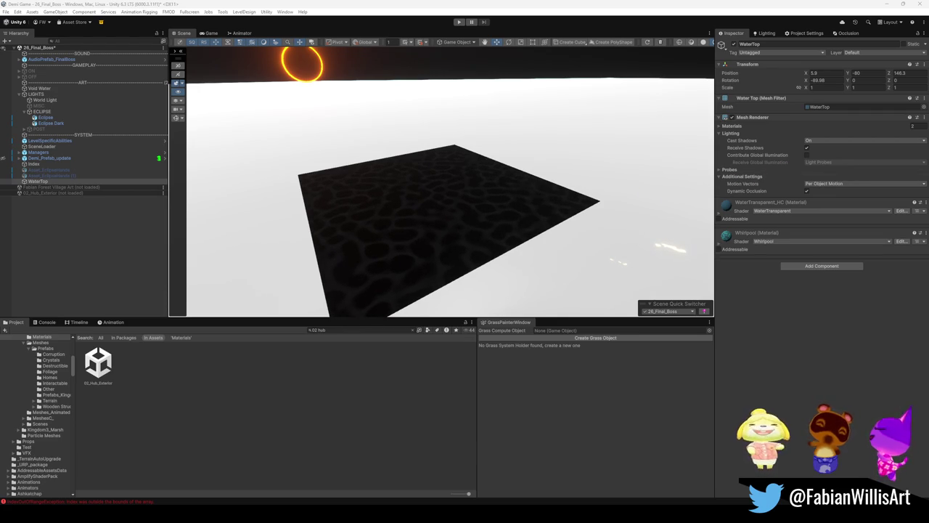
pyautogui.moveTo(489, 190)
pyautogui.mouseDown()
pyautogui.moveTo(564, 216)
pyautogui.moveTo(595, 243)
pyautogui.mouseUp()
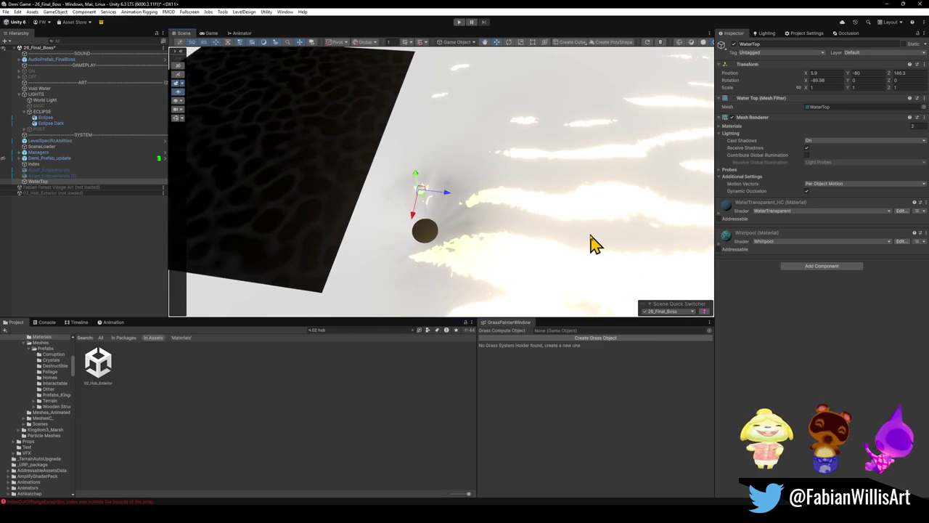
# - Delete both Asset_EclipseHands objects and move WaterTop up into the ART section
pyautogui.keyDown('shift'); pyautogui.click(52, 176); pyautogui.keyUp('shift')
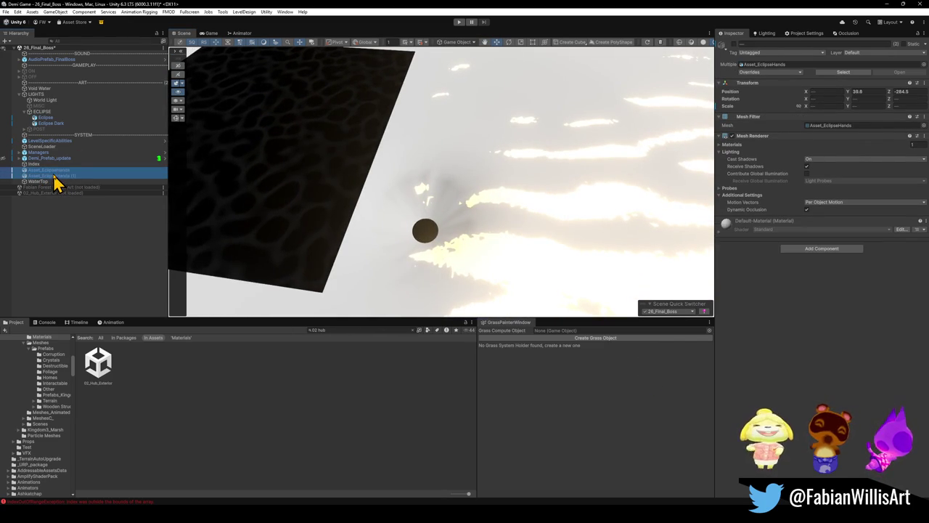
pyautogui.press('Delete')
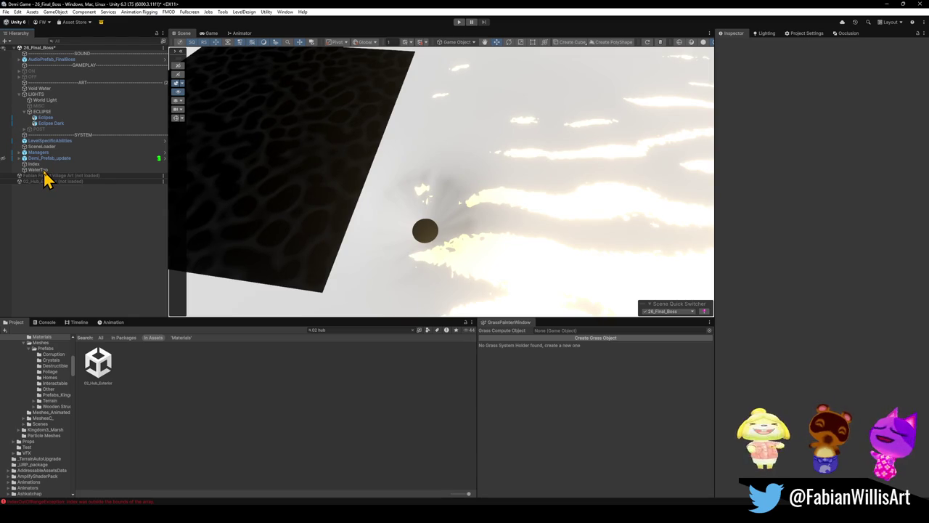
pyautogui.click(40, 170)
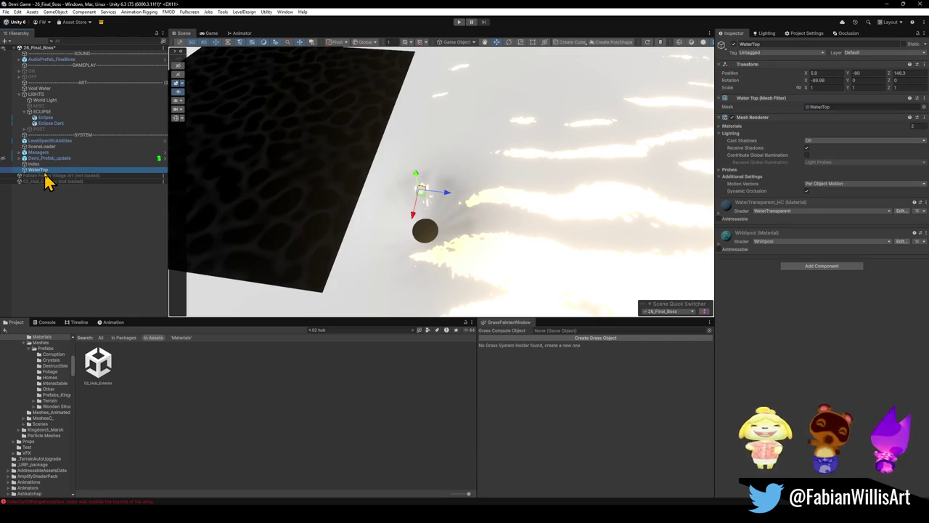
pyautogui.moveTo(46, 174); pyautogui.dragTo(52, 133)
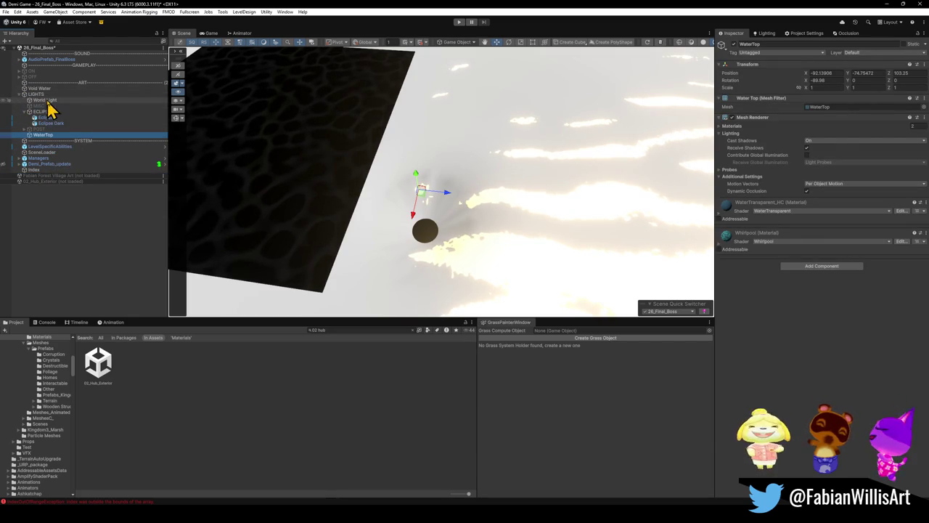
pyautogui.click(45, 100)
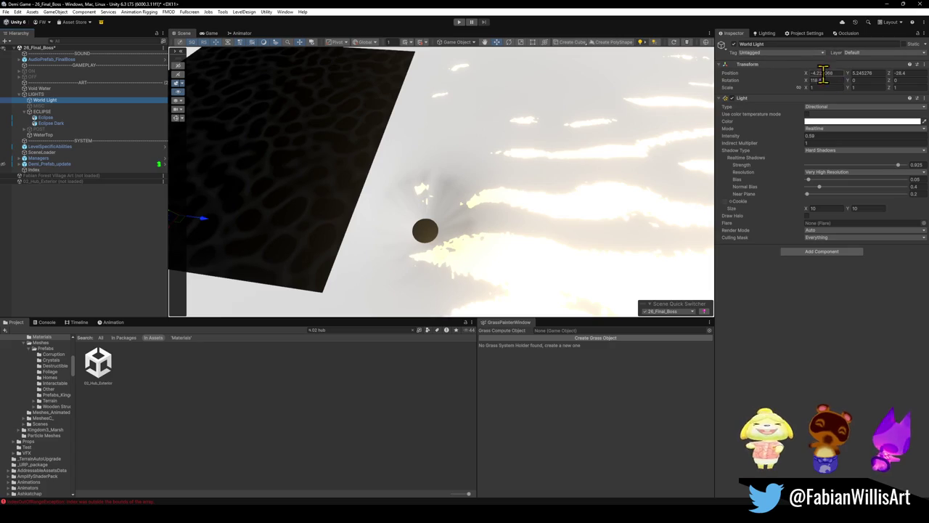
# - Lower the World Light's X rotation so the eclipse casts a golden streak on the water
pyautogui.moveTo(820, 79)
pyautogui.mouseDown()
pyautogui.moveTo(828, 86)
pyautogui.moveTo(388, 143)
pyautogui.moveTo(905, 159)
pyautogui.mouseUp()
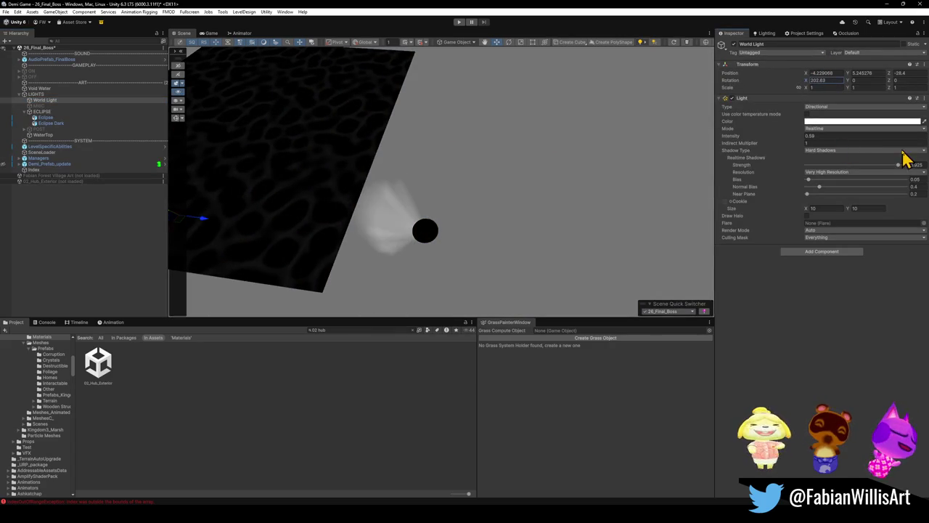
pyautogui.moveTo(517, 176); pyautogui.dragTo(784, 125)
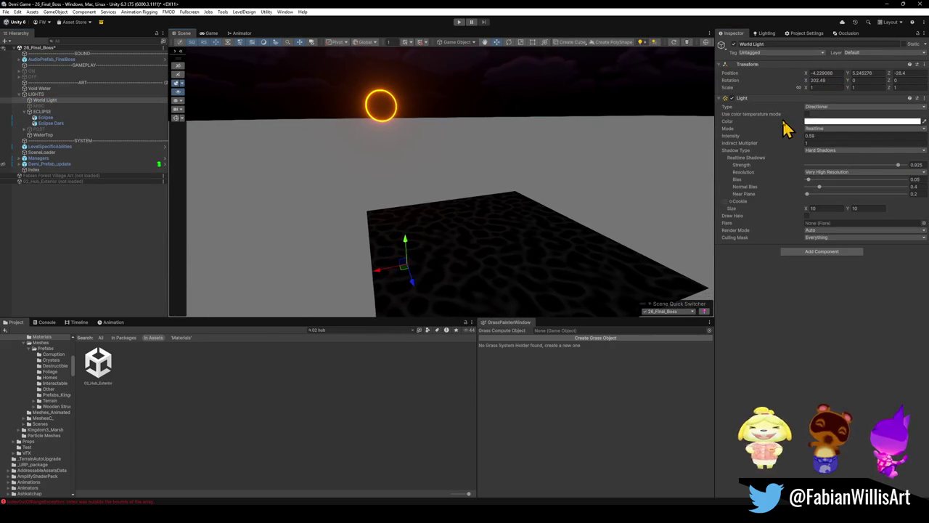
pyautogui.hotkey('ctrl', 'z')
pyautogui.moveTo(850, 87)
pyautogui.mouseDown()
pyautogui.moveTo(303, 167)
pyautogui.moveTo(394, 197)
pyautogui.moveTo(91, 166)
pyautogui.moveTo(824, 138)
pyautogui.moveTo(596, 95)
pyautogui.moveTo(803, 89)
pyautogui.moveTo(468, 72)
pyautogui.moveTo(268, 81)
pyautogui.moveTo(148, 62)
pyautogui.moveTo(844, 29)
pyautogui.moveTo(581, 501)
pyautogui.moveTo(483, 501)
pyautogui.moveTo(411, 447)
pyautogui.moveTo(87, 373)
pyautogui.moveTo(821, 353)
pyautogui.moveTo(685, 322)
pyautogui.moveTo(320, 376)
pyautogui.moveTo(526, 391)
pyautogui.moveTo(223, 444)
pyautogui.moveTo(529, 465)
pyautogui.moveTo(346, 442)
pyautogui.moveTo(456, 452)
pyautogui.moveTo(372, 439)
pyautogui.moveTo(386, 439)
pyautogui.mouseUp()
pyautogui.moveTo(421, 290)
pyautogui.mouseDown()
pyautogui.moveTo(425, 201)
pyautogui.moveTo(415, 143)
pyautogui.moveTo(464, 174)
pyautogui.moveTo(471, 206)
pyautogui.moveTo(460, 192)
pyautogui.mouseUp()
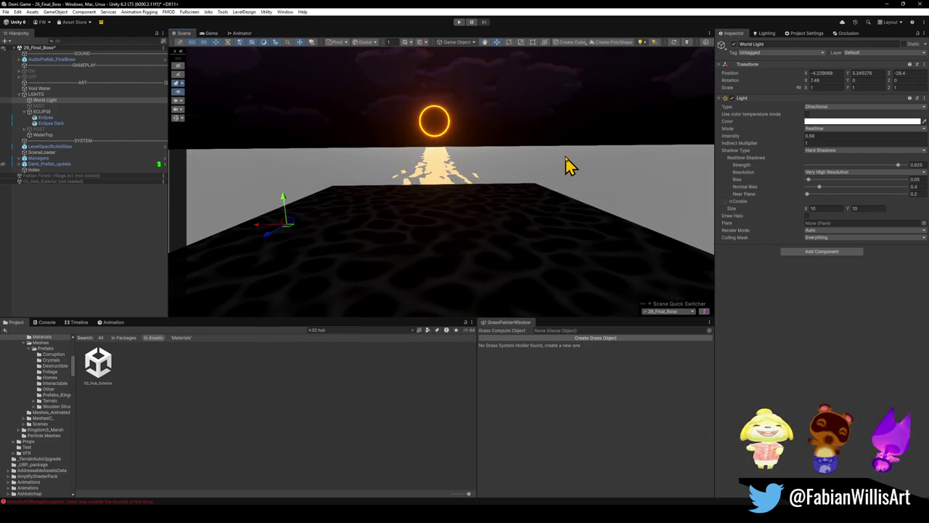
pyautogui.moveTo(572, 182); pyautogui.dragTo(543, 170)
pyautogui.moveTo(805, 81)
pyautogui.mouseDown()
pyautogui.moveTo(896, 94)
pyautogui.moveTo(242, 138)
pyautogui.moveTo(315, 152)
pyautogui.moveTo(259, 143)
pyautogui.moveTo(311, 145)
pyautogui.mouseUp()
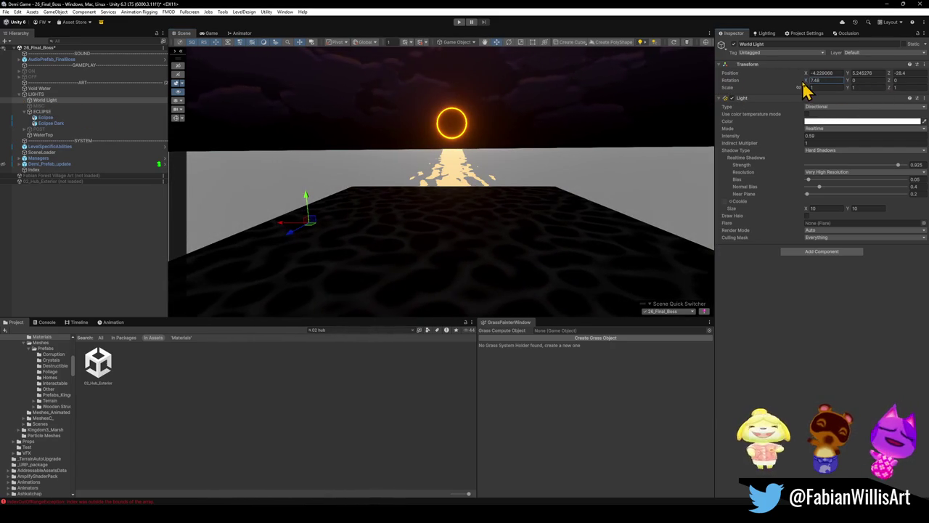
pyautogui.moveTo(805, 80)
pyautogui.mouseDown()
pyautogui.moveTo(861, 93)
pyautogui.moveTo(803, 83)
pyautogui.moveTo(811, 88)
pyautogui.mouseUp()
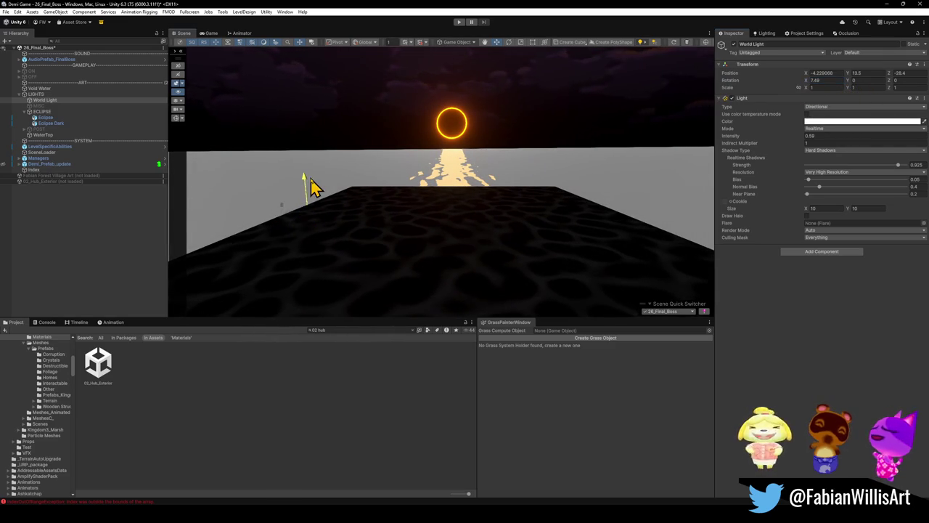
# - Apply the WaterTransparent material to the WaterTop plane
pyautogui.click(55, 135)
pyautogui.moveTo(580, 224)
pyautogui.mouseDown()
pyautogui.moveTo(448, 174)
pyautogui.moveTo(472, 193)
pyautogui.mouseUp()
pyautogui.moveTo(726, 206)
pyautogui.mouseDown()
pyautogui.moveTo(493, 211)
pyautogui.moveTo(472, 187)
pyautogui.moveTo(414, 179)
pyautogui.moveTo(503, 169)
pyautogui.moveTo(493, 174)
pyautogui.moveTo(516, 197)
pyautogui.moveTo(529, 234)
pyautogui.moveTo(493, 187)
pyautogui.moveTo(497, 139)
pyautogui.moveTo(479, 137)
pyautogui.moveTo(468, 159)
pyautogui.moveTo(474, 150)
pyautogui.mouseUp()
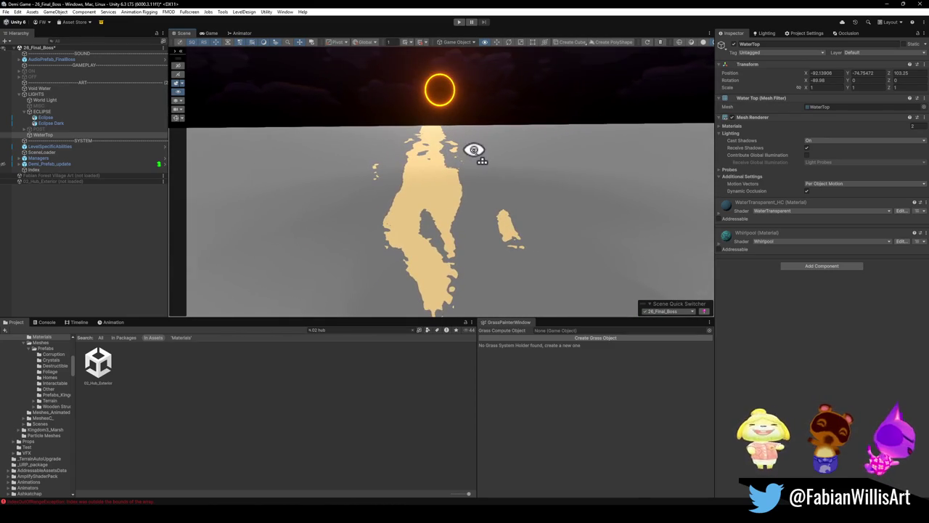
# - Hide the WaterTop plane and switch the POST post-processing object back on
pyautogui.moveTo(232, 187)
pyautogui.mouseDown()
pyautogui.moveTo(383, 176)
pyautogui.moveTo(387, 187)
pyautogui.mouseUp()
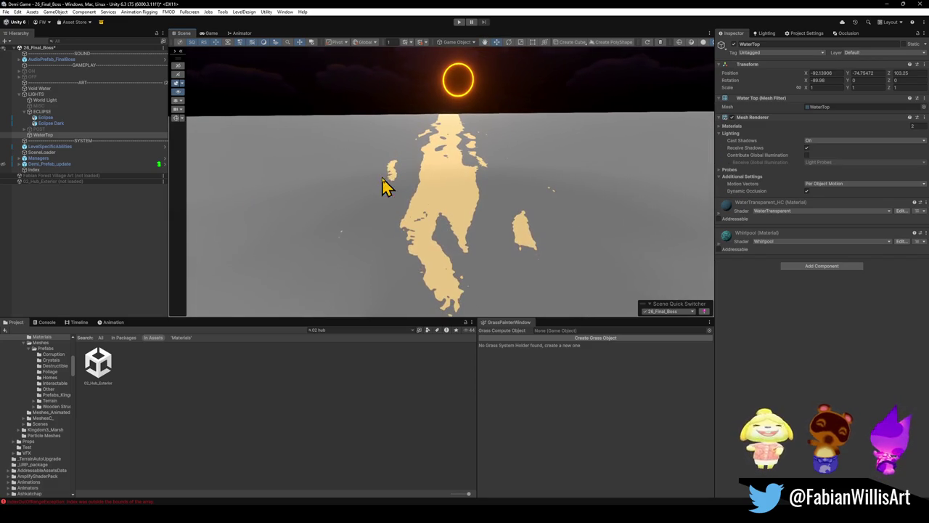
pyautogui.click(733, 44)
pyautogui.moveTo(580, 134); pyautogui.dragTo(324, 110)
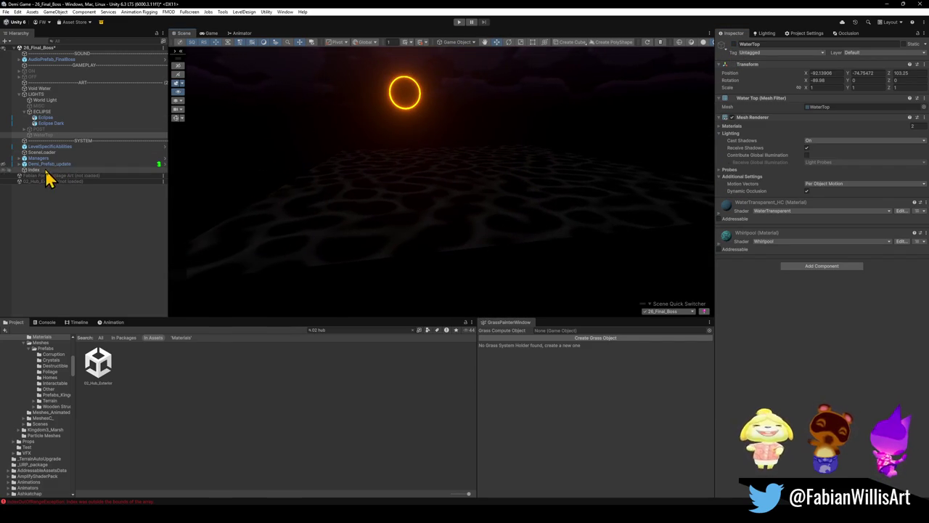
pyautogui.click(51, 130)
pyautogui.click(733, 44)
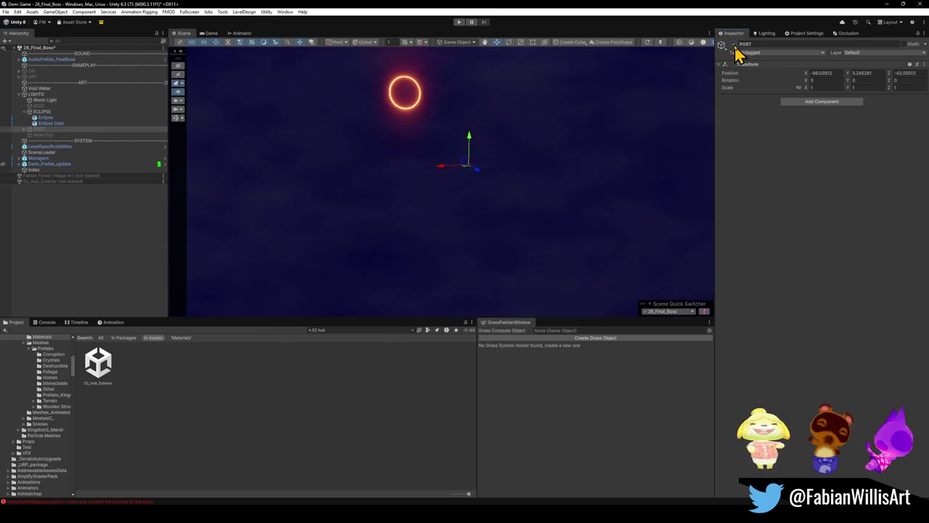
# - Step back through the undo history, keeping the Asset_EclipseHands deletion
pyautogui.moveTo(546, 159)
pyautogui.mouseDown()
pyautogui.moveTo(516, 120)
pyautogui.moveTo(514, 145)
pyautogui.mouseUp()
pyautogui.hotkey('alt', 'shift', 'a')
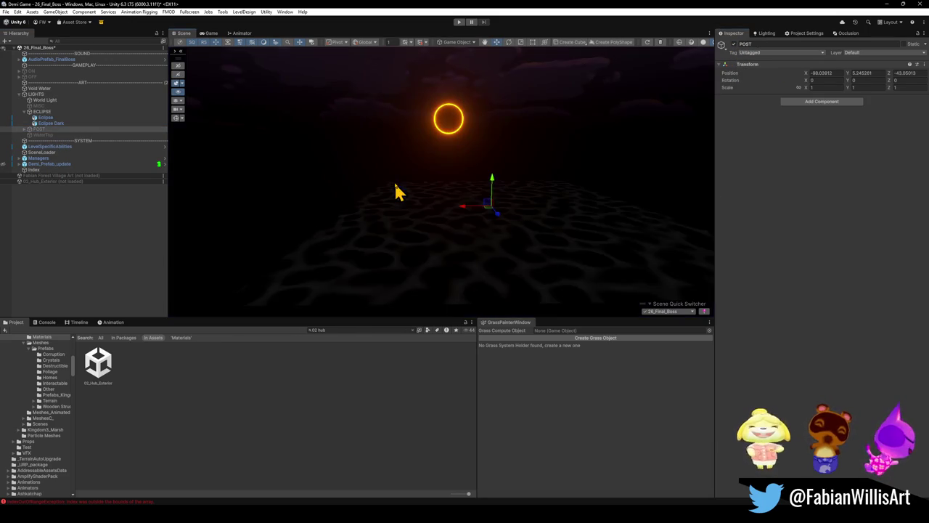
pyautogui.click(394, 190)
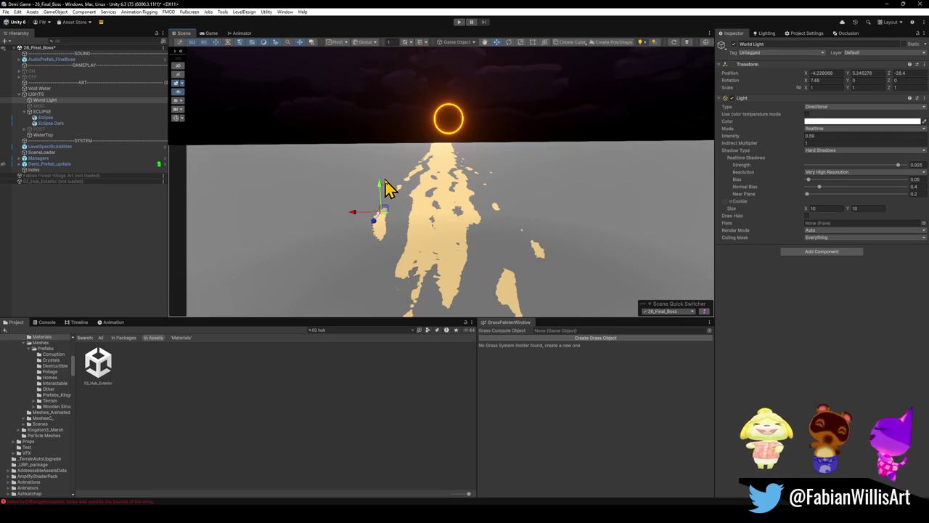
pyautogui.hotkey('ctrl', 'z')
pyautogui.hotkey('ctrl', 'z')
pyautogui.hotkey('ctrl', 'z')
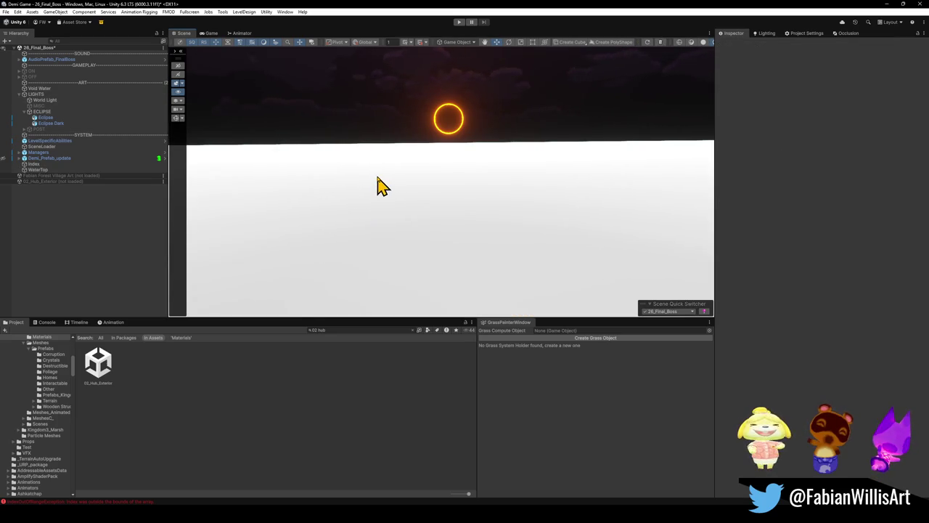
pyautogui.hotkey('ctrl', 'z')
pyautogui.hotkey('ctrl', 'z')
pyautogui.hotkey('ctrl', 'z')
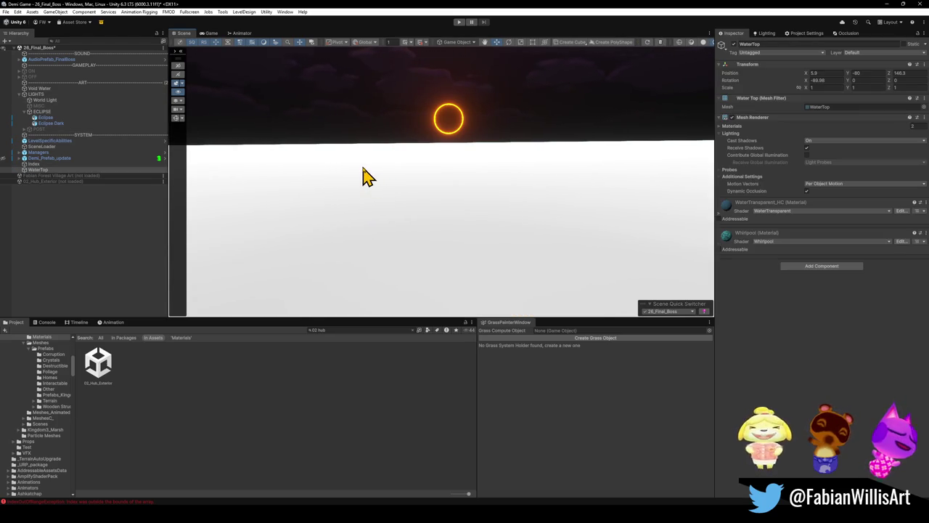
pyautogui.hotkey('ctrl', 'z')
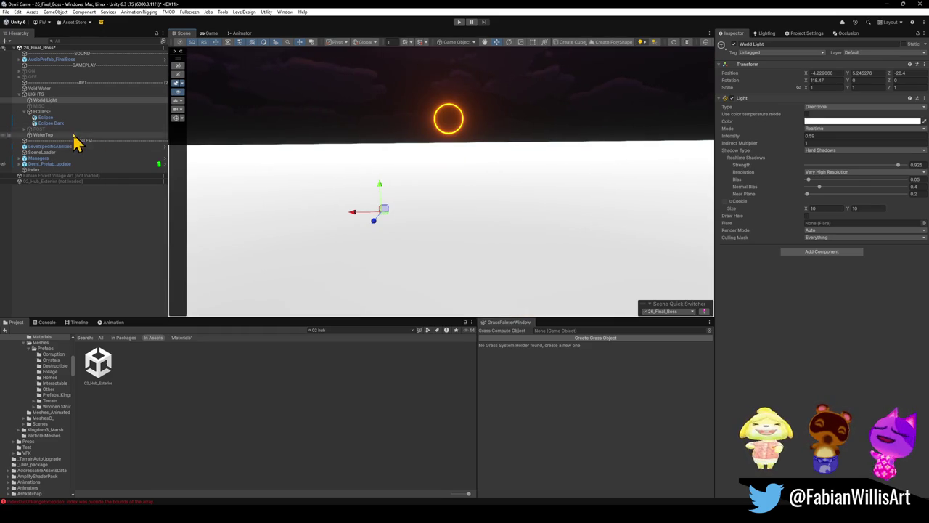
# - Enable POST again and hide the WaterTop water plane
pyautogui.click(73, 129)
pyautogui.click(734, 45)
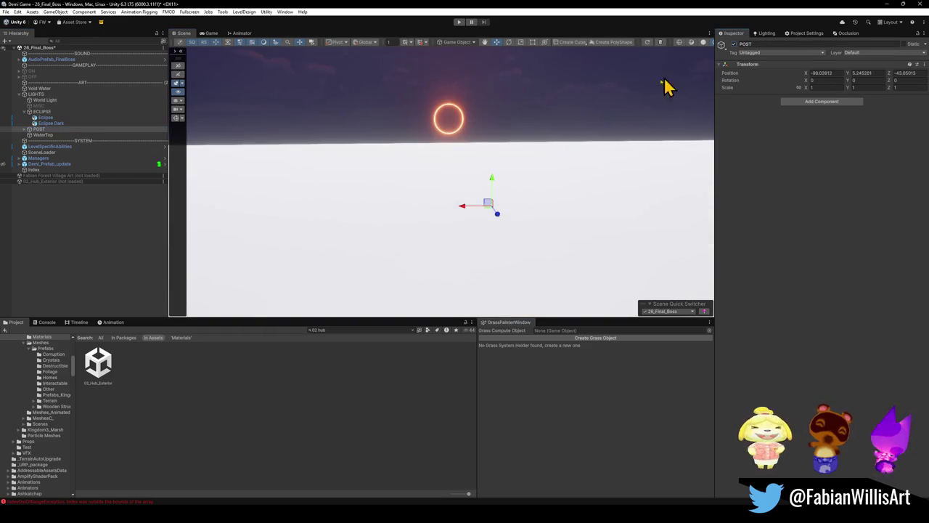
pyautogui.click(43, 135)
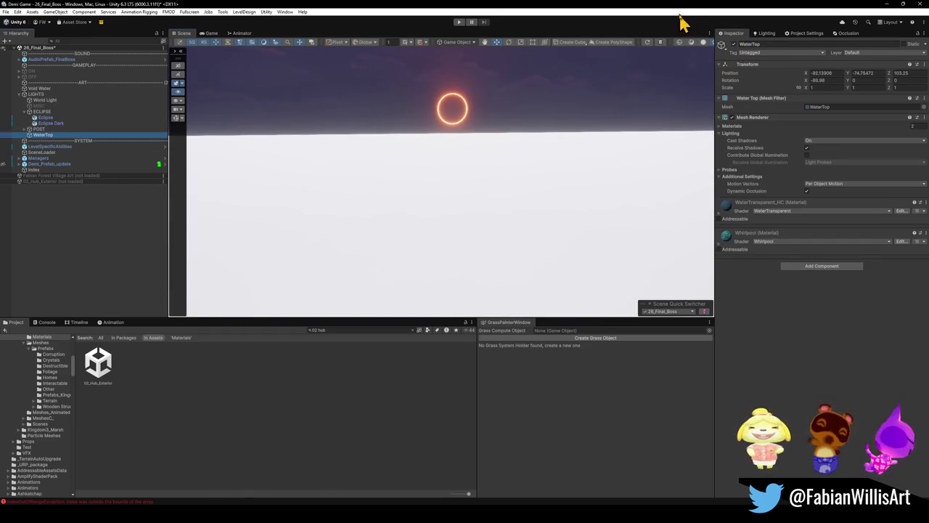
pyautogui.click(734, 44)
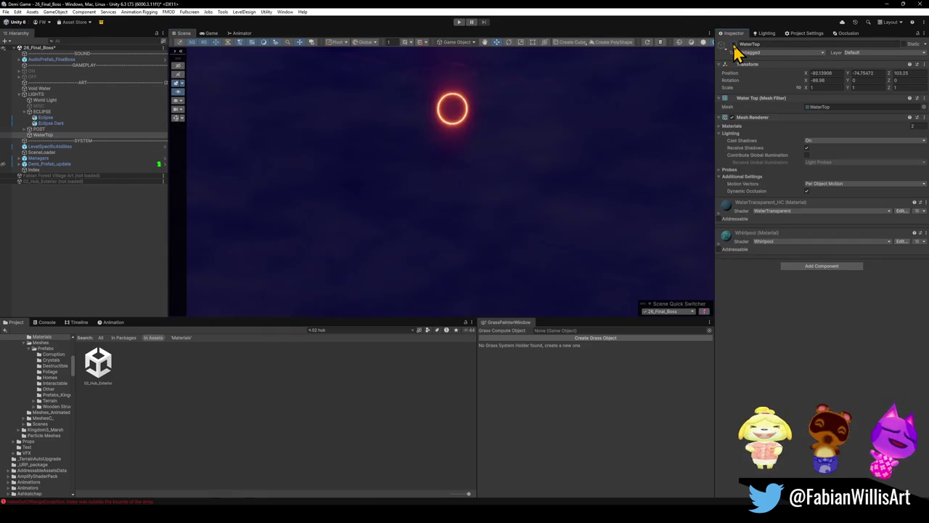
# - Try shrinking Eclipse Dark, undo to keep scale 74.62, then bring up environment lighting
pyautogui.click(49, 123)
pyautogui.press('r')
pyautogui.moveTo(447, 84)
pyautogui.mouseDown()
pyautogui.moveTo(448, 100)
pyautogui.moveTo(437, 97)
pyautogui.moveTo(447, 98)
pyautogui.mouseUp()
pyautogui.hotkey('ctrl', 'z')
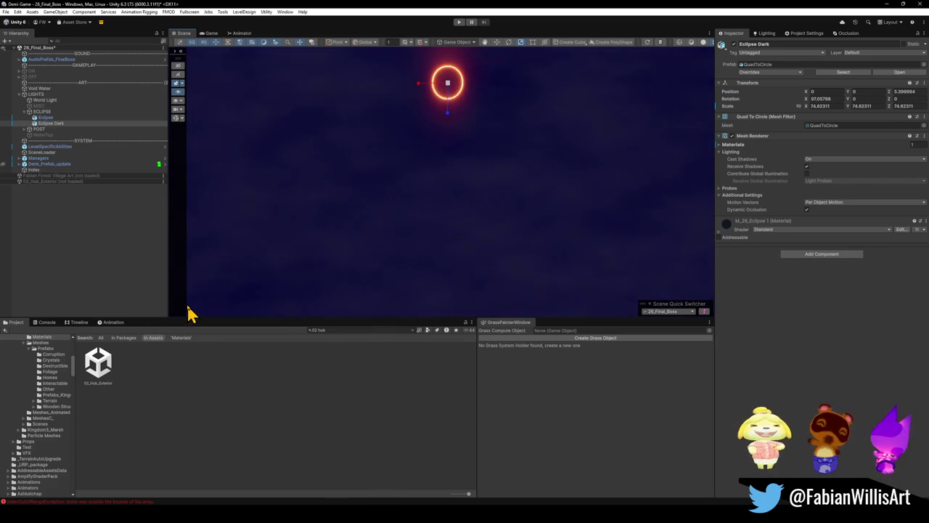
pyautogui.moveTo(305, 150)
pyautogui.mouseDown()
pyautogui.moveTo(378, 143)
pyautogui.moveTo(371, 161)
pyautogui.mouseUp()
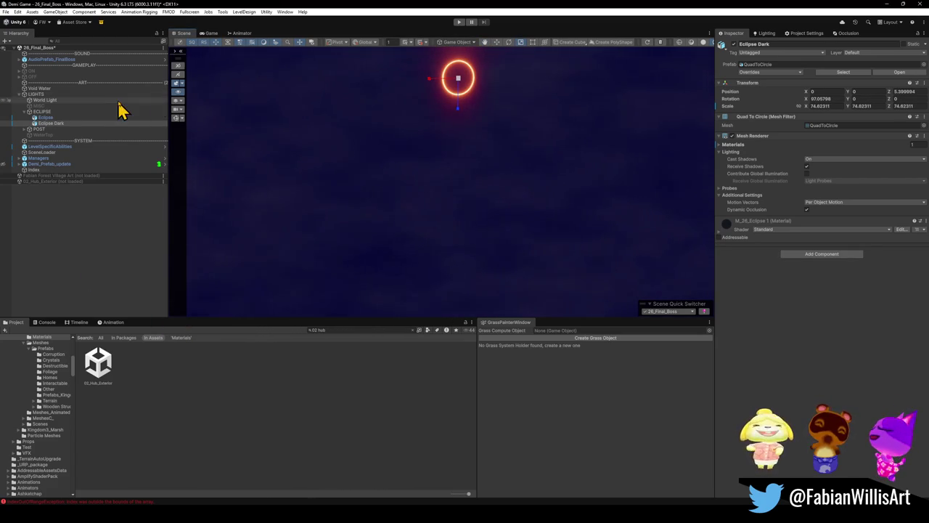
pyautogui.click(40, 129)
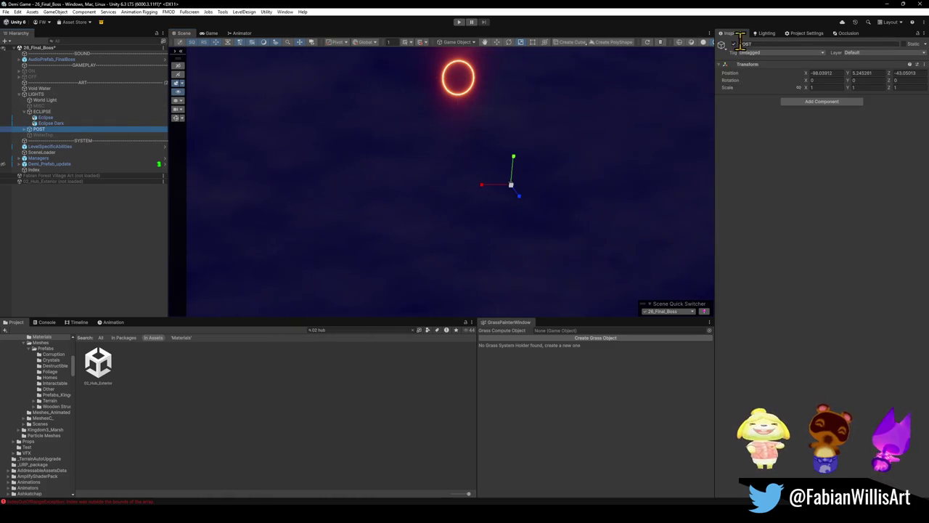
pyautogui.click(765, 34)
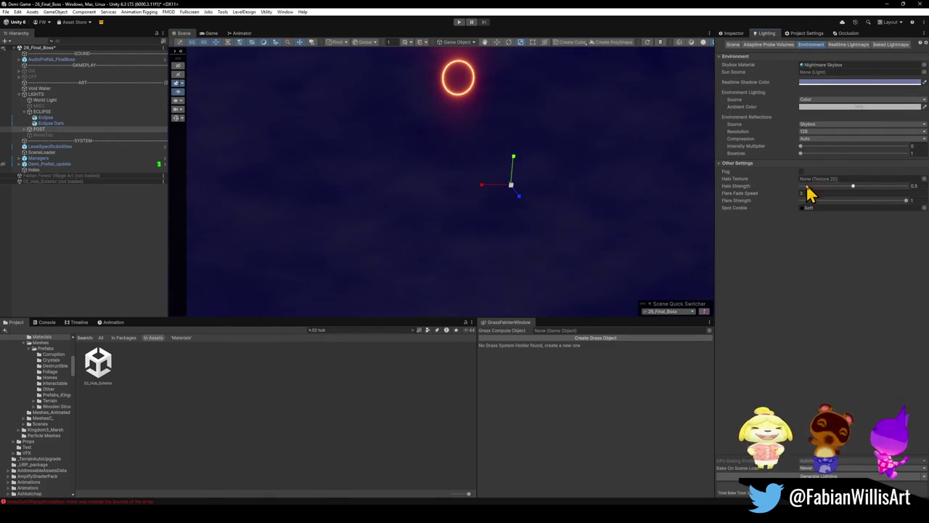
# - Turn on fog, try Exponential mode with a higher density, then turn fog off
pyautogui.click(801, 172)
pyautogui.moveTo(588, 173)
pyautogui.mouseDown()
pyautogui.moveTo(574, 128)
pyautogui.moveTo(585, 133)
pyautogui.mouseUp()
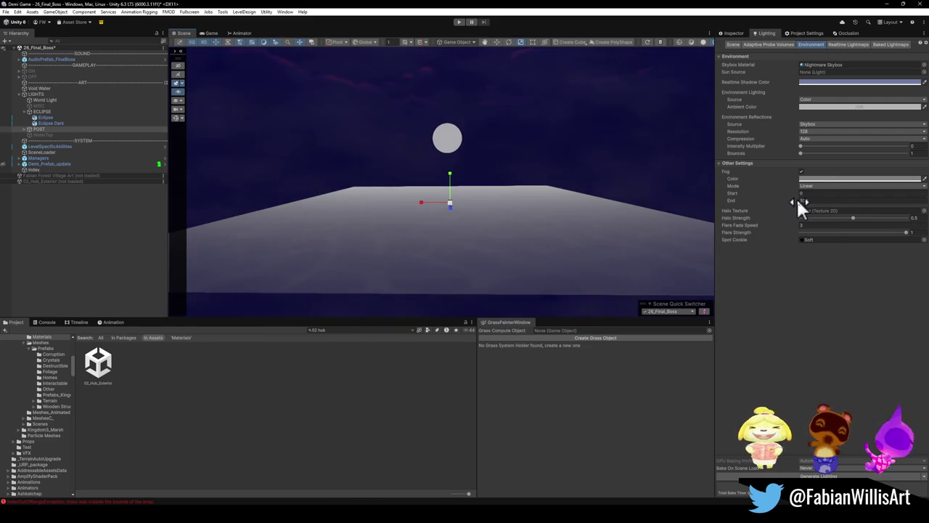
pyautogui.click(827, 186)
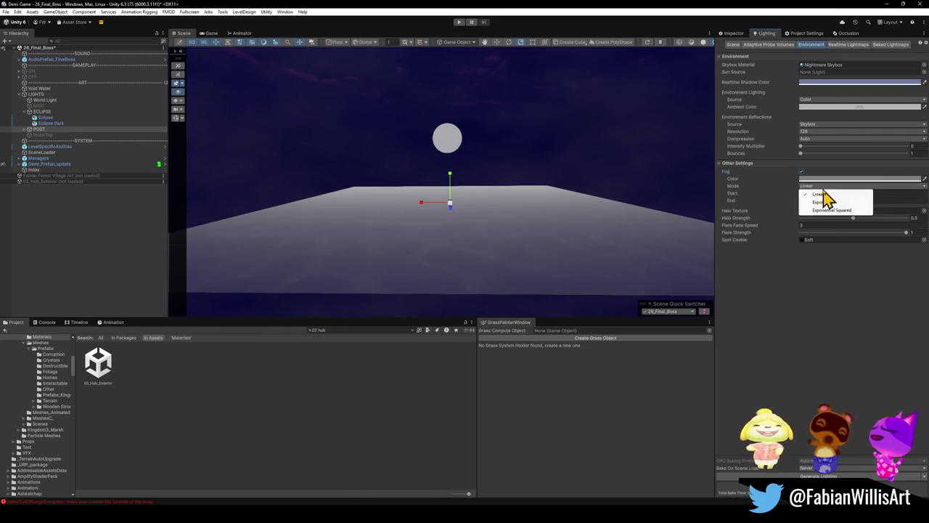
pyautogui.click(825, 201)
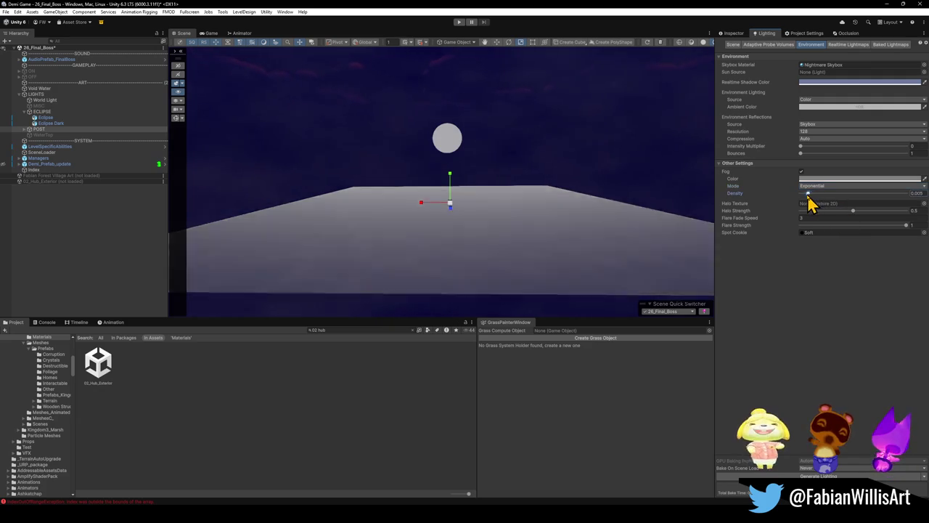
pyautogui.moveTo(803, 194)
pyautogui.mouseDown()
pyautogui.moveTo(879, 201)
pyautogui.moveTo(798, 201)
pyautogui.moveTo(809, 196)
pyautogui.mouseUp()
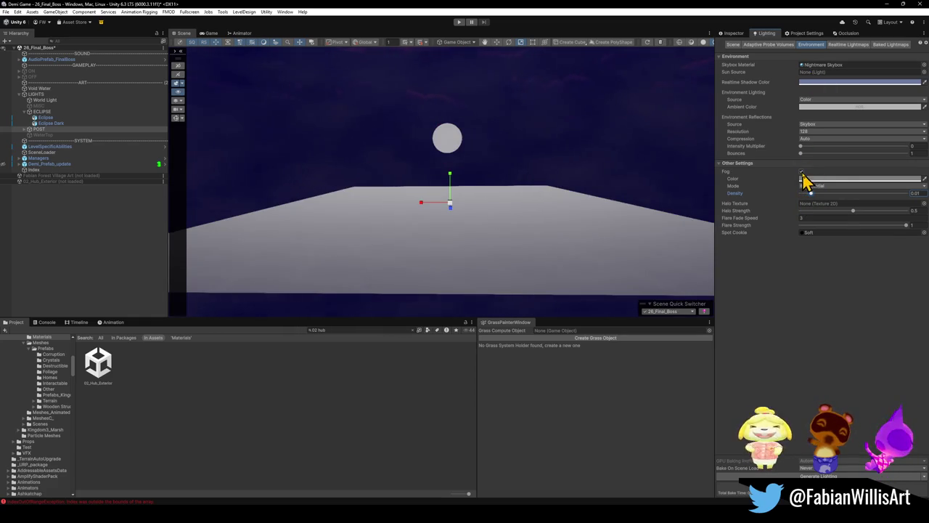
pyautogui.click(802, 172)
# - Deselect POST and minimize Unity to return to Blender
pyautogui.click(381, 429)
pyautogui.moveTo(470, 190); pyautogui.dragTo(474, 194)
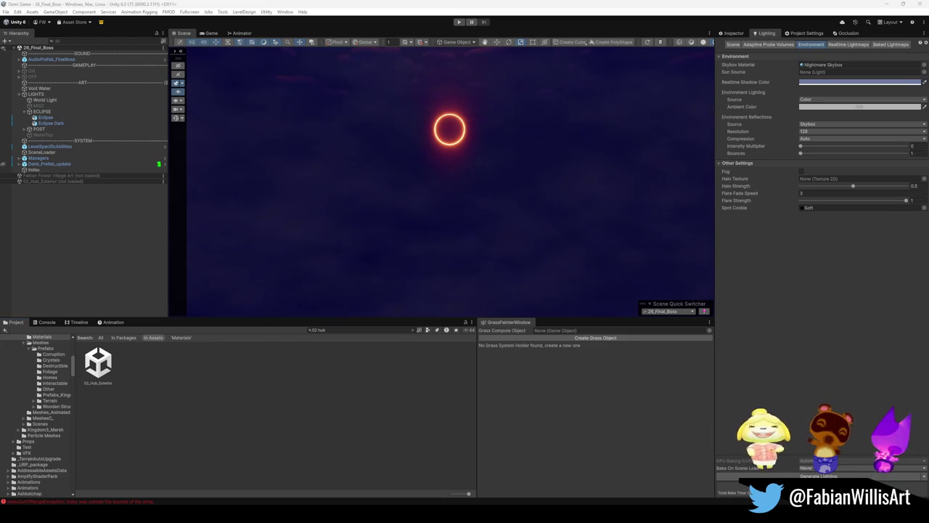
pyautogui.click(885, 5)
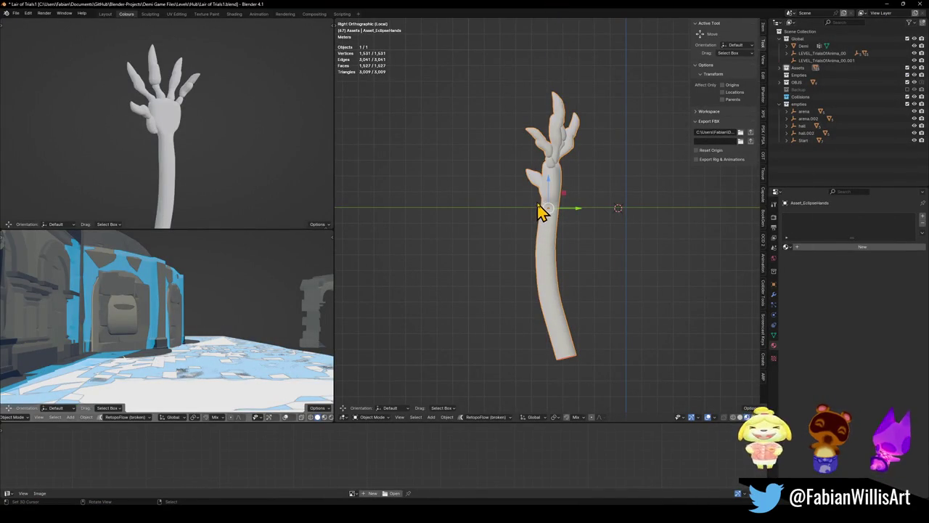
# - Add a new plane at the 3D cursor and frame it in the view
pyautogui.moveTo(531, 181)
pyautogui.mouseDown()
pyautogui.moveTo(579, 205)
pyautogui.moveTo(570, 230)
pyautogui.mouseUp()
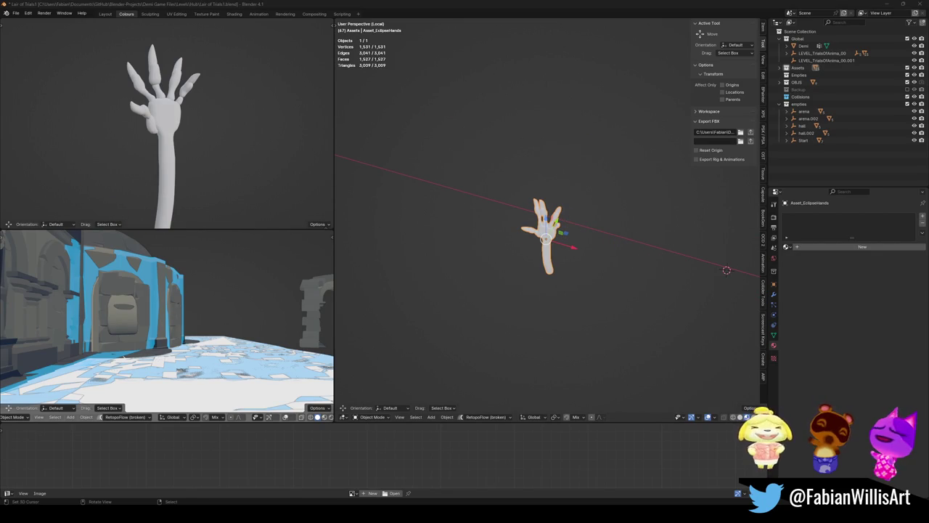
pyautogui.moveTo(492, 208)
pyautogui.mouseDown()
pyautogui.moveTo(559, 218)
pyautogui.moveTo(515, 228)
pyautogui.moveTo(539, 218)
pyautogui.mouseUp()
pyautogui.hotkey('shift', 'a')
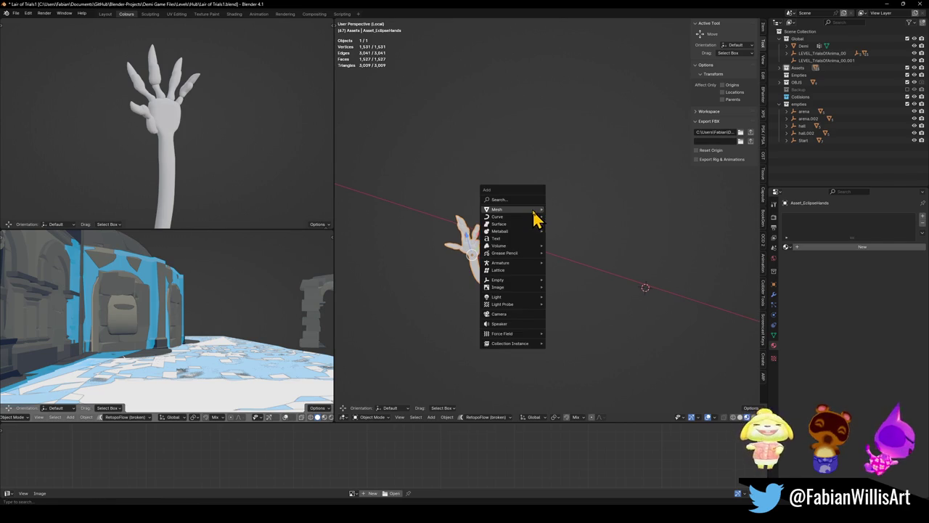
pyautogui.moveTo(528, 211)
pyautogui.click(568, 209)
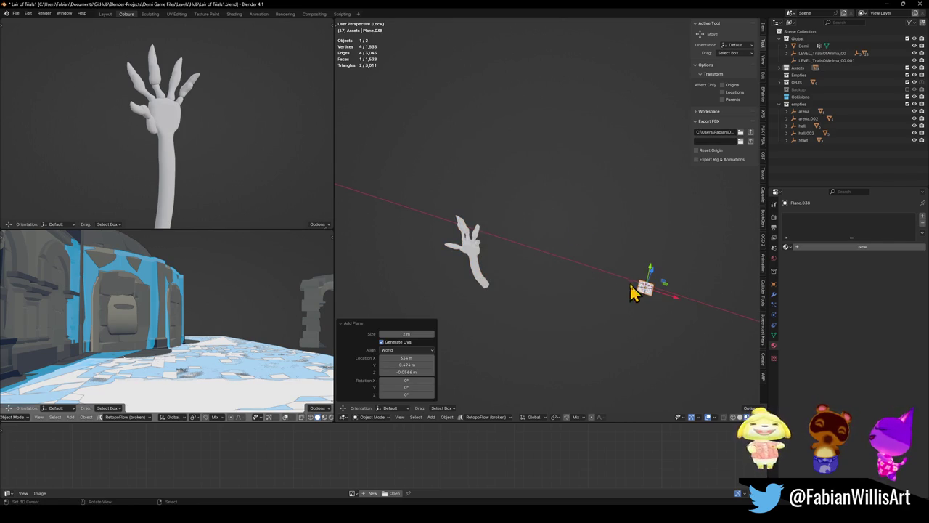
pyautogui.press('KP_Decimal')
pyautogui.scroll(8, 556, 207)
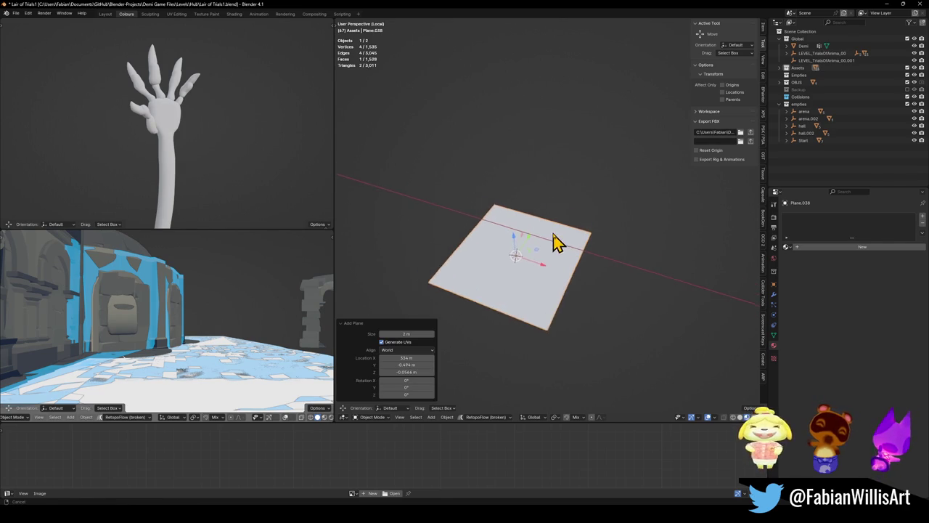
# - In Edit Mode, rotate the plane 90° about X so it stands upright
pyautogui.press('Tab')
pyautogui.write('rx90')
pyautogui.press('Return')
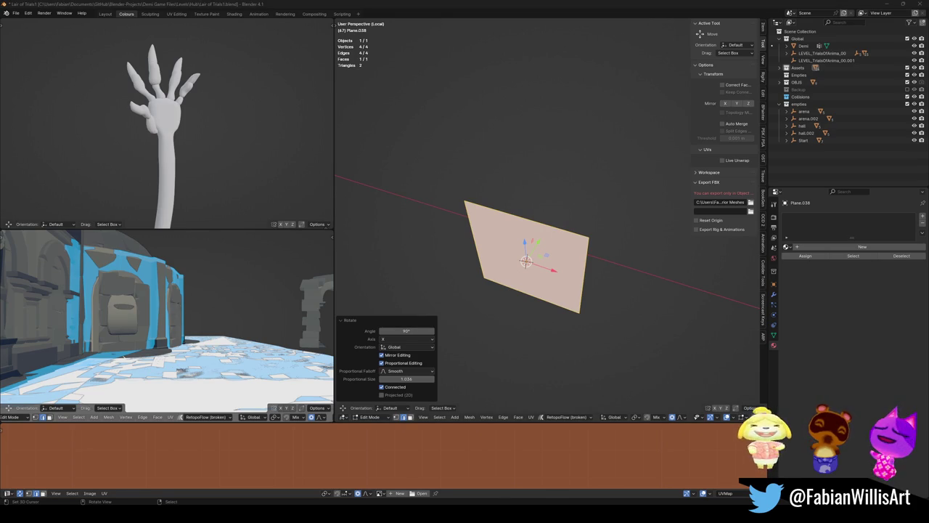
pyautogui.press('KP_Decimal')
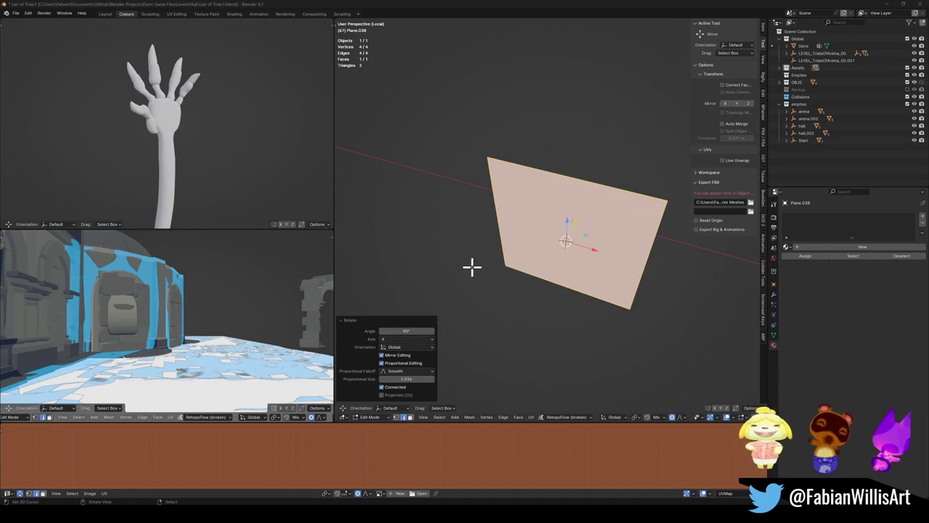
pyautogui.hotkey('ctrl', 'r')
pyautogui.scroll(1, 534, 172)
# - Add six evenly spaced loop cuts across the plane
pyautogui.scroll(3, 534, 172)
pyautogui.scroll(1, 534, 172)
pyautogui.click(534, 172)
pyautogui.rightClick(534, 172)
# - Fold the plane into a zigzag by moving alternate vertical edges along Y
pyautogui.click(528, 240)
pyautogui.keyDown('shift'); pyautogui.click(552, 254); pyautogui.keyUp('shift')
pyautogui.keyDown('shift'); pyautogui.click(597, 263); pyautogui.keyUp('shift')
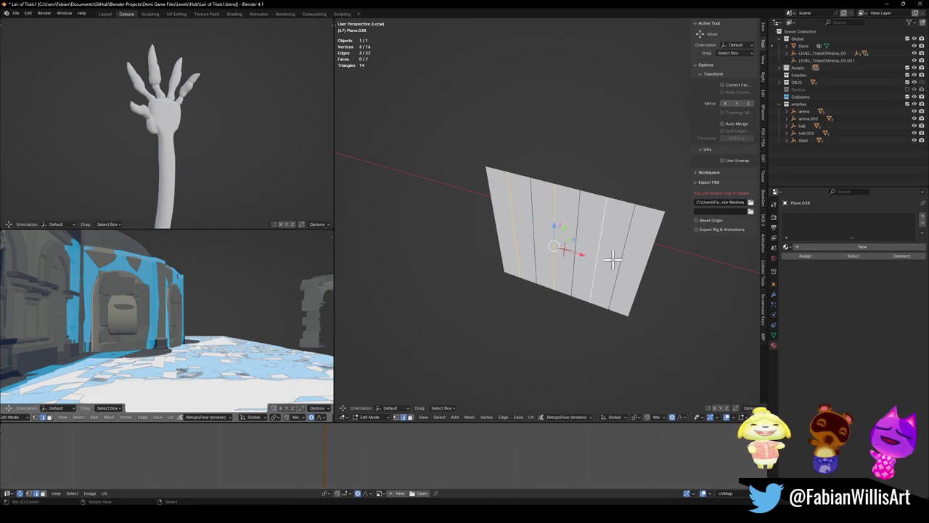
pyautogui.press('g')
pyautogui.press('y')
pyautogui.scroll(5, 582, 236)
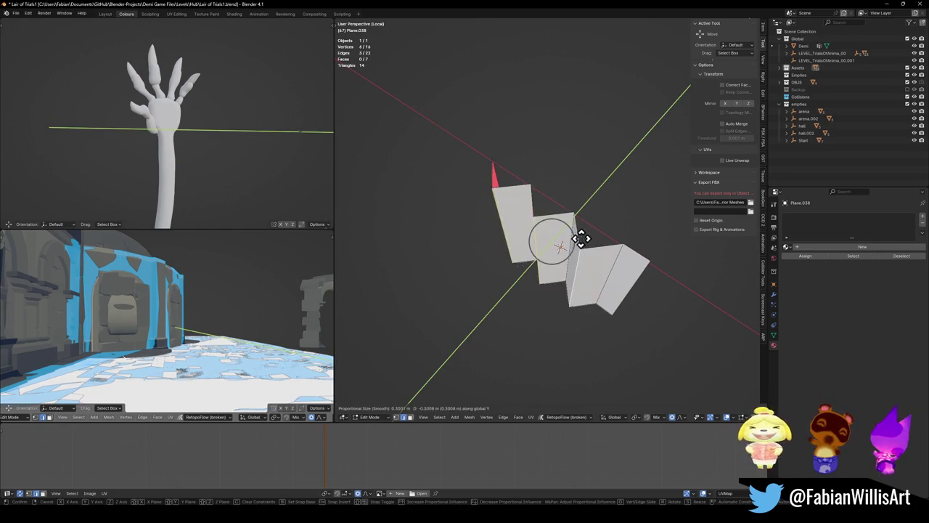
pyautogui.rightClick(627, 278)
pyautogui.keyDown('shift'); pyautogui.click(630, 280); pyautogui.keyUp('shift')
pyautogui.press('g')
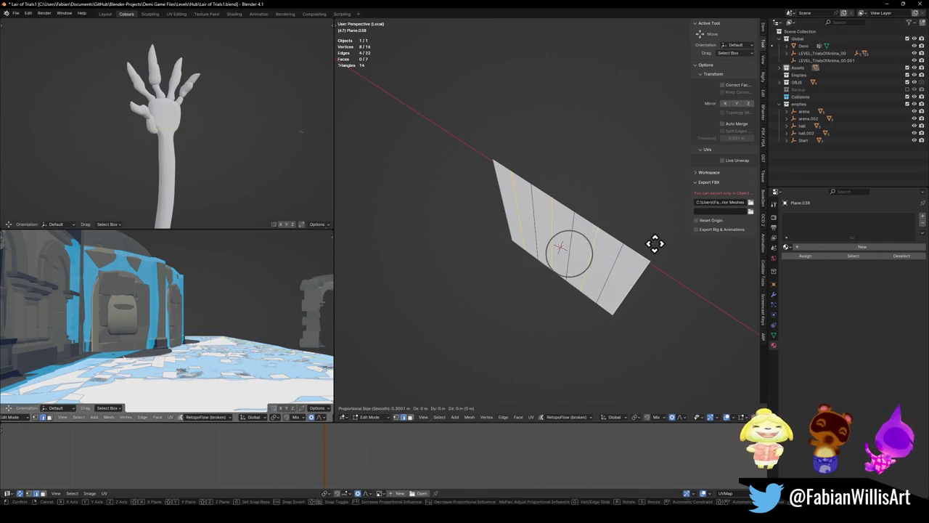
pyautogui.press('y')
pyautogui.click(612, 266)
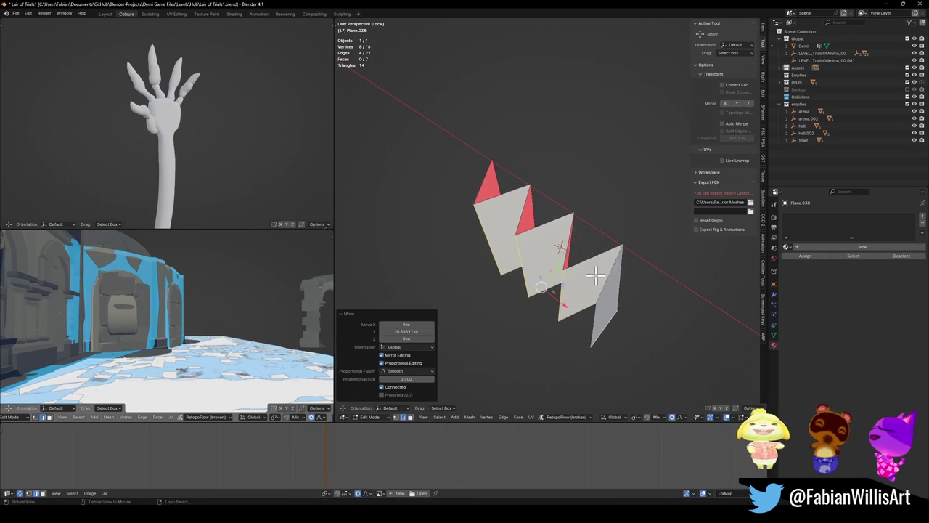
# - Add a level 2 Subdivision modifier with Boundary Smooth set to Keep Corners
pyautogui.press('Tab')
pyautogui.hotkey('ctrl', '2')
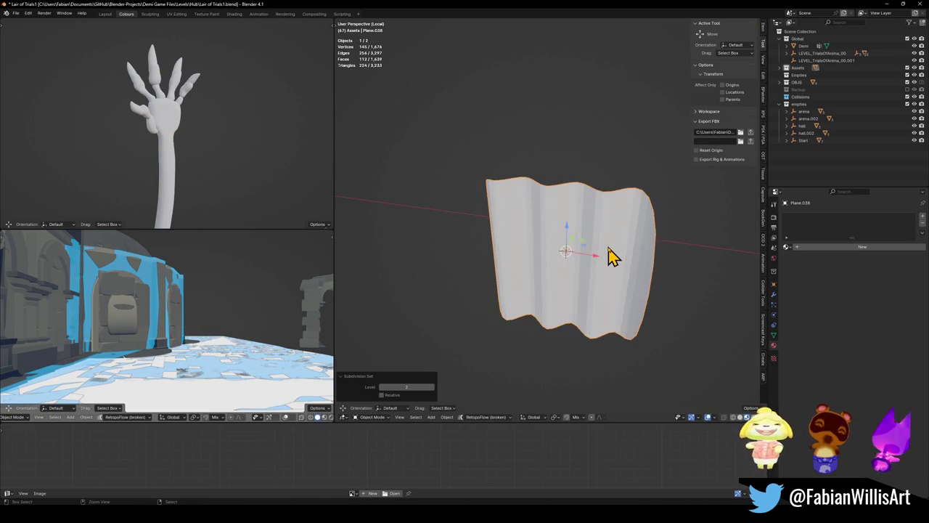
pyautogui.click(772, 294)
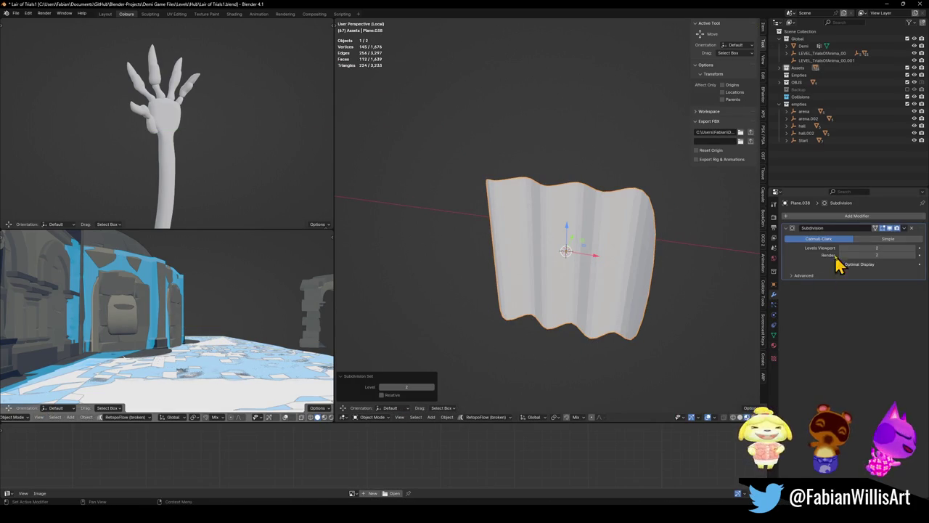
pyautogui.click(813, 280)
pyautogui.click(853, 313)
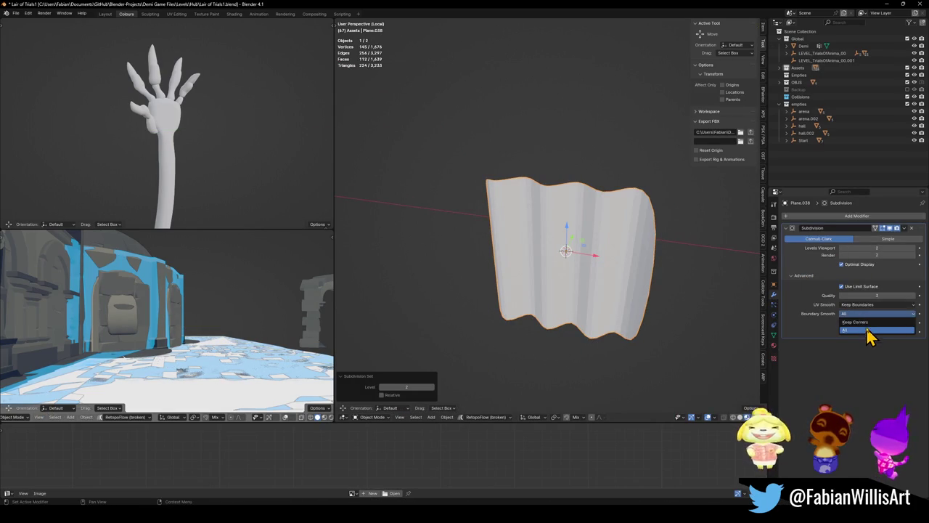
pyautogui.click(851, 323)
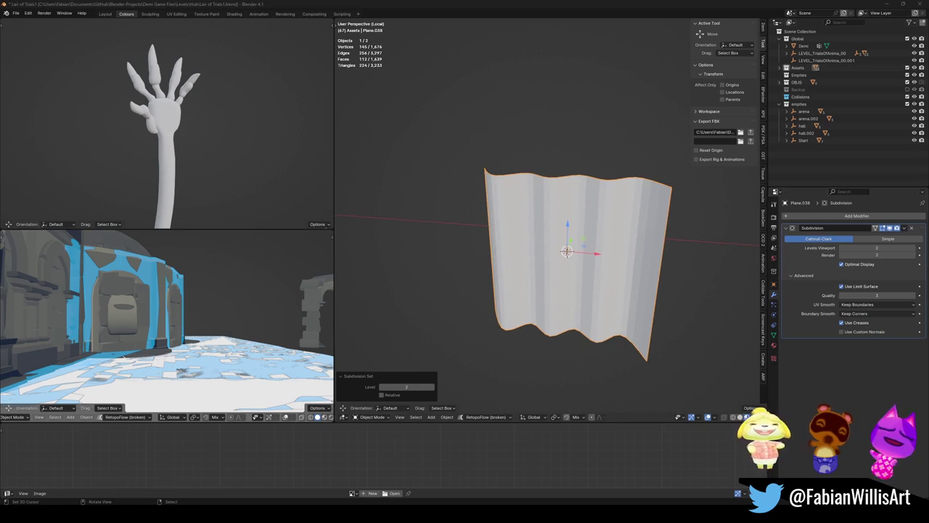
# - Shade the plane smooth and show the edit cage on the subdivided surface
pyautogui.rightClick(559, 236)
pyautogui.click(557, 240)
pyautogui.moveTo(557, 243)
pyautogui.mouseDown()
pyautogui.moveTo(586, 239)
pyautogui.moveTo(547, 261)
pyautogui.moveTo(559, 269)
pyautogui.mouseUp()
pyautogui.press('Tab')
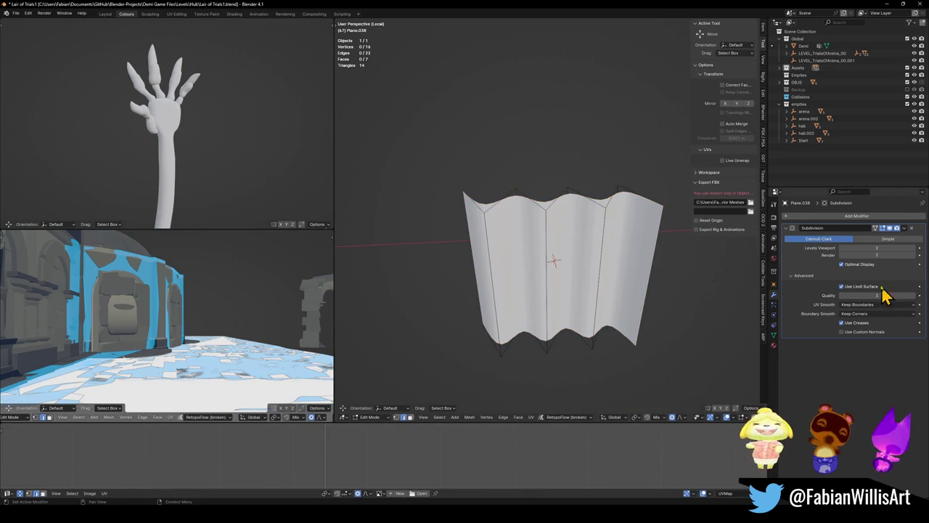
pyautogui.click(875, 227)
pyautogui.moveTo(492, 248)
pyautogui.mouseDown()
pyautogui.moveTo(515, 228)
pyautogui.moveTo(617, 305)
pyautogui.mouseUp()
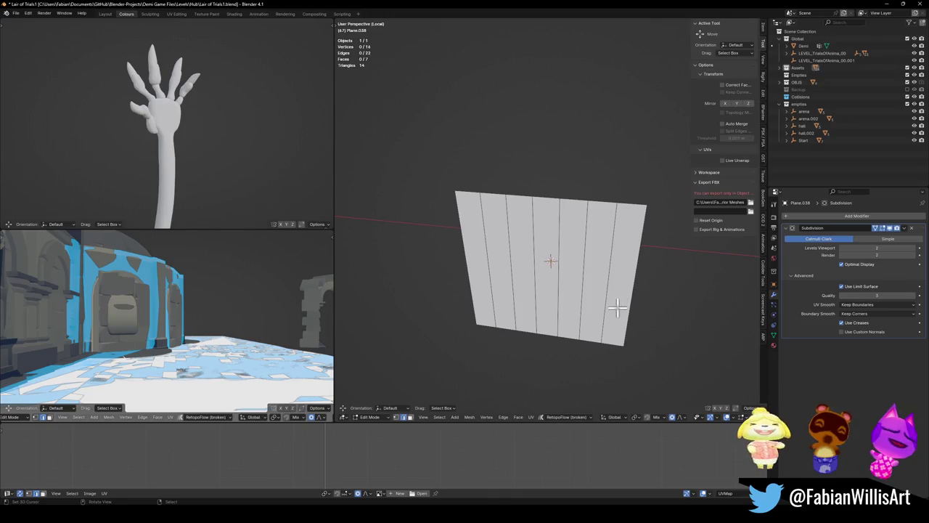
# - Dissolve the six old vertical edge loops
pyautogui.keyDown('alt'); pyautogui.click(610, 301); pyautogui.keyUp('alt')
pyautogui.keyDown('alt'); pyautogui.keyDown('shift'); pyautogui.click(582, 296); pyautogui.keyUp('shift'); pyautogui.keyUp('alt')
pyautogui.keyDown('alt'); pyautogui.keyDown('shift'); pyautogui.click(553, 296); pyautogui.keyUp('shift'); pyautogui.keyUp('alt')
pyautogui.keyDown('alt'); pyautogui.keyDown('shift'); pyautogui.click(536, 297); pyautogui.keyUp('shift'); pyautogui.keyUp('alt')
pyautogui.keyDown('alt'); pyautogui.keyDown('shift'); pyautogui.click(508, 297); pyautogui.keyUp('shift'); pyautogui.keyUp('alt')
pyautogui.keyDown('alt'); pyautogui.keyDown('shift'); pyautogui.click(482, 288); pyautogui.keyUp('shift'); pyautogui.keyUp('alt')
pyautogui.hotkey('ctrl', 'x')
# - Add six new evenly spaced vertical loop cuts
pyautogui.hotkey('ctrl', 'r')
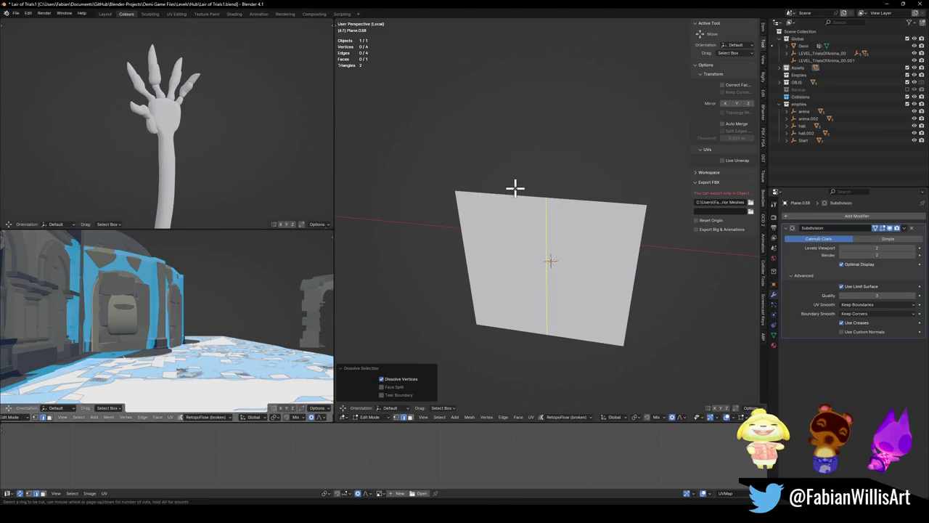
pyautogui.scroll(5, 514, 187)
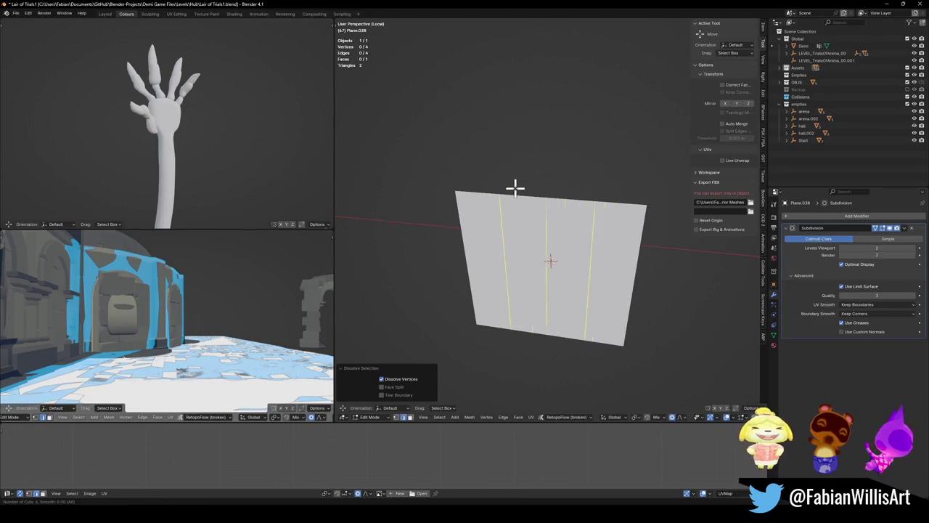
pyautogui.click(514, 187)
pyautogui.rightClick(514, 187)
# - Pleat the plane by moving alternate vertical loops along Y
pyautogui.keyDown('alt'); pyautogui.click(465, 272); pyautogui.keyUp('alt')
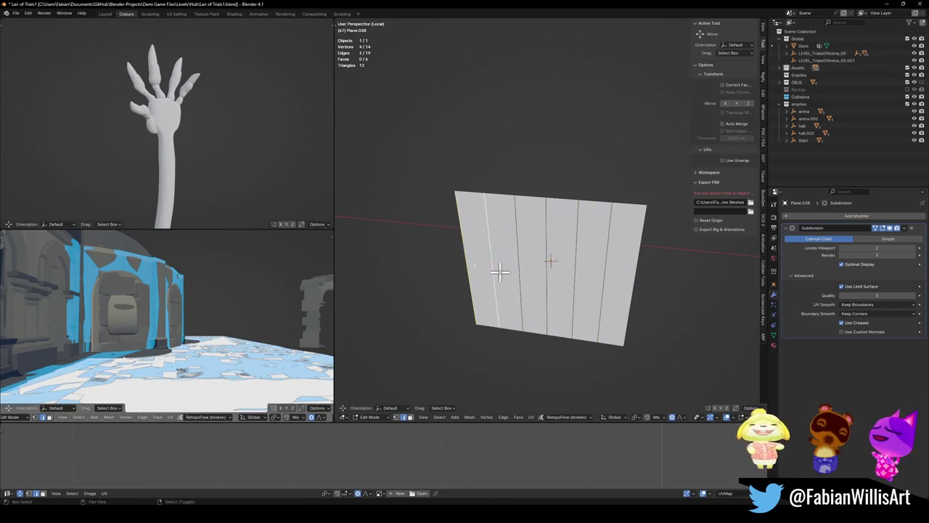
pyautogui.keyDown('alt'); pyautogui.keyDown('shift'); pyautogui.click(518, 270); pyautogui.keyUp('shift'); pyautogui.keyUp('alt')
pyautogui.keyDown('alt'); pyautogui.keyDown('shift'); pyautogui.click(568, 288); pyautogui.keyUp('shift'); pyautogui.keyUp('alt')
pyautogui.keyDown('alt'); pyautogui.keyDown('shift'); pyautogui.click(632, 297); pyautogui.keyUp('shift'); pyautogui.keyUp('alt')
pyautogui.press('g')
pyautogui.press('y')
pyautogui.scroll(3, 590, 290)
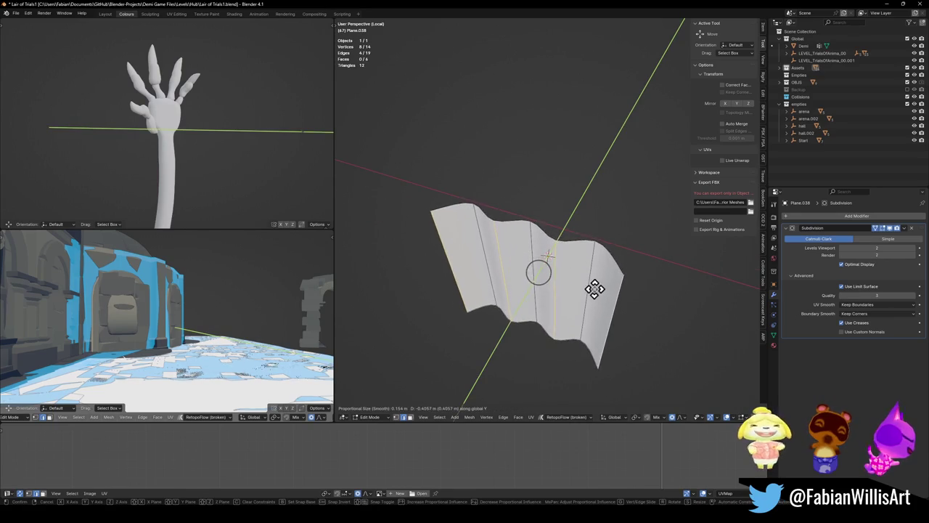
pyautogui.click(586, 300)
# - Narrow the whole plane along X and scale it to 0.824 along Y
pyautogui.hotkey('alt', 'a')
pyautogui.press('a')
pyautogui.press('s')
pyautogui.press('x')
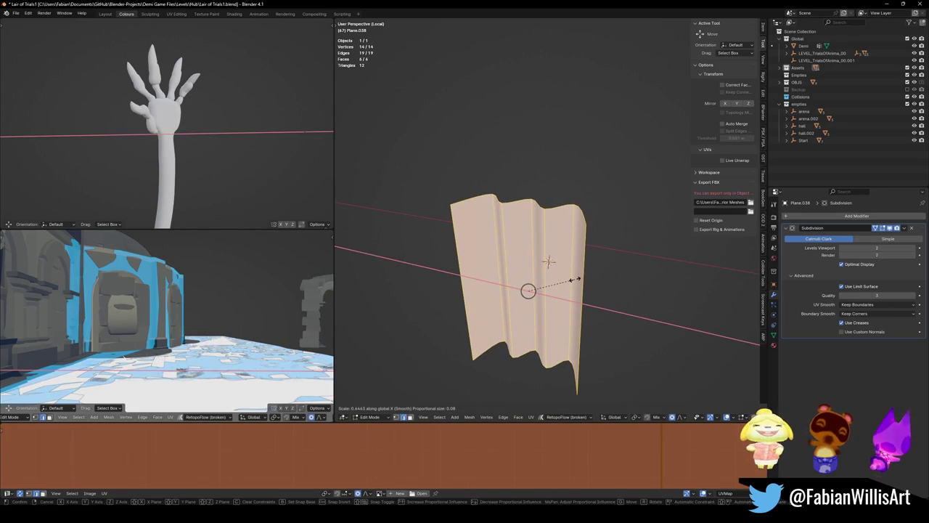
pyautogui.click(575, 277)
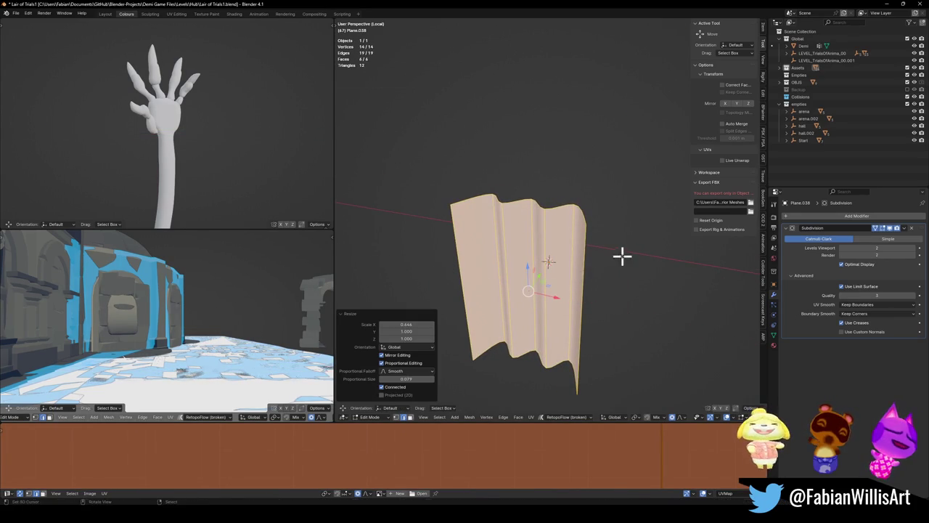
pyautogui.press('s')
pyautogui.press('y')
pyautogui.click(601, 248)
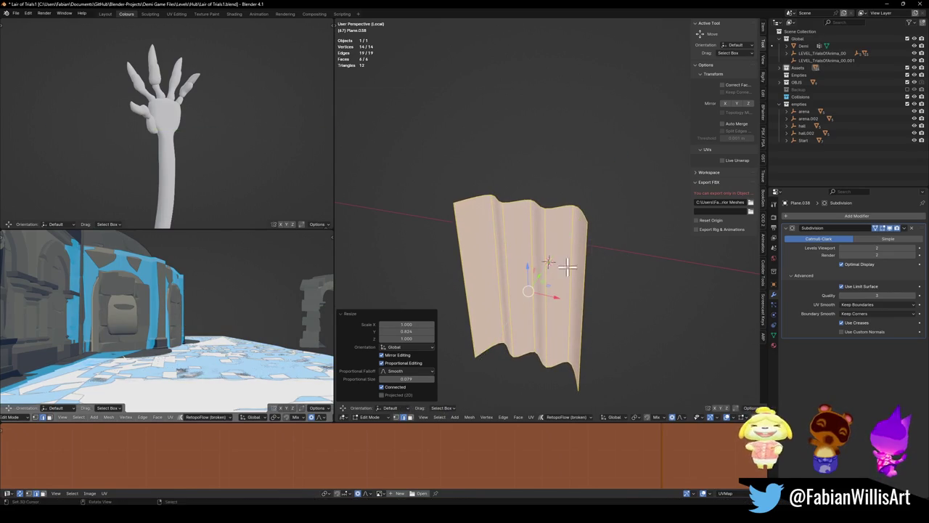
# - Check the front view and try shifting the left boundary loop along Y, cancelling it
pyautogui.press('KP_1')
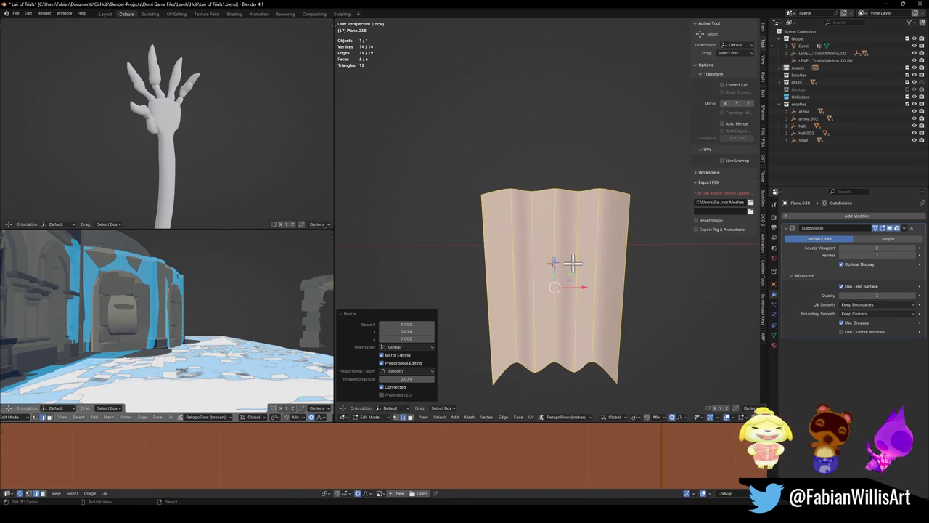
pyautogui.moveTo(596, 226); pyautogui.dragTo(591, 259)
pyautogui.keyDown('alt'); pyautogui.click(601, 291); pyautogui.keyUp('alt')
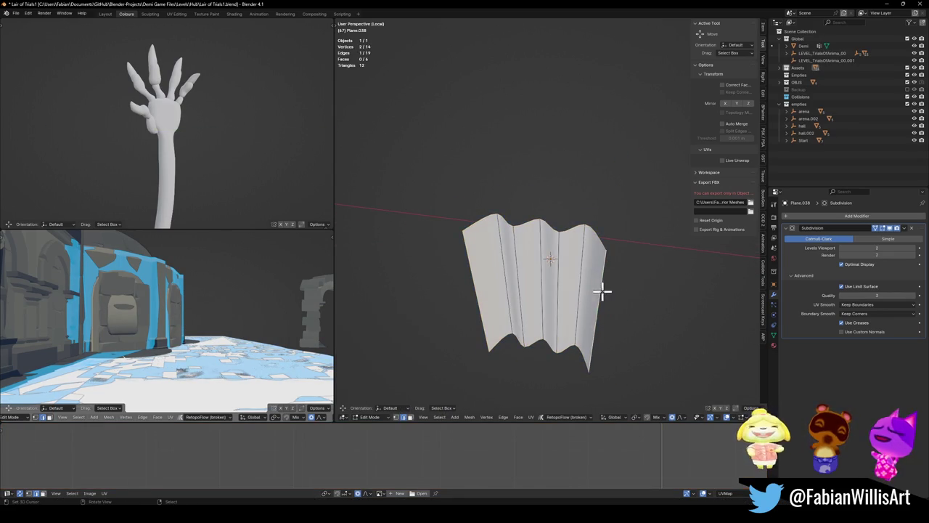
pyautogui.keyDown('alt'); pyautogui.click(474, 296); pyautogui.keyUp('alt')
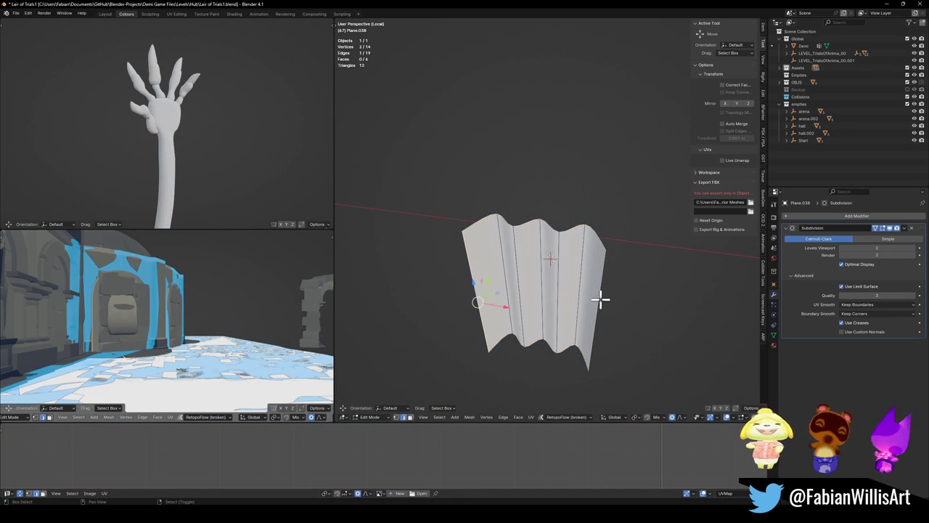
pyautogui.press('g')
pyautogui.press('y')
pyautogui.scroll(7, 608, 268)
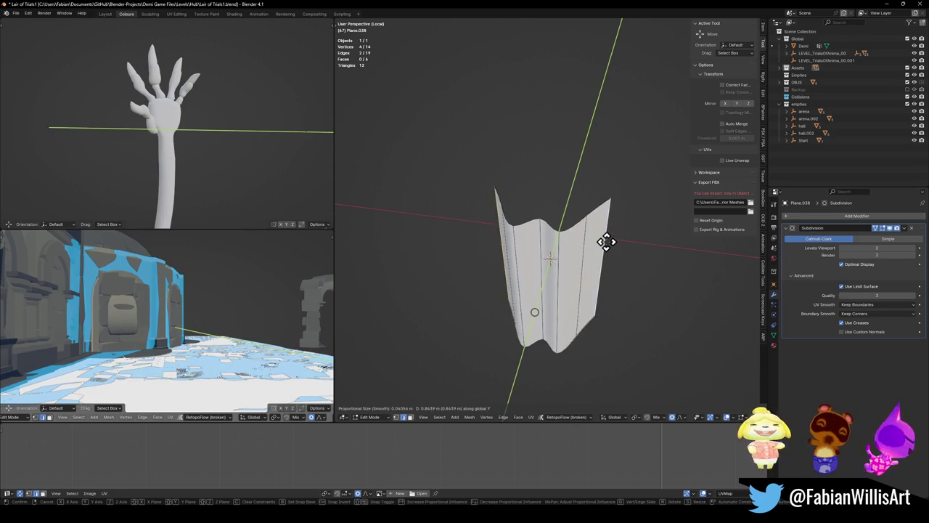
pyautogui.rightClick(589, 281)
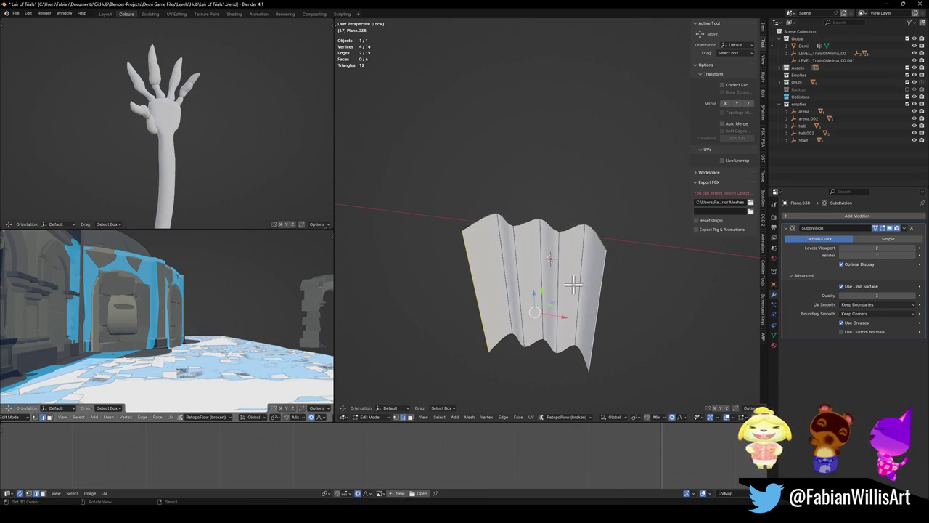
# - Mirror the entire mesh across the Y axis
pyautogui.press('a')
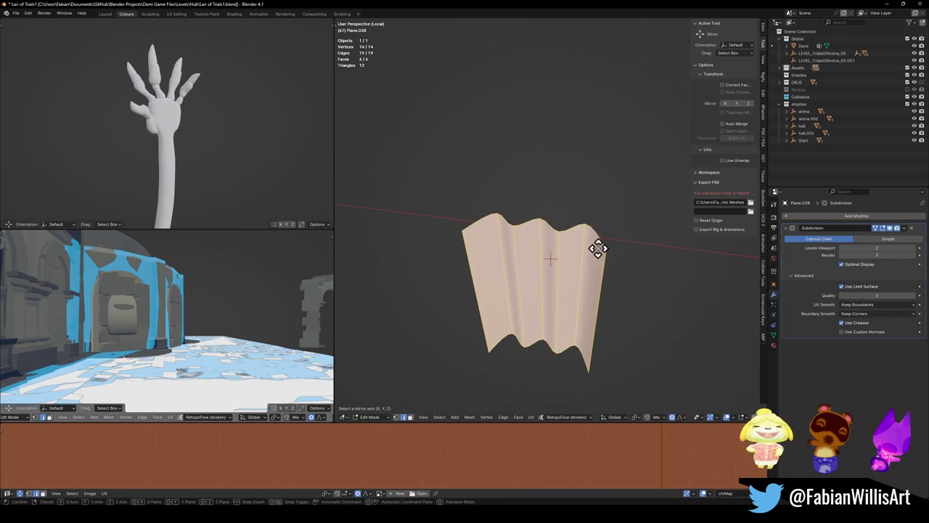
pyautogui.hotkey('ctrl', 'm')
pyautogui.press('y')
pyautogui.press('Return')
# - Inspect the flipped pleats, deselect, and save the file
pyautogui.moveTo(596, 240)
pyautogui.mouseDown()
pyautogui.moveTo(548, 263)
pyautogui.moveTo(603, 247)
pyautogui.moveTo(552, 259)
pyautogui.mouseUp()
pyautogui.hotkey('alt', 'a')
pyautogui.hotkey('ctrl', 's')
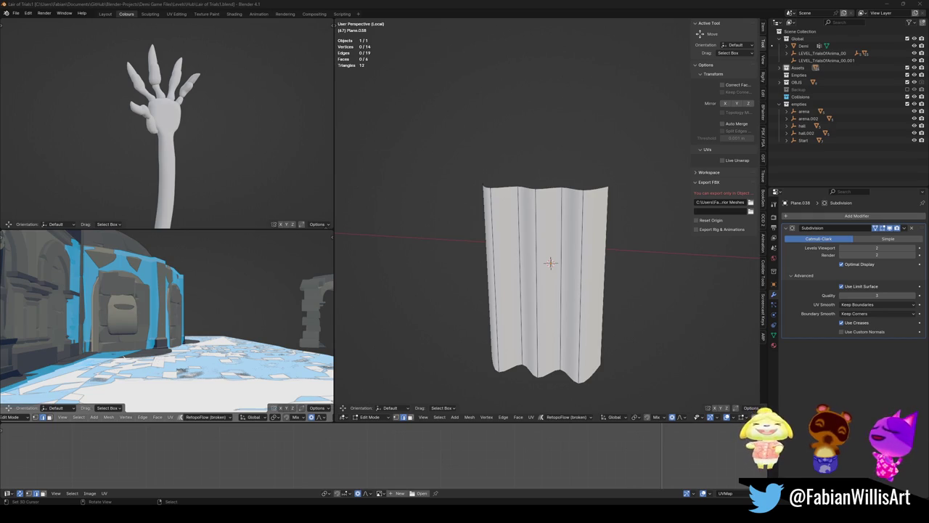
pyautogui.keyDown('alt'); pyautogui.click(541, 211); pyautogui.keyUp('alt')
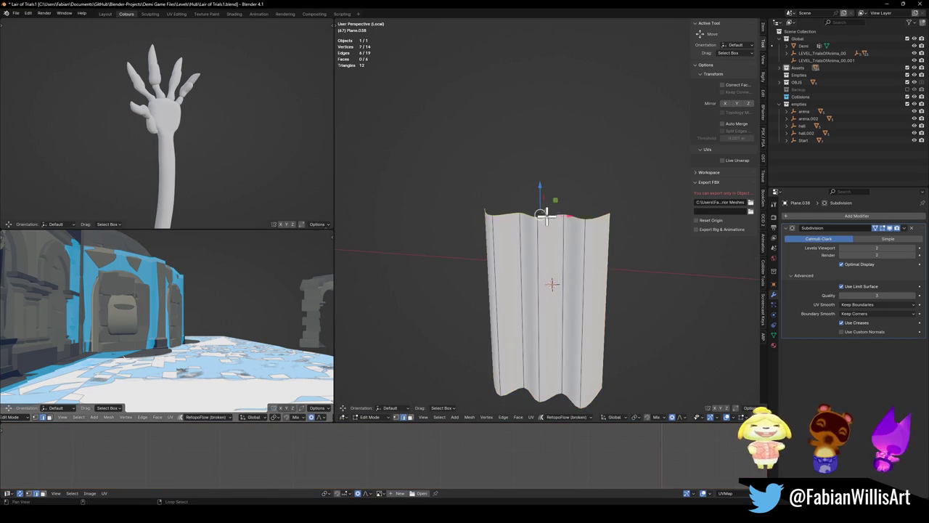
# - Shrink the top edge with proportional falloff to narrow it
pyautogui.press('s')
pyautogui.click(579, 208)
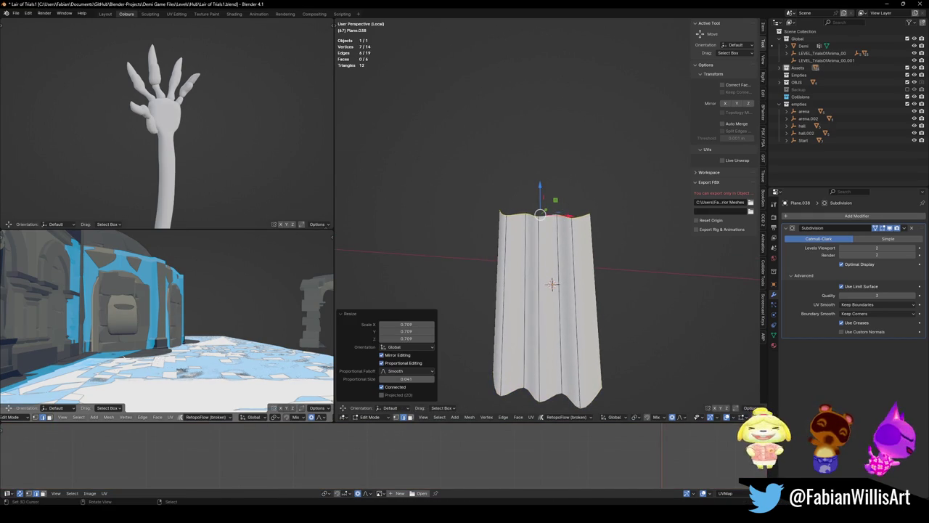
pyautogui.scroll(2, 639, 207)
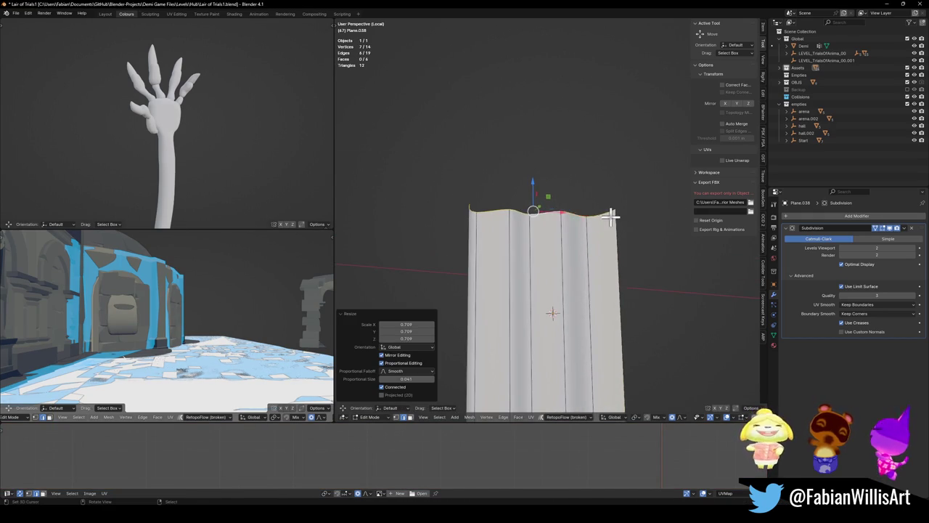
# - Add two centered vertical loop cuts to the strip
pyautogui.hotkey('ctrl', 'r')
pyautogui.click(574, 210)
pyautogui.rightClick(586, 210)
pyautogui.hotkey('ctrl', 'r')
pyautogui.click(560, 254)
pyautogui.rightClick(560, 254)
pyautogui.hotkey('ctrl', 'r')
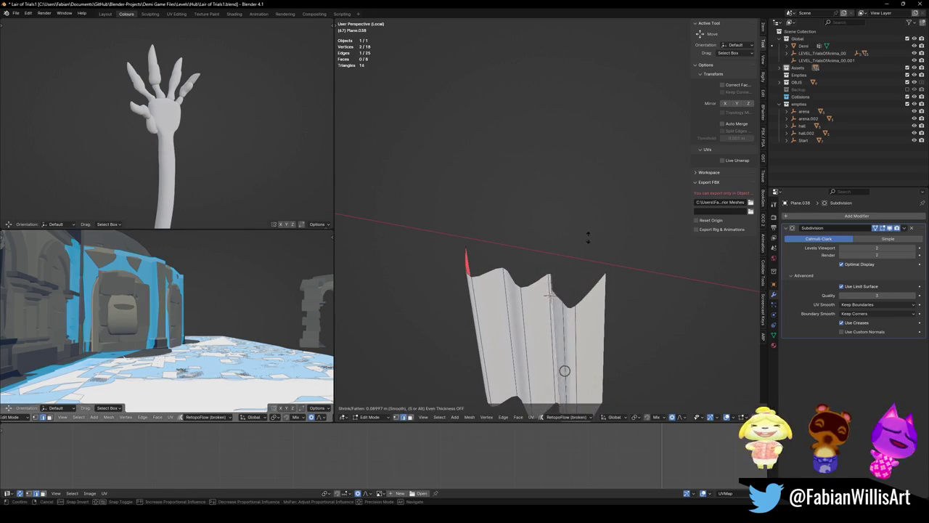
pyautogui.rightClick(585, 237)
# - Bend the selected side edge along Y
pyautogui.moveTo(585, 236); pyautogui.dragTo(599, 245)
pyautogui.press('g')
pyautogui.press('y')
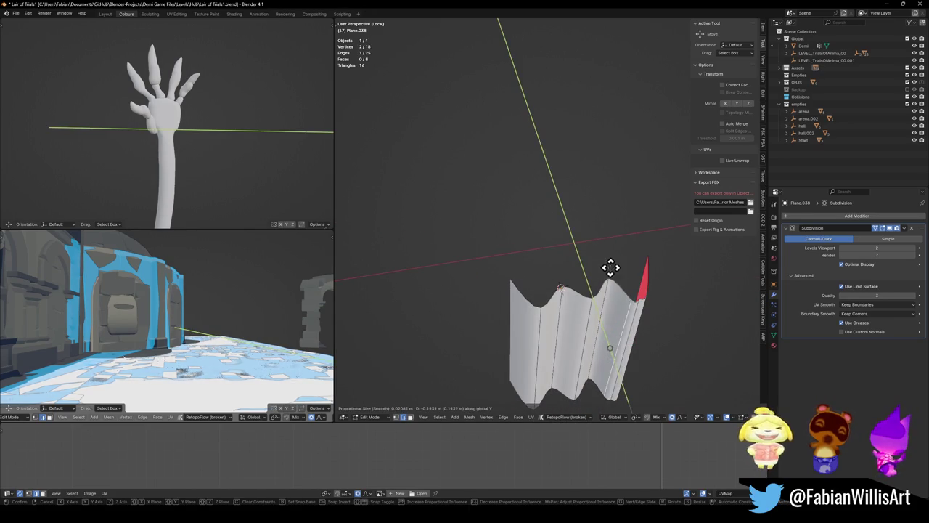
pyautogui.click(603, 241)
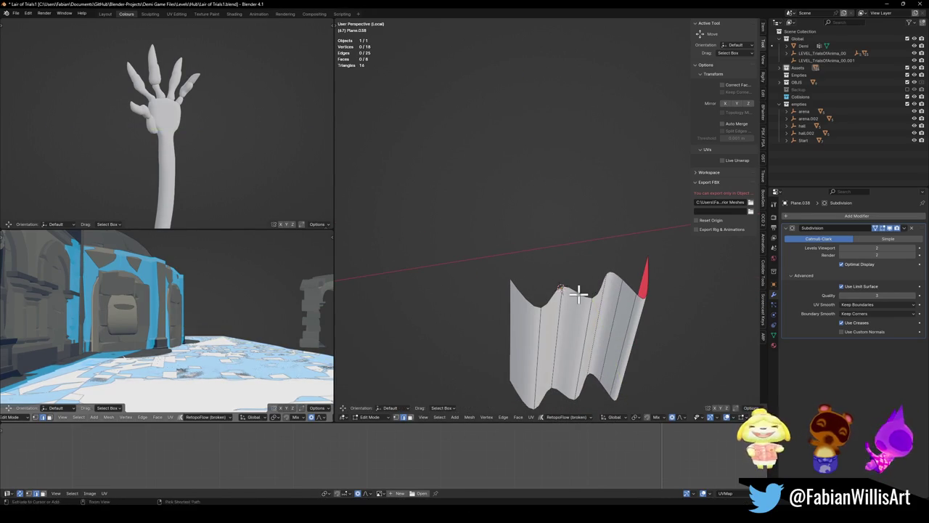
# - Add another centered loop cut and shift it along Y to deepen the folds
pyautogui.hotkey('ctrl', 'r')
pyautogui.click(593, 278)
pyautogui.rightClick(593, 278)
pyautogui.press('g')
pyautogui.press('y')
pyautogui.click(591, 285)
pyautogui.moveTo(584, 284)
pyautogui.mouseDown()
pyautogui.moveTo(577, 270)
pyautogui.moveTo(555, 298)
pyautogui.moveTo(563, 234)
pyautogui.moveTo(585, 238)
pyautogui.mouseUp()
pyautogui.press('g')
pyautogui.press('y')
pyautogui.rightClick(553, 298)
pyautogui.hotkey('alt', 'a')
# - Add several horizontal edge loops along the strip's height
pyautogui.hotkey('ctrl', 'r')
pyautogui.scroll(4, 558, 275)
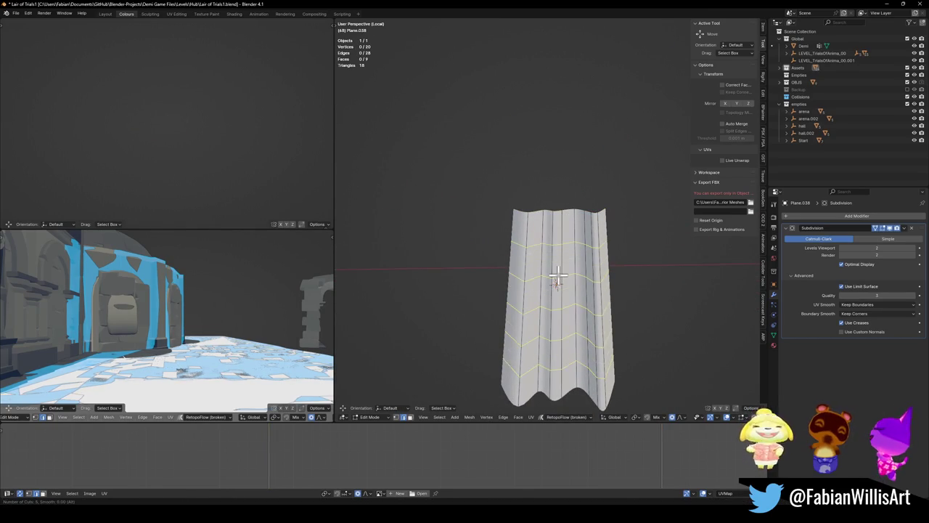
pyautogui.click(557, 276)
pyautogui.moveTo(557, 276)
pyautogui.mouseDown()
pyautogui.moveTo(566, 304)
pyautogui.moveTo(548, 375)
pyautogui.mouseUp()
# - Flare the bottom edge loop to 1.302 along X
pyautogui.keyDown('alt'); pyautogui.click(555, 395); pyautogui.keyUp('alt')
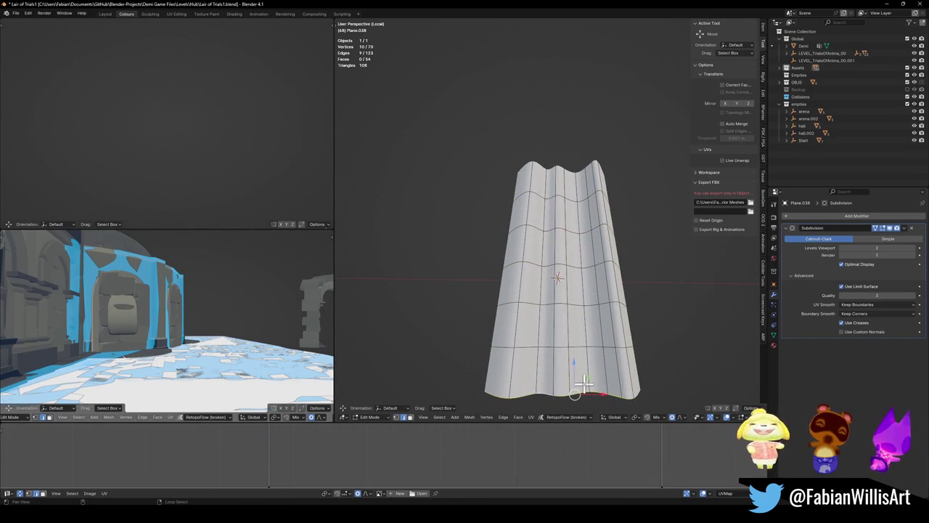
pyautogui.press('s')
pyautogui.scroll(-20, 592, 362)
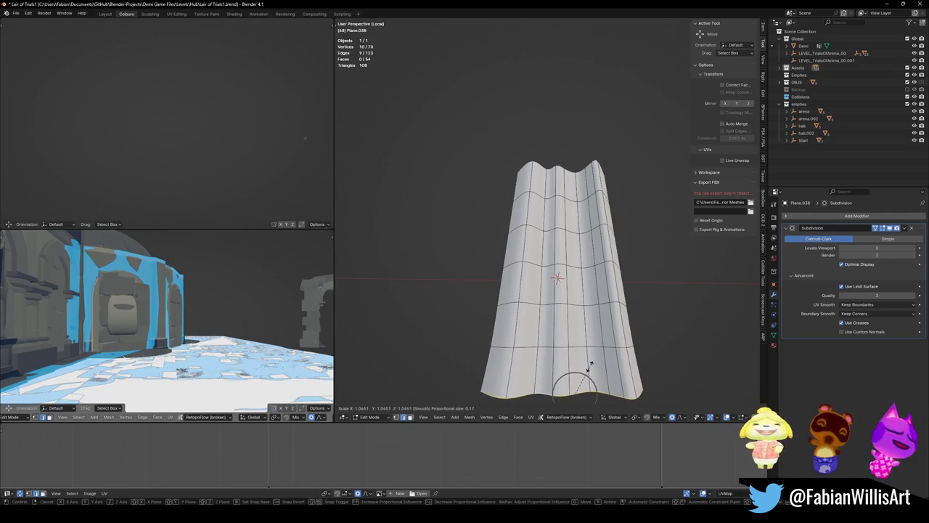
pyautogui.press('x')
pyautogui.click(588, 356)
pyautogui.hotkey('alt', 'a')
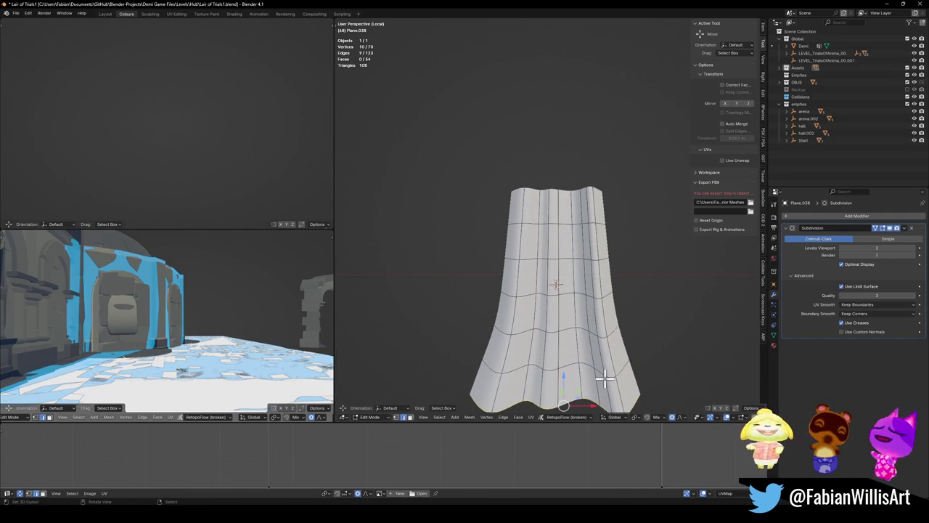
# - Widen the middle loop along X and preview the smoothed cloth
pyautogui.keyDown('alt'); pyautogui.click(565, 291); pyautogui.keyUp('alt')
pyautogui.press('s')
pyautogui.press('x')
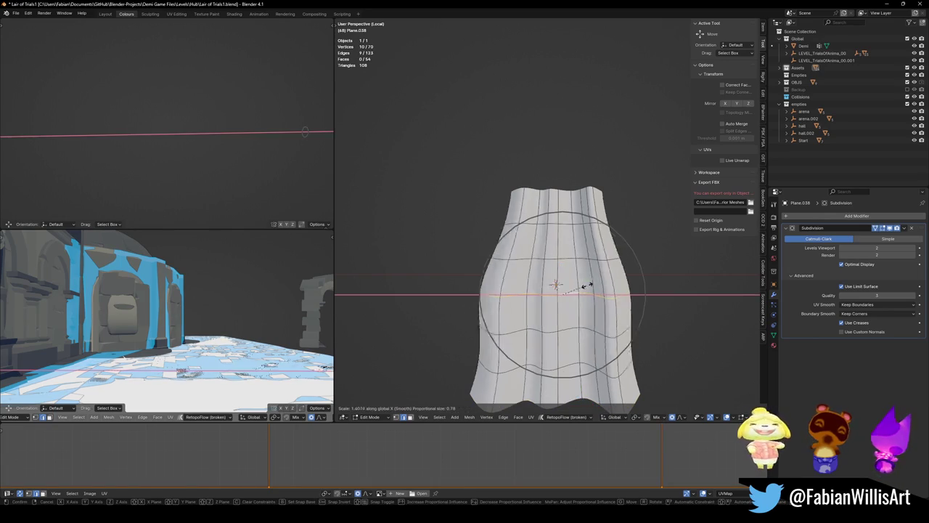
pyautogui.scroll(3, 573, 288)
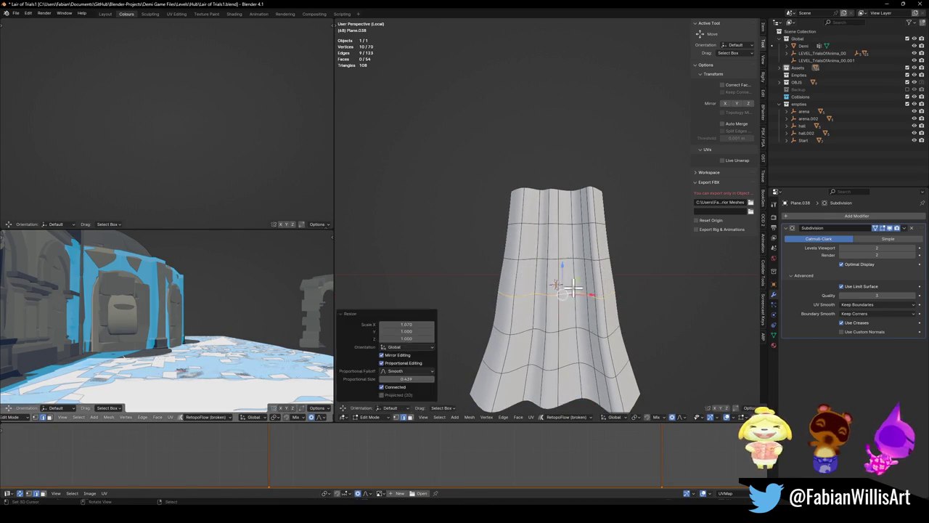
pyautogui.click(573, 288)
pyautogui.press('Tab')
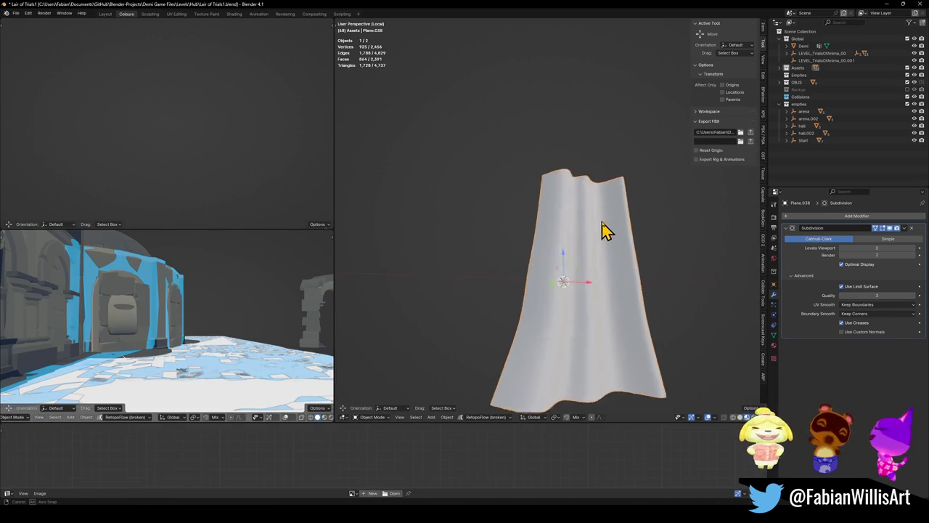
pyautogui.press('Tab')
# - Scale the top edge loop to 0.344 along Y and 0.573 along X
pyautogui.keyDown('alt'); pyautogui.click(585, 229); pyautogui.keyUp('alt')
pyautogui.press('s')
pyautogui.press('y')
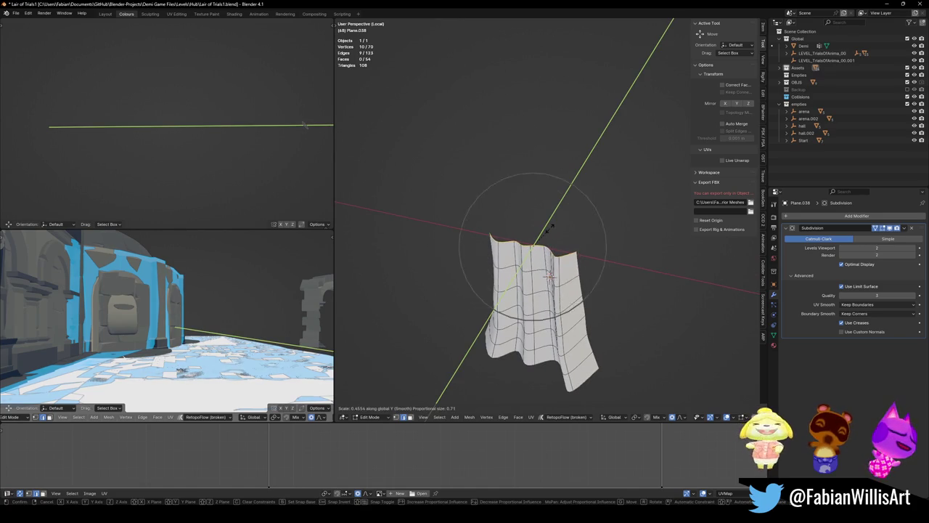
pyautogui.click(550, 228)
pyautogui.press('s')
pyautogui.press('x')
pyautogui.scroll(-5, 579, 231)
pyautogui.click(577, 225)
# - Raise the top edge loop vertically along Z
pyautogui.press('g')
pyautogui.press('z')
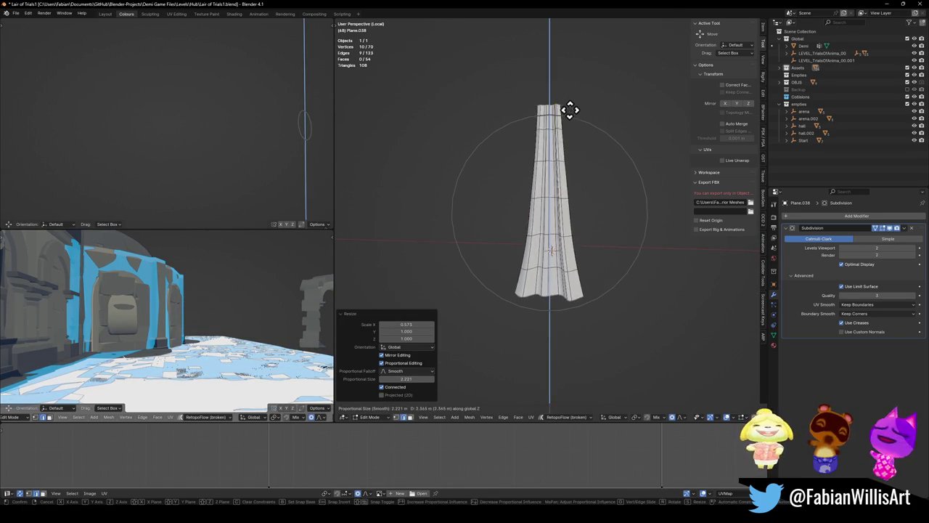
pyautogui.click(564, 114)
# - Review the smoothed tapered strip and add an Array modifier
pyautogui.press('Tab')
pyautogui.moveTo(572, 243); pyautogui.dragTo(562, 260)
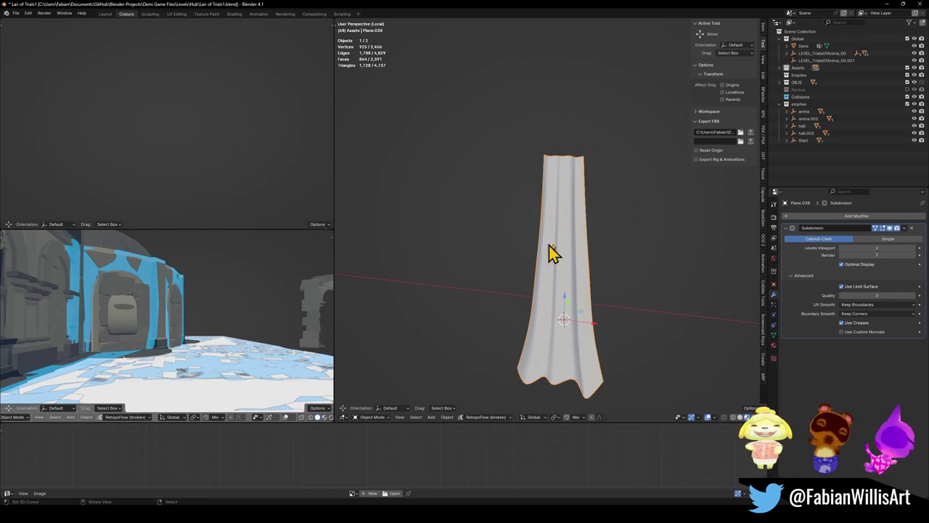
pyautogui.moveTo(586, 226); pyautogui.dragTo(587, 244)
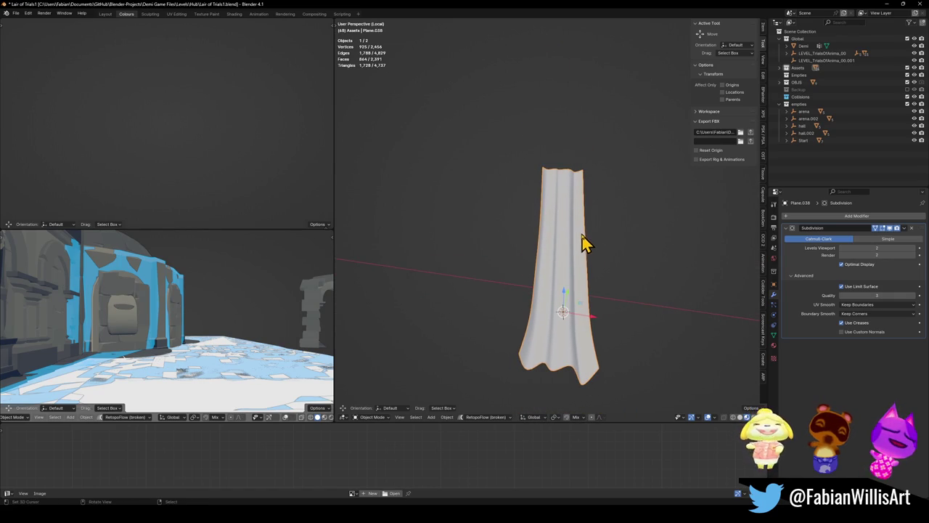
pyautogui.click(827, 215)
# - Add an Array modifier to repeat the strip, then shift its selected side vertices along X
pyautogui.click(784, 243)
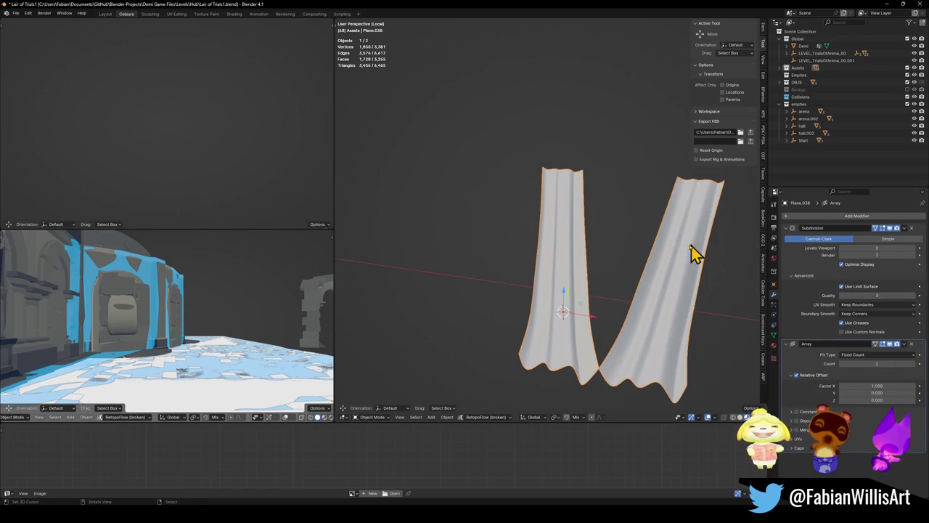
pyautogui.press('Tab')
pyautogui.moveTo(641, 251)
pyautogui.mouseDown()
pyautogui.moveTo(591, 257)
pyautogui.moveTo(599, 223)
pyautogui.mouseUp()
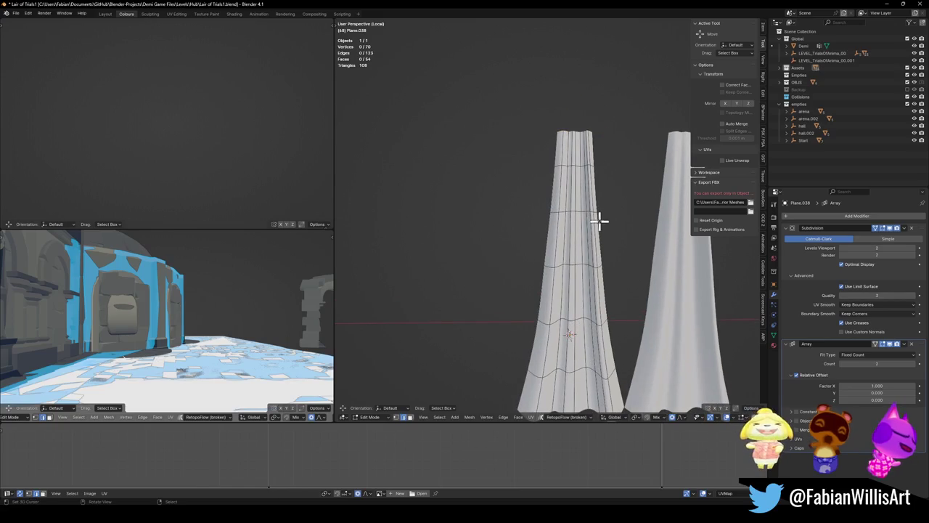
pyautogui.press('g')
pyautogui.press('x')
pyautogui.scroll(8, 617, 199)
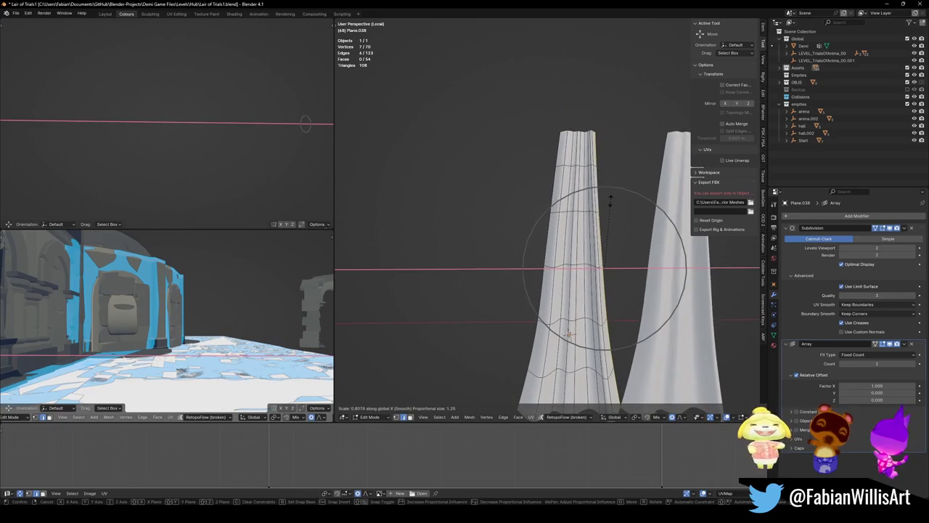
pyautogui.scroll(4, 626, 199)
pyautogui.click(632, 199)
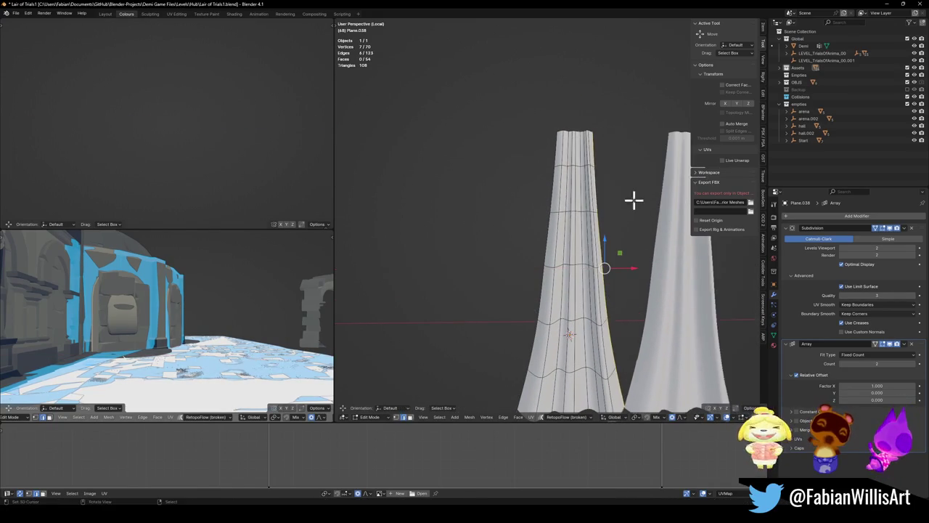
# - Set the pivot point to Individual Origins for the selected edge loops
pyautogui.press('g')
pyautogui.press('x')
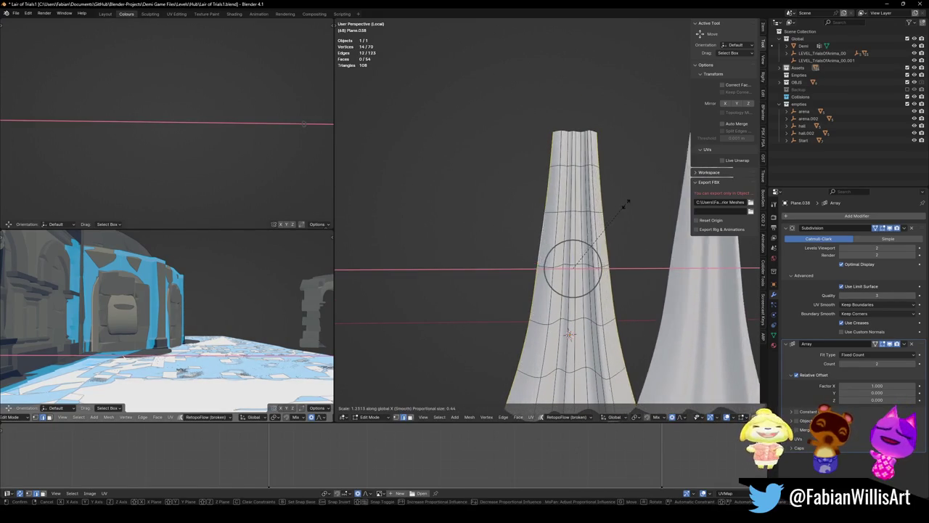
pyautogui.press('Escape')
pyautogui.press(',')
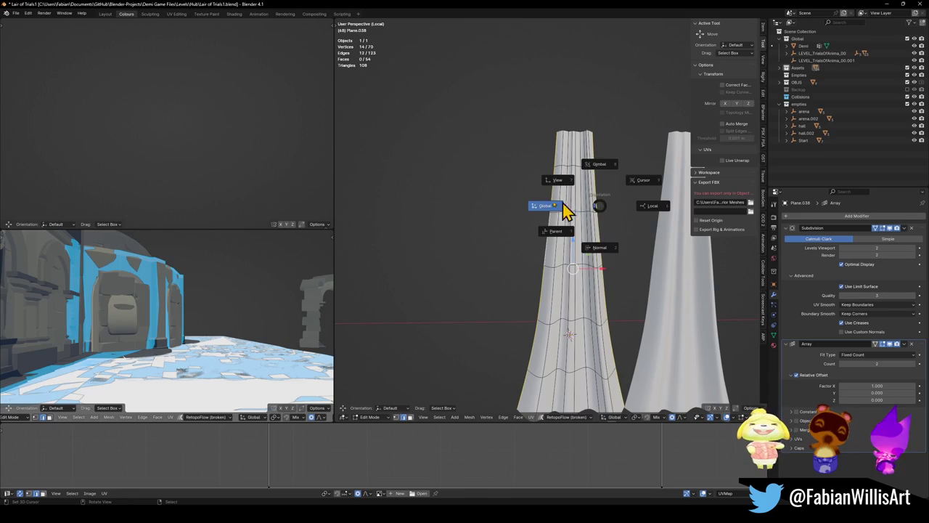
pyautogui.click(545, 217)
pyautogui.press('.')
pyautogui.click(543, 155)
pyautogui.press('.')
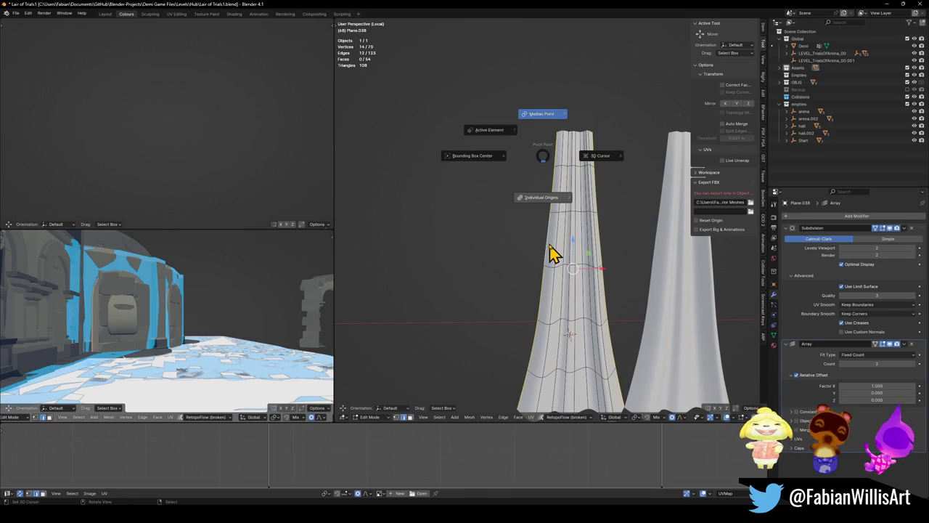
pyautogui.click(549, 253)
# - Scale the edge loops to 0 on X so the strip's sides go straight
pyautogui.press('s')
pyautogui.press('x')
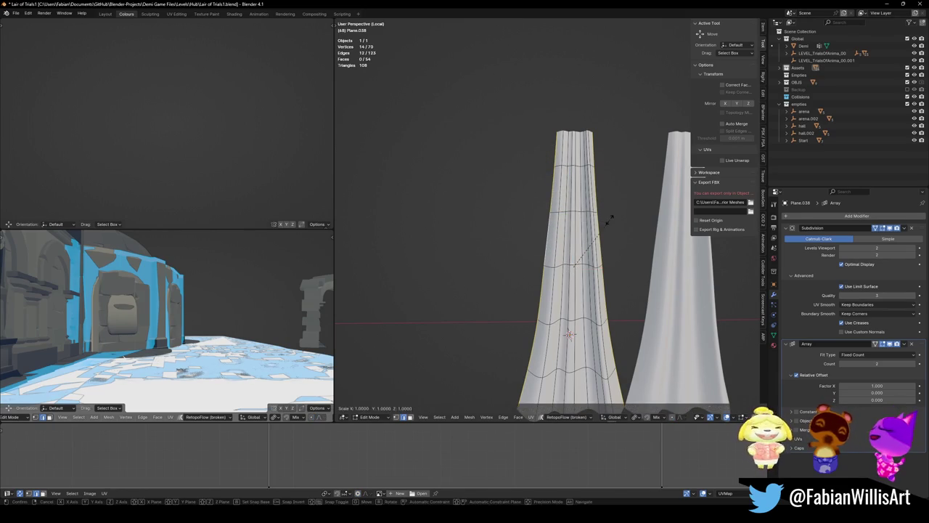
pyautogui.press('0')
pyautogui.press('Return')
# - Widen the strip along X so the arrayed copies join into one curtain
pyautogui.press('.')
pyautogui.click(535, 140)
pyautogui.press('s')
pyautogui.press('x')
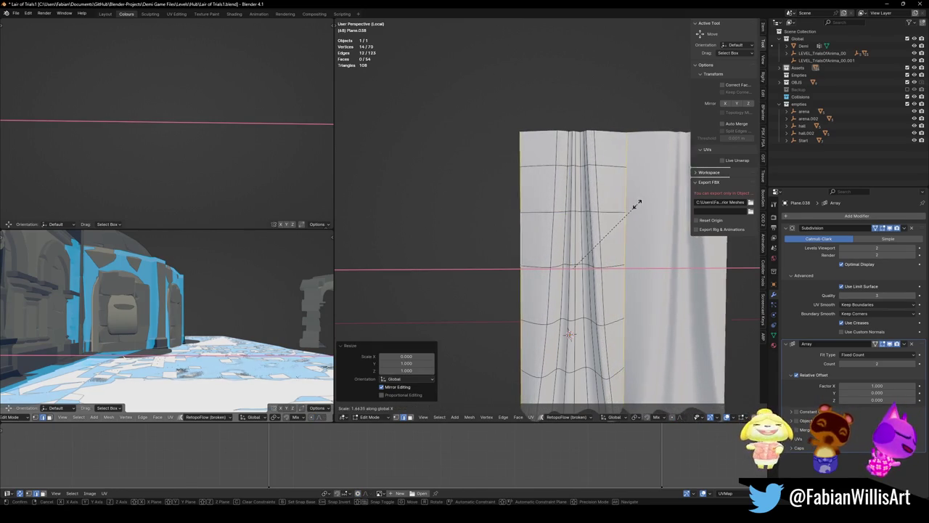
pyautogui.click(632, 203)
pyautogui.scroll(-2, 630, 205)
pyautogui.press('Tab')
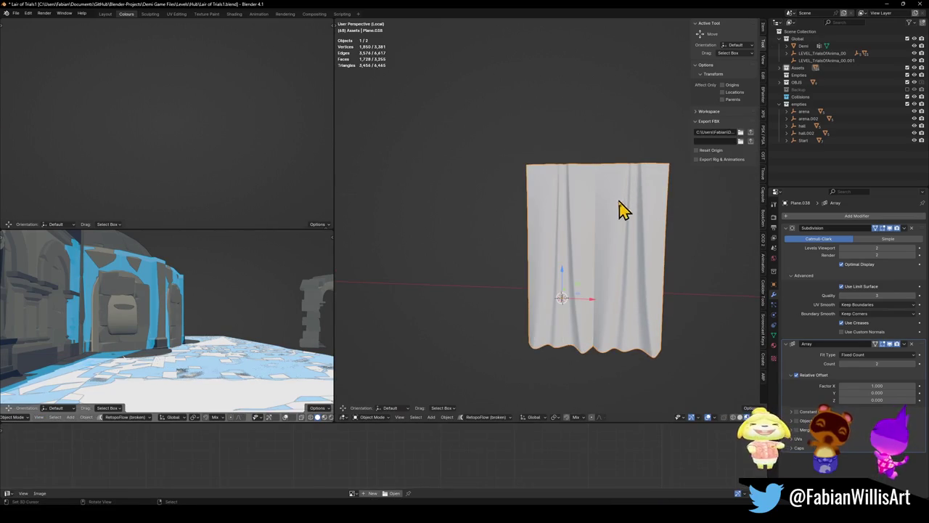
# - Push two selected vertices along Y to deepen one fold of the curtain
pyautogui.moveTo(630, 227)
pyautogui.mouseDown()
pyautogui.moveTo(602, 227)
pyautogui.moveTo(605, 181)
pyautogui.moveTo(595, 198)
pyautogui.moveTo(601, 236)
pyautogui.mouseUp()
pyautogui.press('Tab')
pyautogui.moveTo(576, 203)
pyautogui.mouseDown()
pyautogui.moveTo(570, 224)
pyautogui.moveTo(565, 193)
pyautogui.moveTo(587, 250)
pyautogui.mouseUp()
pyautogui.moveTo(468, 334)
pyautogui.mouseDown()
pyautogui.moveTo(512, 373)
pyautogui.moveTo(535, 332)
pyautogui.mouseUp()
pyautogui.keyDown('shift'); pyautogui.click(573, 335); pyautogui.keyUp('shift')
pyautogui.press('g')
pyautogui.press('y')
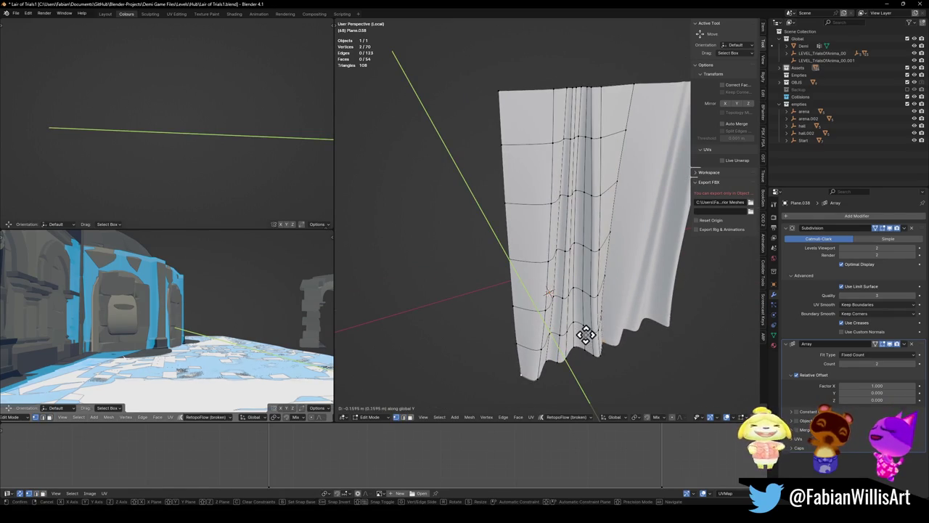
pyautogui.click(592, 337)
pyautogui.moveTo(592, 337); pyautogui.dragTo(601, 301)
pyautogui.press('Tab')
pyautogui.press('Tab')
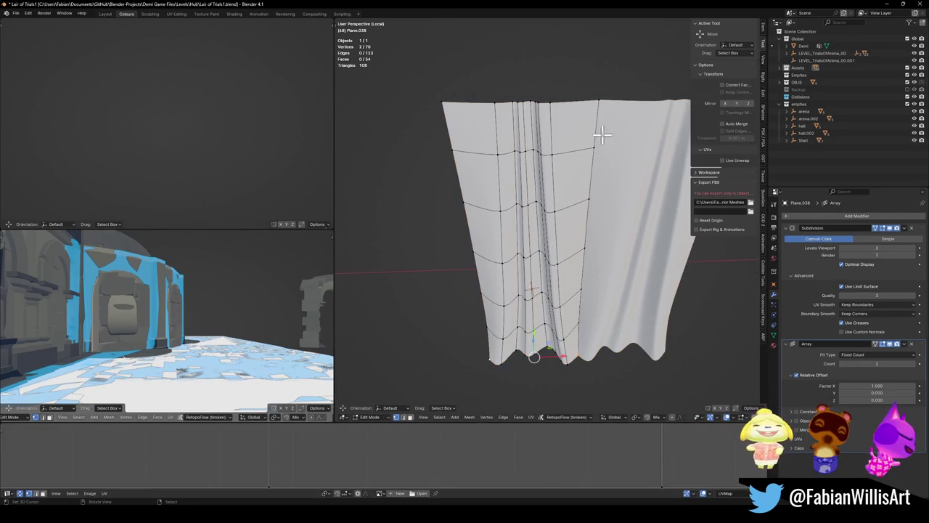
# - Select the bottom loop and try an X scale, cancelling to keep the hem's full width
pyautogui.hotkey('alt', 'a')
pyautogui.moveTo(586, 156); pyautogui.dragTo(575, 153)
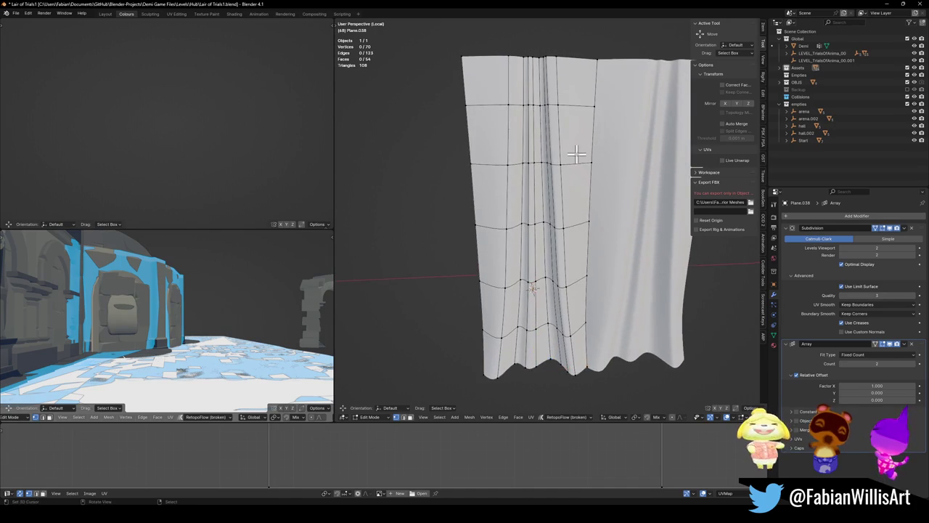
pyautogui.hotkey('alt', 'a')
pyautogui.moveTo(457, 129)
pyautogui.mouseDown()
pyautogui.moveTo(587, 141)
pyautogui.moveTo(552, 145)
pyautogui.moveTo(568, 96)
pyautogui.mouseUp()
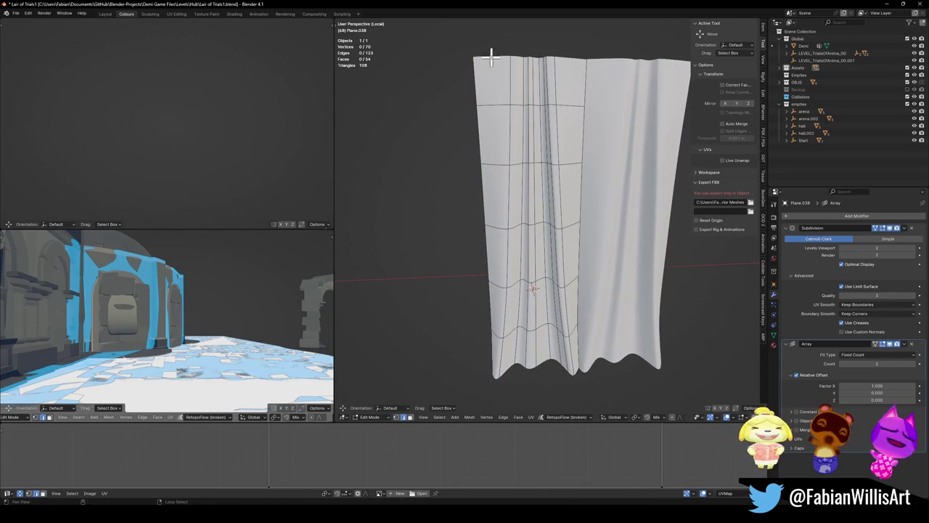
pyautogui.moveTo(599, 59)
pyautogui.mouseDown()
pyautogui.moveTo(522, 65)
pyautogui.moveTo(584, 57)
pyautogui.mouseUp()
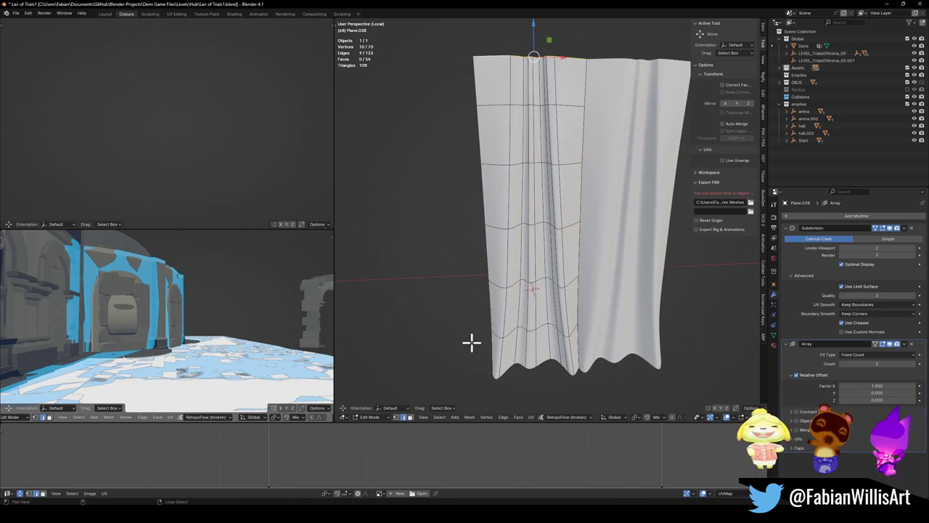
pyautogui.keyDown('alt'); pyautogui.keyDown('shift'); pyautogui.click(522, 366); pyautogui.keyUp('shift'); pyautogui.keyUp('alt')
pyautogui.press('s')
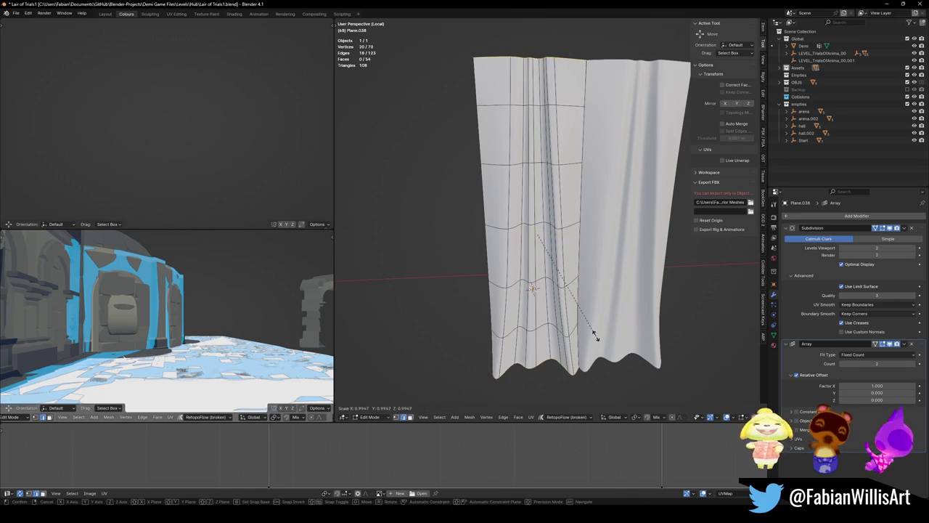
pyautogui.press('x')
pyautogui.rightClick(573, 309)
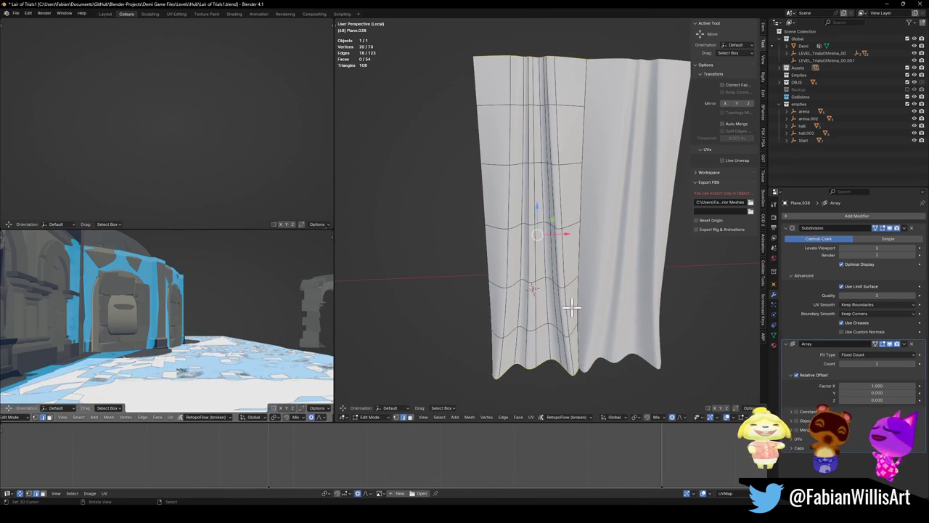
# - Narrow the curtain's top edge loop slightly along X with soft proportional falloff
pyautogui.keyDown('alt'); pyautogui.click(555, 46); pyautogui.keyUp('alt')
pyautogui.press('s')
pyautogui.press('x')
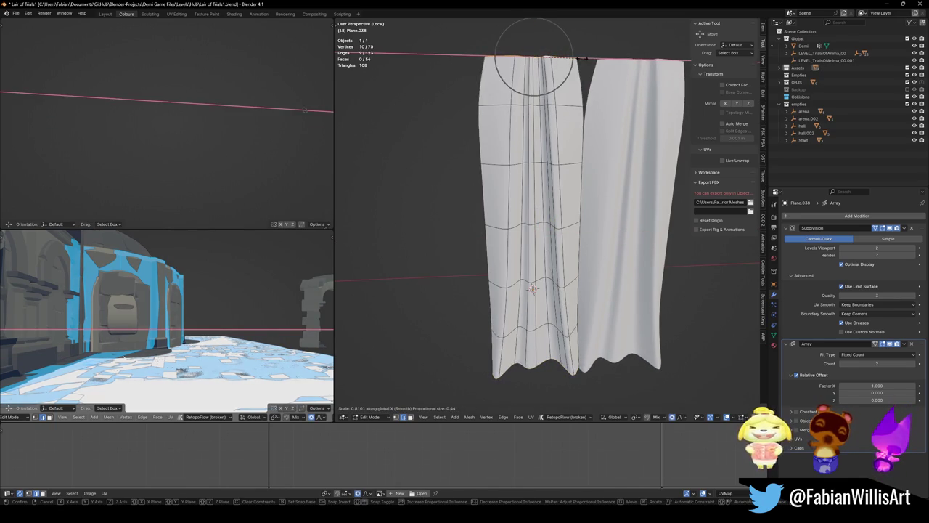
pyautogui.scroll(-3, 581, 58)
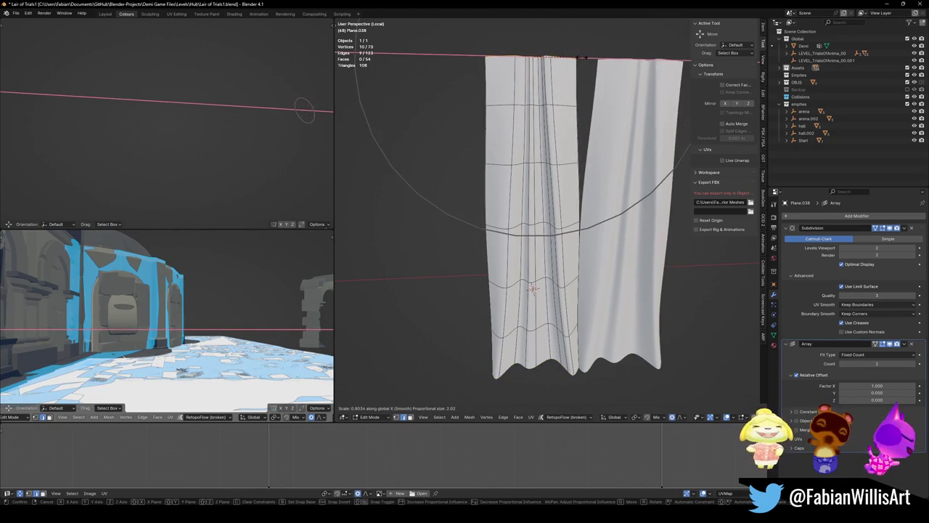
pyautogui.click(580, 57)
pyautogui.scroll(-3, 535, 129)
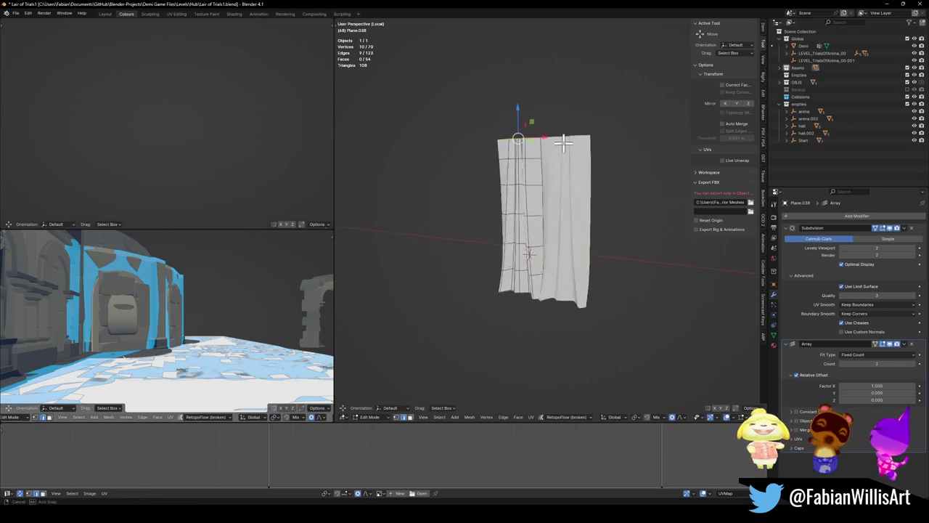
pyautogui.scroll(3, 548, 171)
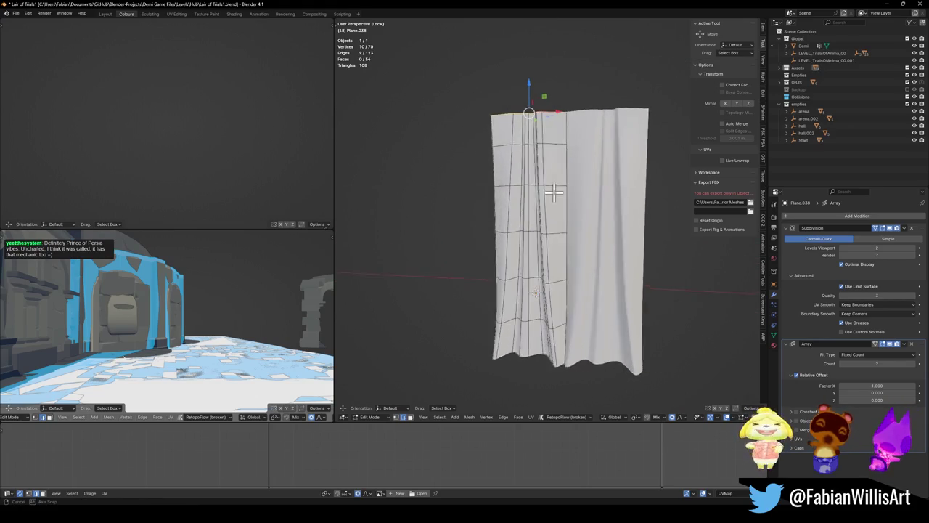
pyautogui.press('Tab')
pyautogui.moveTo(591, 243)
pyautogui.mouseDown()
pyautogui.moveTo(616, 234)
pyautogui.moveTo(589, 240)
pyautogui.mouseUp()
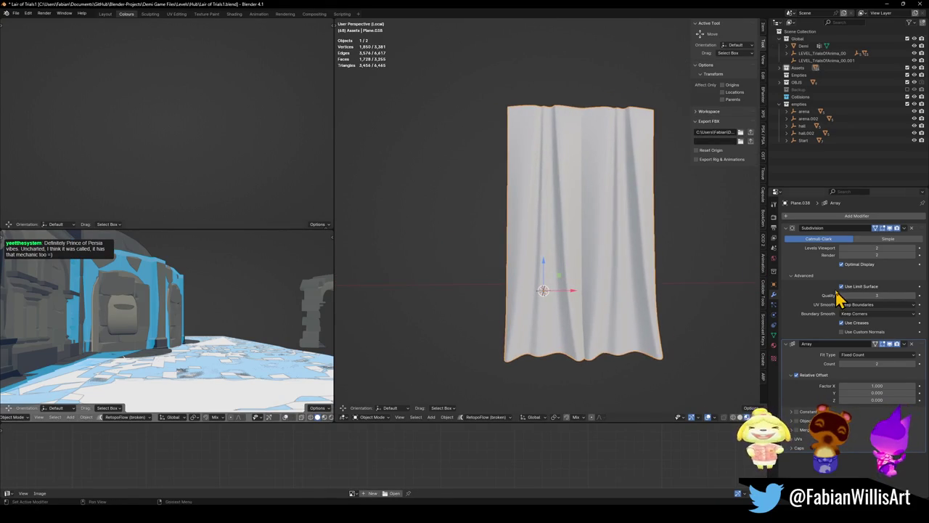
# - Remove the Array modifier and narrow the single strip's top along X
pyautogui.click(912, 344)
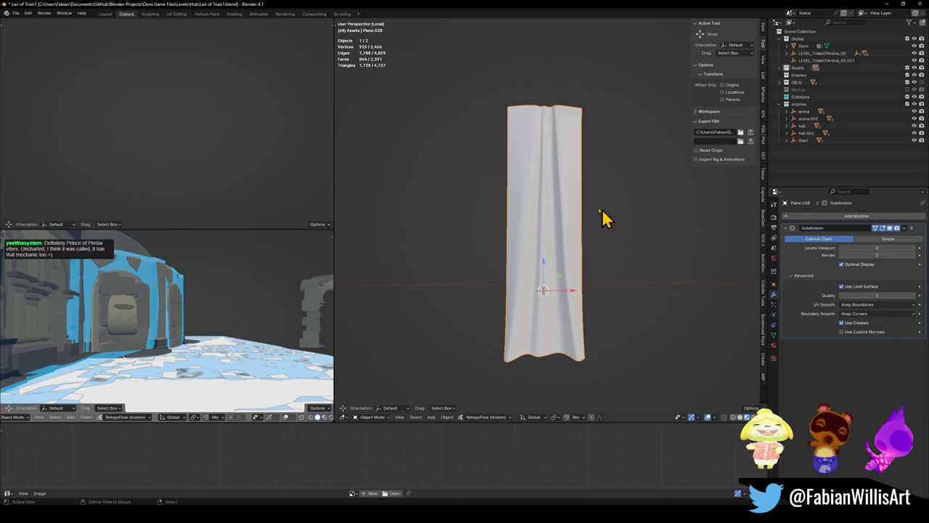
pyautogui.press('Tab')
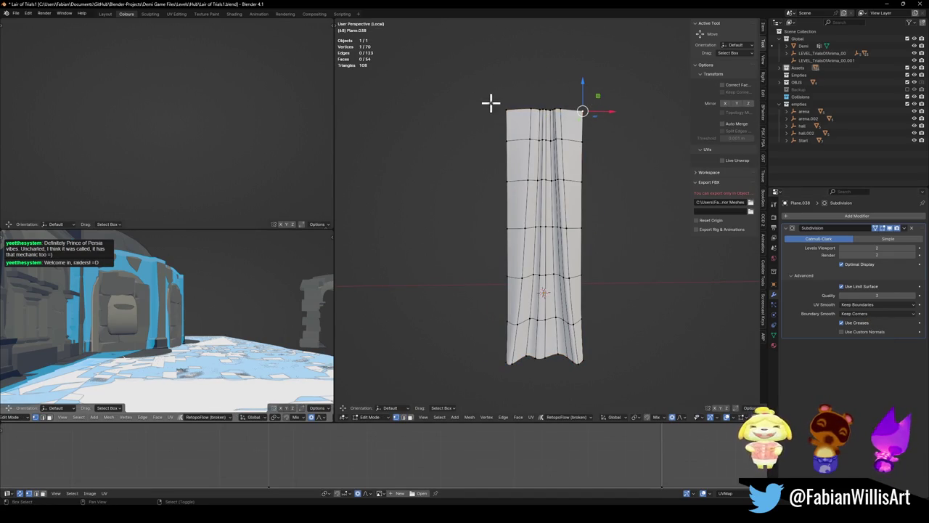
pyautogui.press('s')
pyautogui.press('x')
pyautogui.scroll(-9, 561, 98)
pyautogui.scroll(-1, 561, 95)
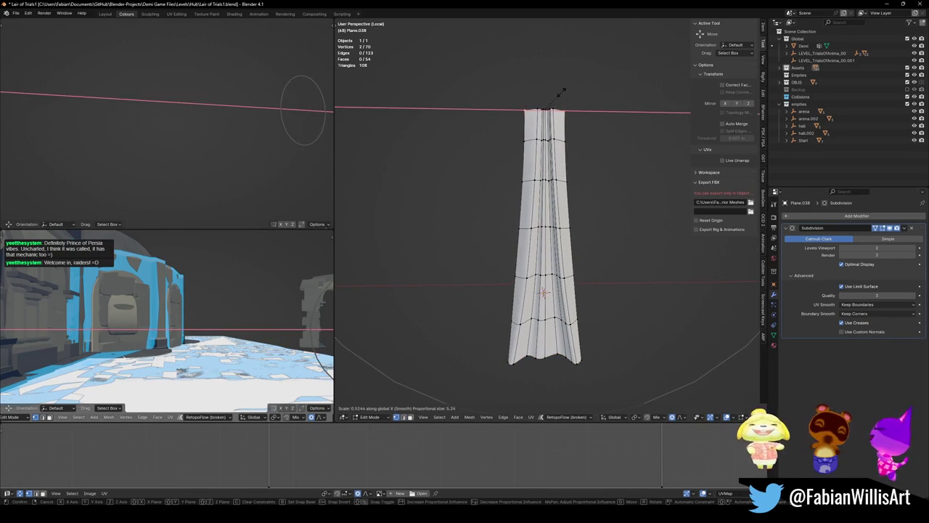
pyautogui.click(561, 91)
# - Rescale the top vertices along X to refine the strip's taper
pyautogui.press('s')
pyautogui.press('x')
pyautogui.scroll(9, 588, 99)
pyautogui.scroll(6, 588, 100)
pyautogui.scroll(4, 586, 98)
pyautogui.click(587, 97)
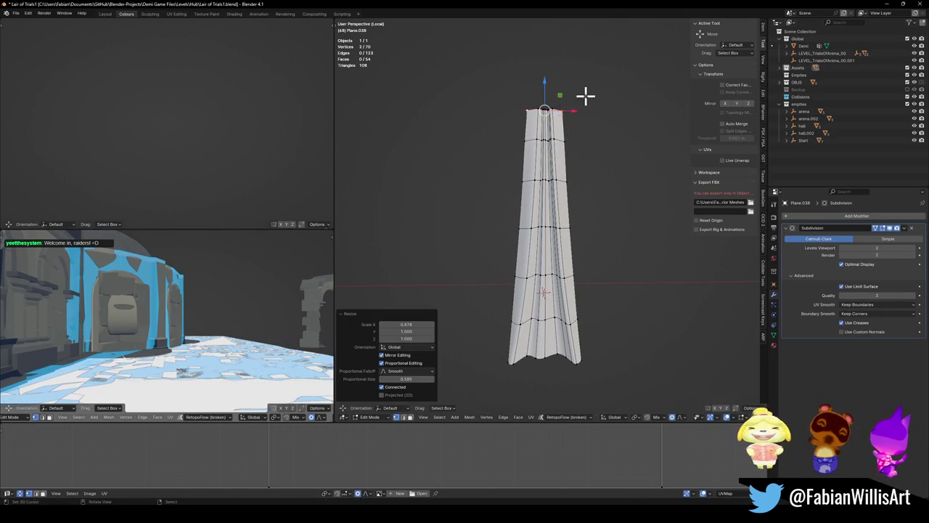
pyautogui.press('Tab')
# - Widen the strip's base along X into a flared hem
pyautogui.moveTo(578, 225)
pyautogui.mouseDown()
pyautogui.moveTo(551, 211)
pyautogui.moveTo(512, 211)
pyautogui.moveTo(481, 243)
pyautogui.moveTo(493, 261)
pyautogui.moveTo(556, 238)
pyautogui.moveTo(660, 222)
pyautogui.moveTo(570, 210)
pyautogui.moveTo(601, 209)
pyautogui.moveTo(589, 216)
pyautogui.mouseUp()
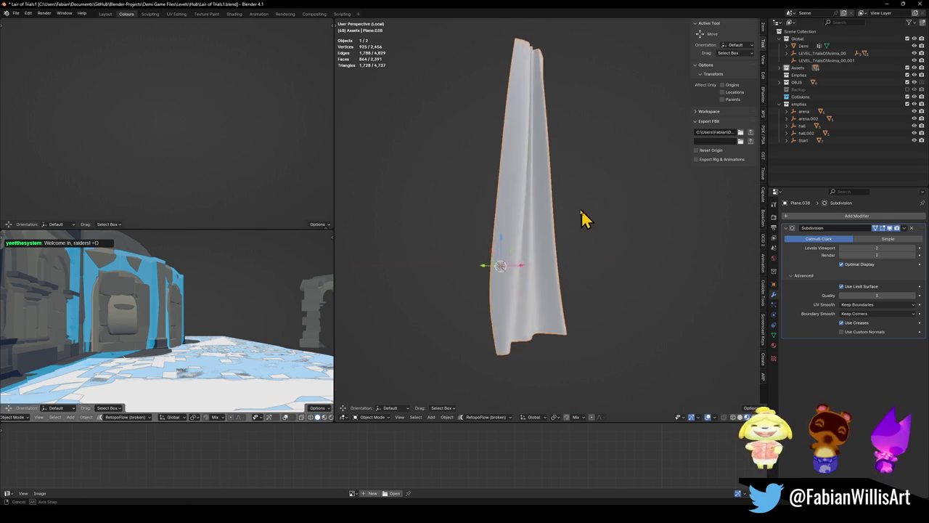
pyautogui.press('Tab')
pyautogui.scroll(2, 584, 209)
pyautogui.press('Tab')
pyautogui.scroll(-5, 573, 206)
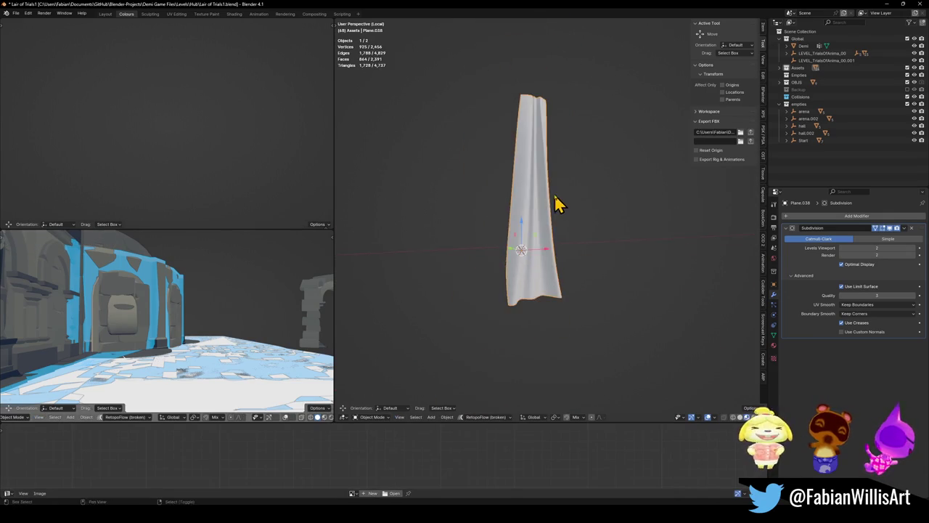
pyautogui.press('Tab')
pyautogui.moveTo(529, 328)
pyautogui.mouseDown()
pyautogui.moveTo(546, 312)
pyautogui.moveTo(604, 326)
pyautogui.moveTo(579, 336)
pyautogui.moveTo(603, 319)
pyautogui.moveTo(522, 326)
pyautogui.moveTo(593, 328)
pyautogui.moveTo(602, 311)
pyautogui.mouseUp()
pyautogui.press('s')
pyautogui.press('x')
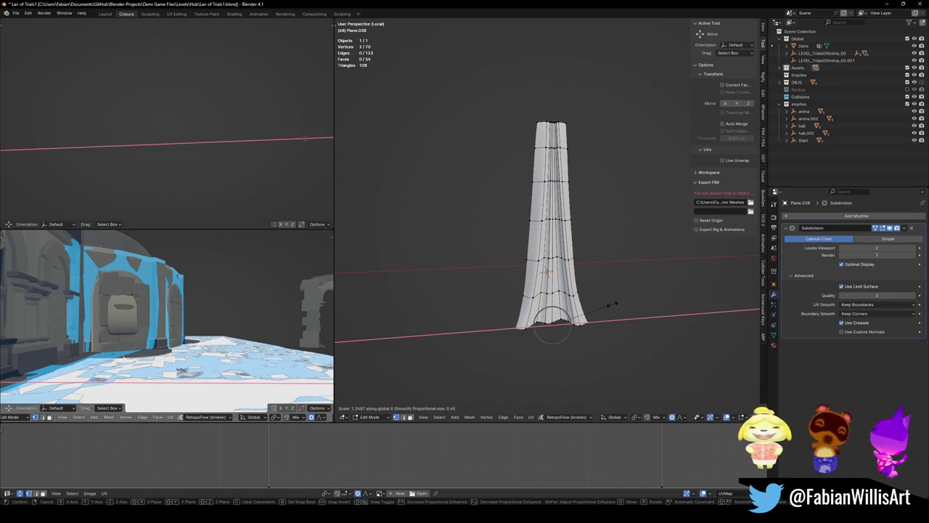
pyautogui.click(612, 305)
pyautogui.press('Tab')
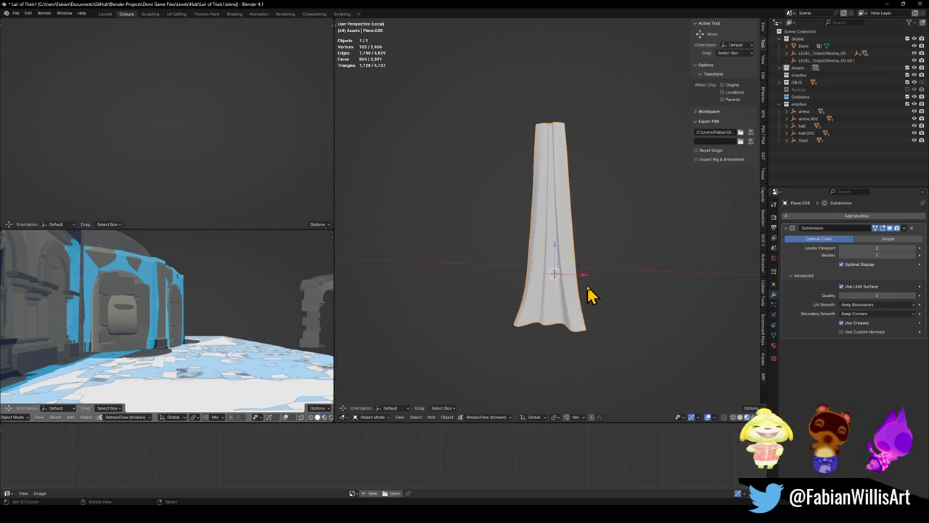
# - Reselect the cloth strip, clear its vertex selection, and inspect it from front and side
pyautogui.click(585, 282)
pyautogui.scroll(2, 591, 272)
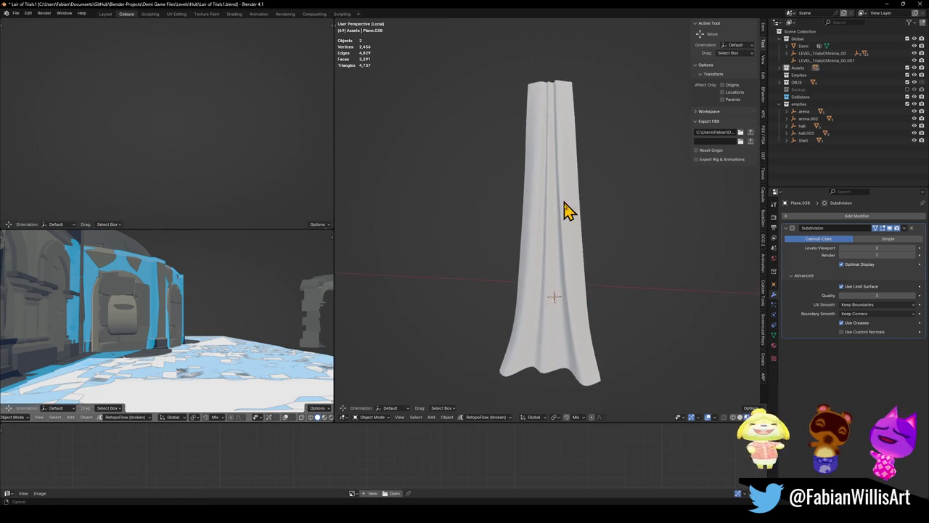
pyautogui.click(568, 204)
pyautogui.press('Tab')
pyautogui.scroll(2, 573, 206)
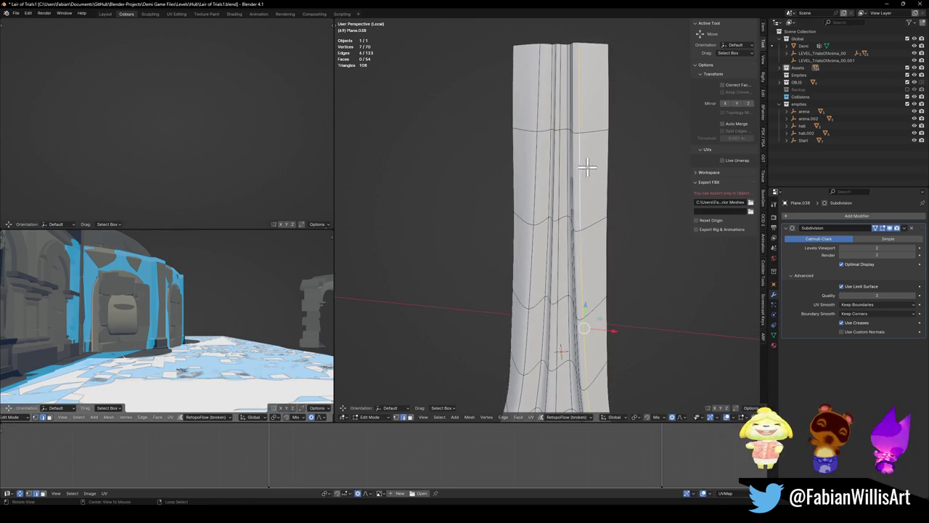
pyautogui.scroll(-1, 601, 182)
pyautogui.hotkey('alt', 'a')
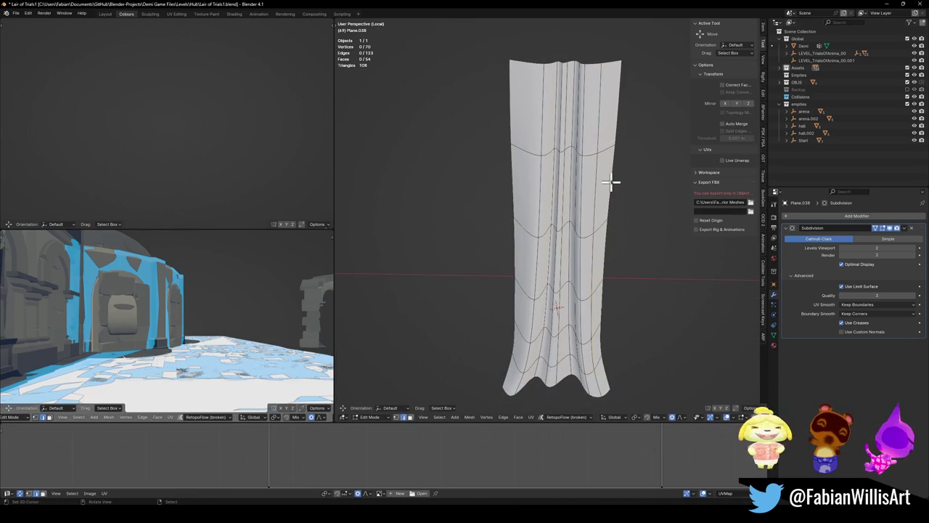
pyautogui.press('Tab')
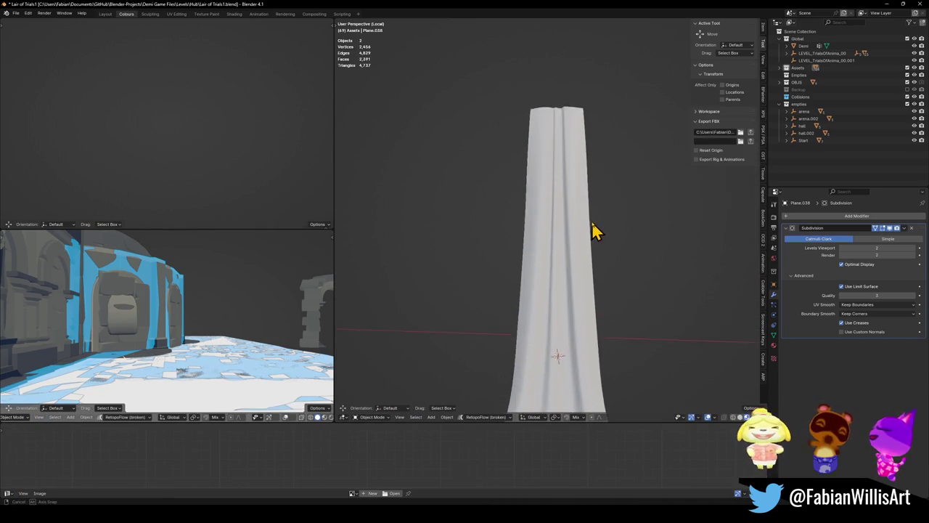
pyautogui.moveTo(609, 211)
pyautogui.mouseDown()
pyautogui.moveTo(599, 245)
pyautogui.moveTo(600, 211)
pyautogui.moveTo(581, 211)
pyautogui.moveTo(585, 218)
pyautogui.mouseUp()
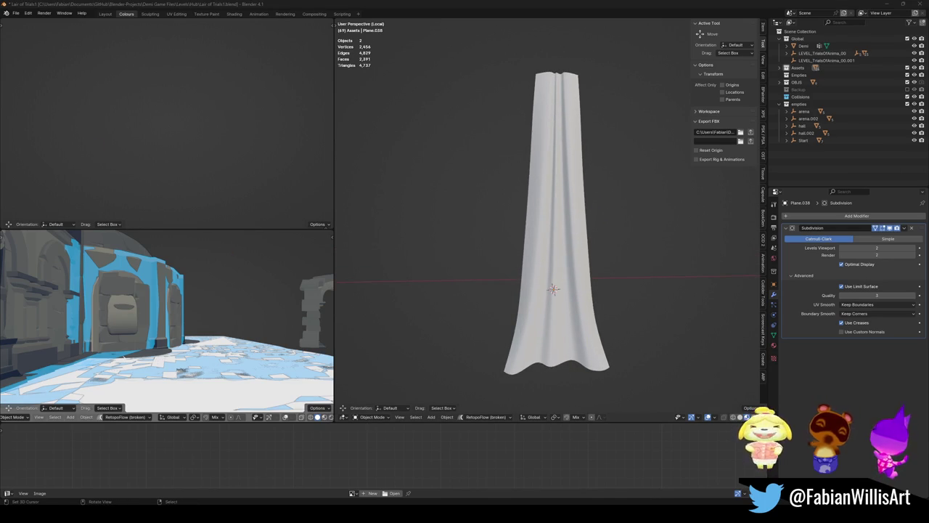
pyautogui.moveTo(505, 229)
pyautogui.mouseDown()
pyautogui.moveTo(552, 241)
pyautogui.moveTo(504, 238)
pyautogui.moveTo(527, 246)
pyautogui.moveTo(486, 251)
pyautogui.moveTo(519, 241)
pyautogui.mouseUp()
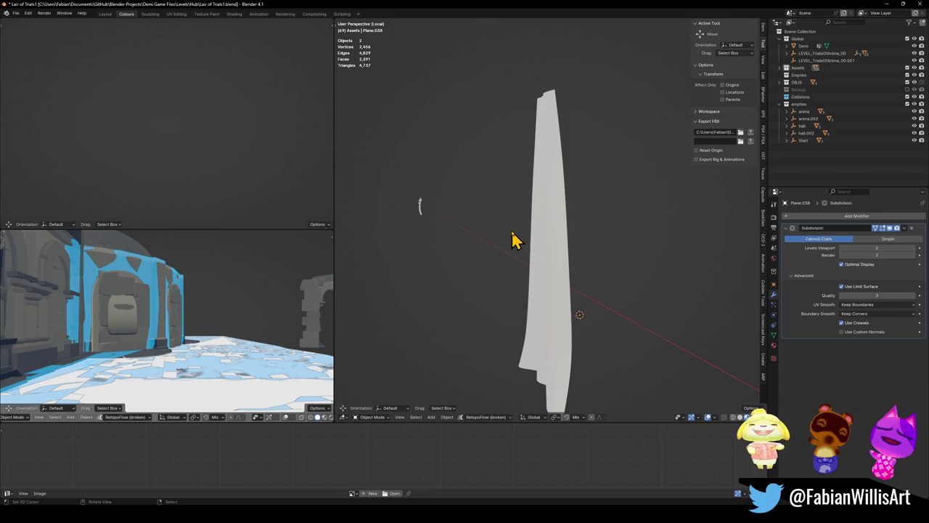
# - Hide the body mesh and duplicate the strip, moving the copy about 1.4 m in Y and 3 m up
pyautogui.press('KP_3')
pyautogui.click(601, 225)
pyautogui.press('h')
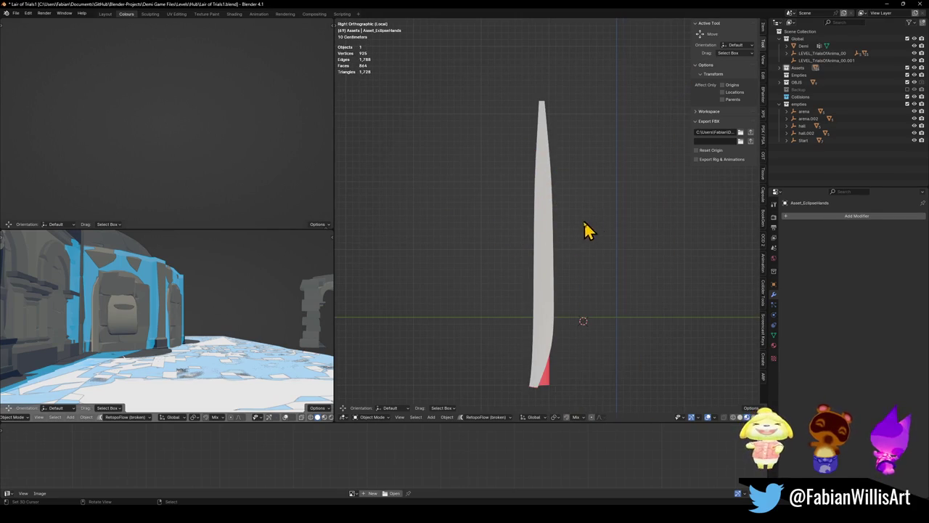
pyautogui.click(551, 258)
pyautogui.rightClick(559, 278)
pyautogui.click(556, 283)
pyautogui.press('g')
pyautogui.click(617, 122)
# - Duplicate the strip to the left and bend one vertex loop along Y with proportional falloff
pyautogui.hotkey('shift', 'd')
pyautogui.click(426, 317)
pyautogui.press('KP_Decimal')
pyautogui.press('Tab')
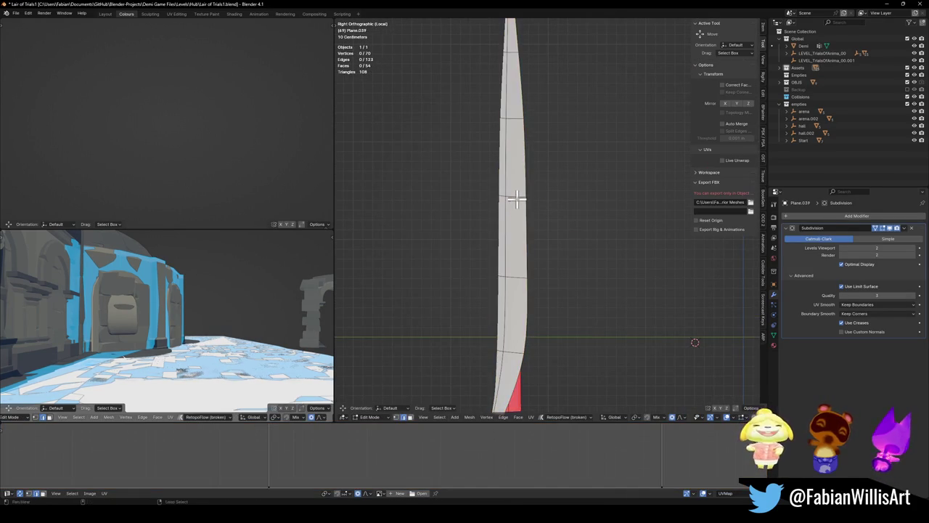
pyautogui.scroll(-3, 516, 201)
pyautogui.keyDown('alt'); pyautogui.click(515, 200); pyautogui.keyUp('alt')
pyautogui.press('g')
pyautogui.press('y')
pyautogui.scroll(-15, 552, 206)
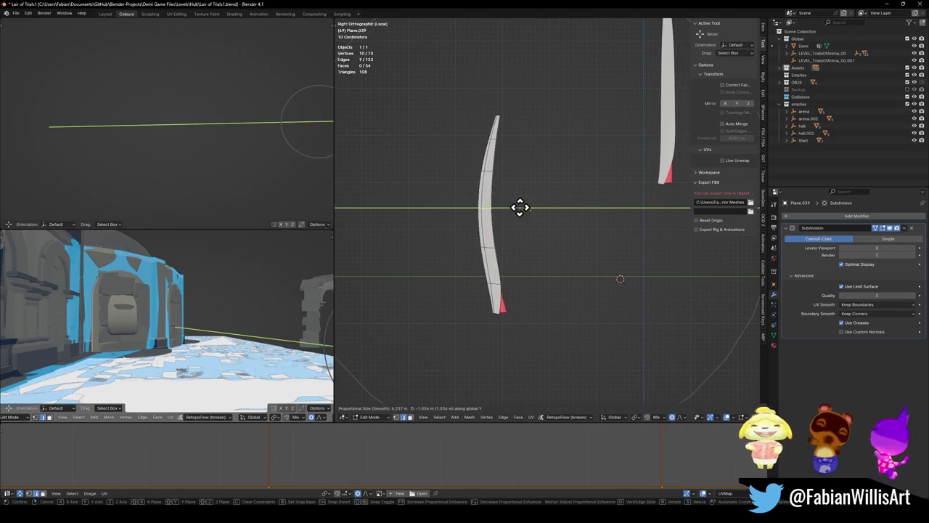
pyautogui.click(487, 218)
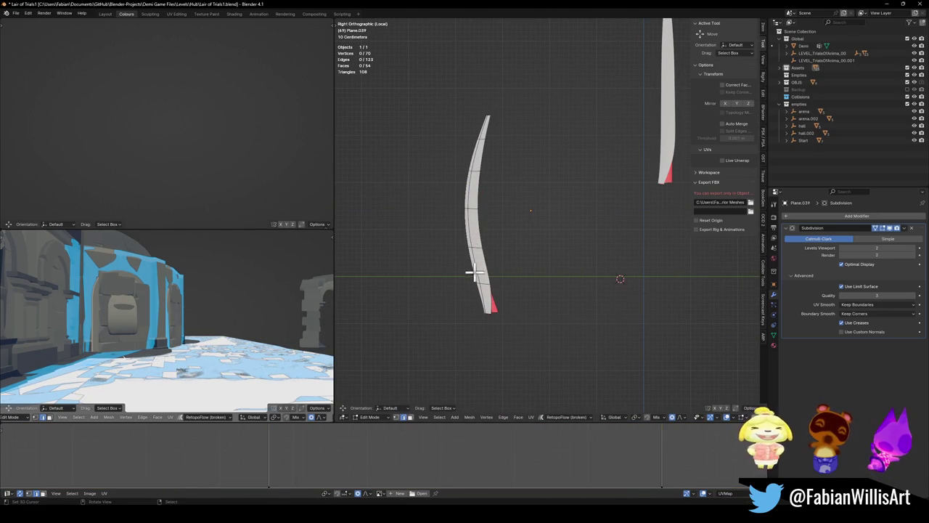
# - Tilt two loops with smooth falloff, then rotate the whole strip further right
pyautogui.keyDown('alt'); pyautogui.keyDown('shift'); pyautogui.click(488, 313); pyautogui.keyUp('shift'); pyautogui.keyUp('alt')
pyautogui.press('r')
pyautogui.scroll(4, 515, 317)
pyautogui.click(520, 317)
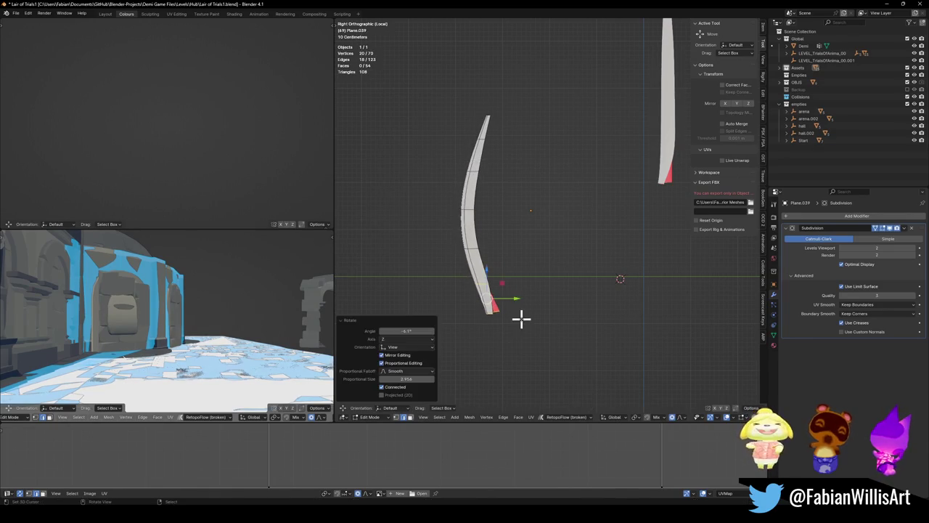
pyautogui.press('a')
pyautogui.press('r')
pyautogui.click(501, 275)
pyautogui.hotkey('alt', 'a')
pyautogui.moveTo(501, 274)
pyautogui.mouseDown()
pyautogui.moveTo(570, 269)
pyautogui.moveTo(485, 130)
pyautogui.mouseUp()
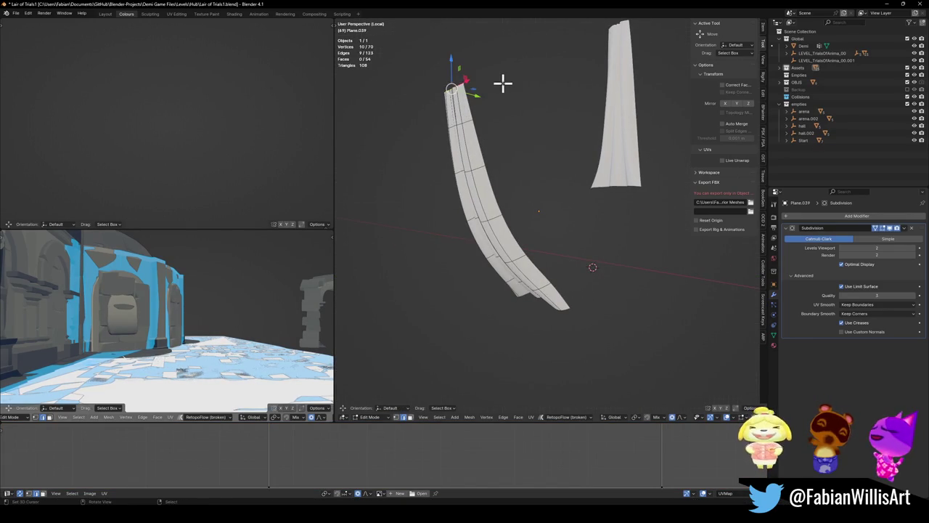
pyautogui.press('KP_1')
pyautogui.press('KP_3')
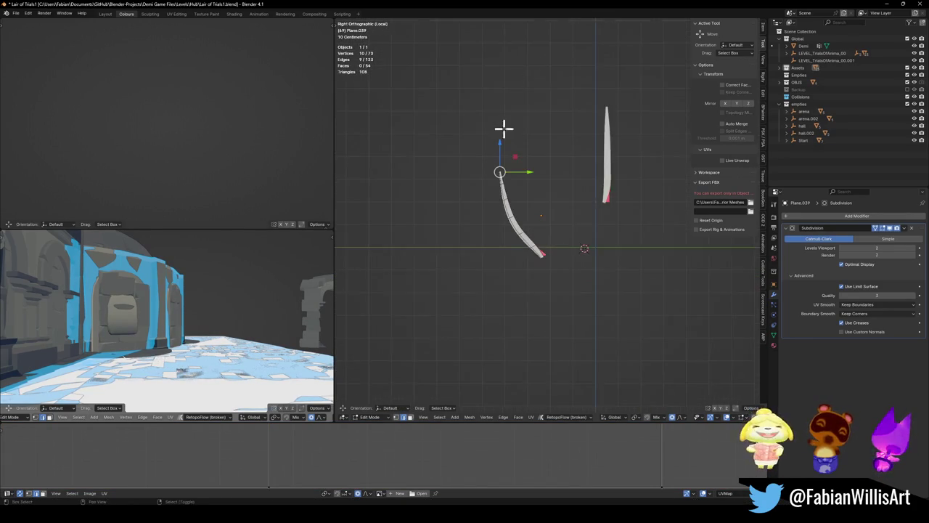
# - Move and rotate the curved section of the strip with smooth falloff
pyautogui.press('g')
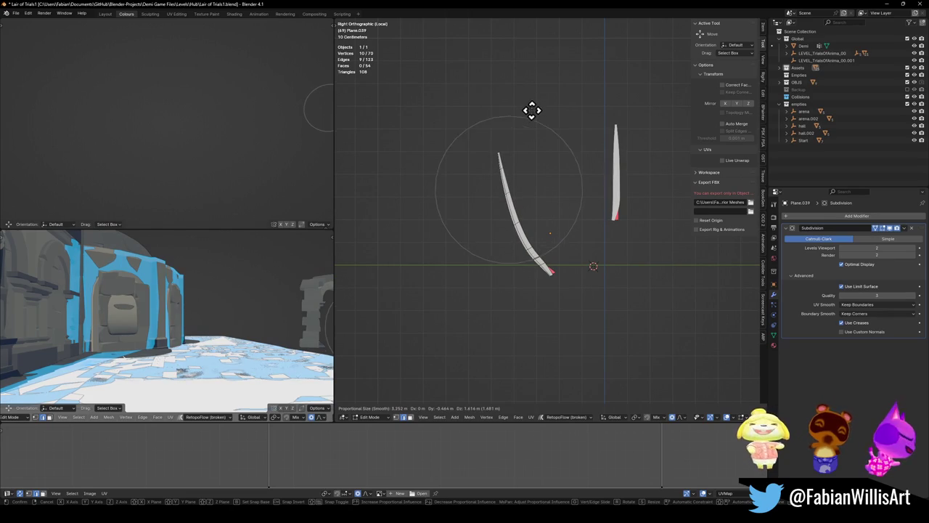
pyautogui.click(531, 109)
pyautogui.press('r')
pyautogui.click(555, 116)
pyautogui.moveTo(500, 177); pyautogui.dragTo(570, 177)
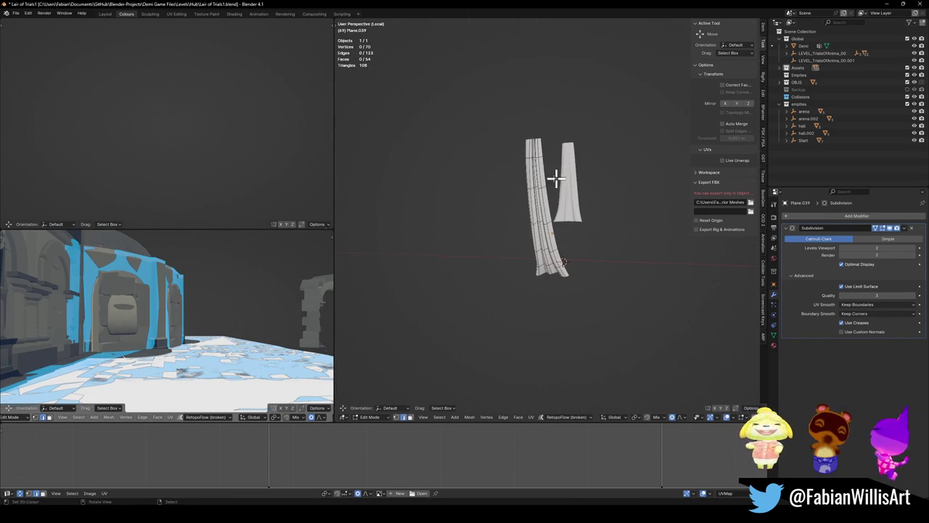
pyautogui.press('KP_3')
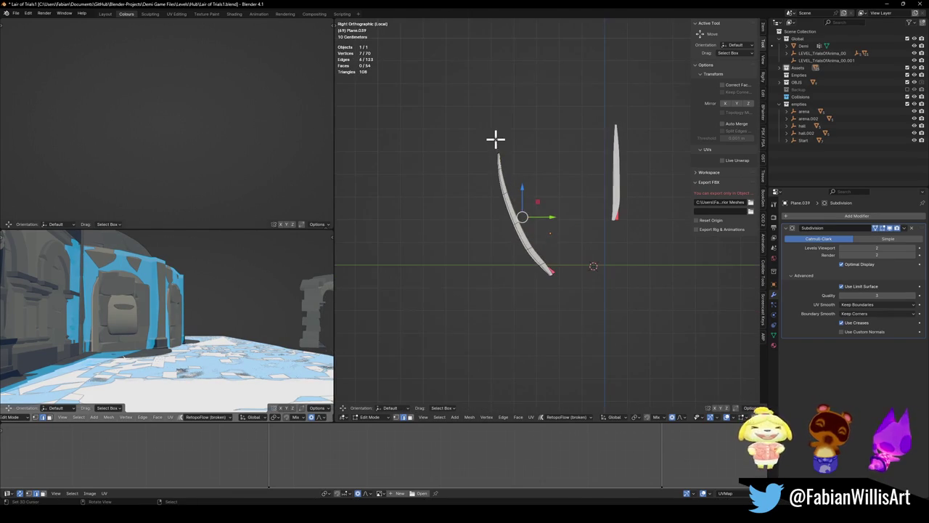
# - Pull the strip's upper part 0.99 m along Y into a leaning blade curve
pyautogui.press('g')
pyautogui.press('x')
pyautogui.scroll(5, 557, 164)
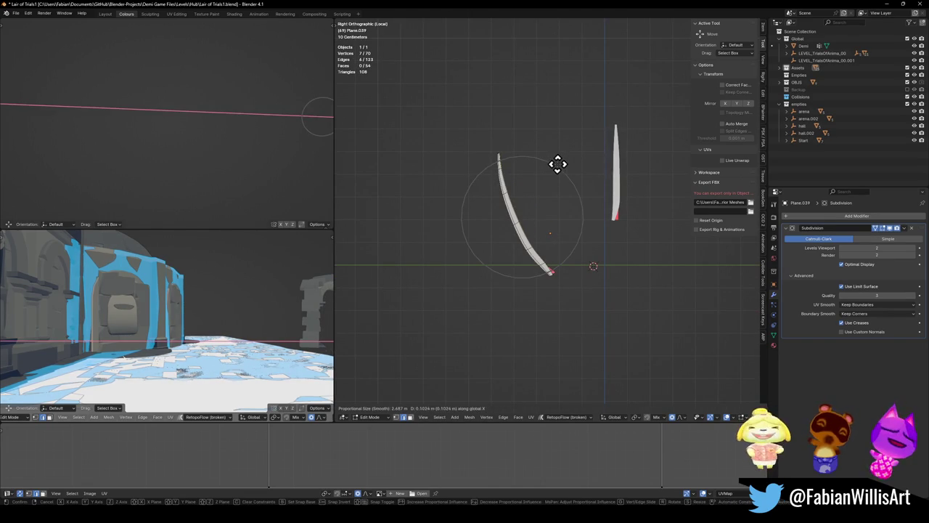
pyautogui.press('y')
pyautogui.scroll(2, 541, 168)
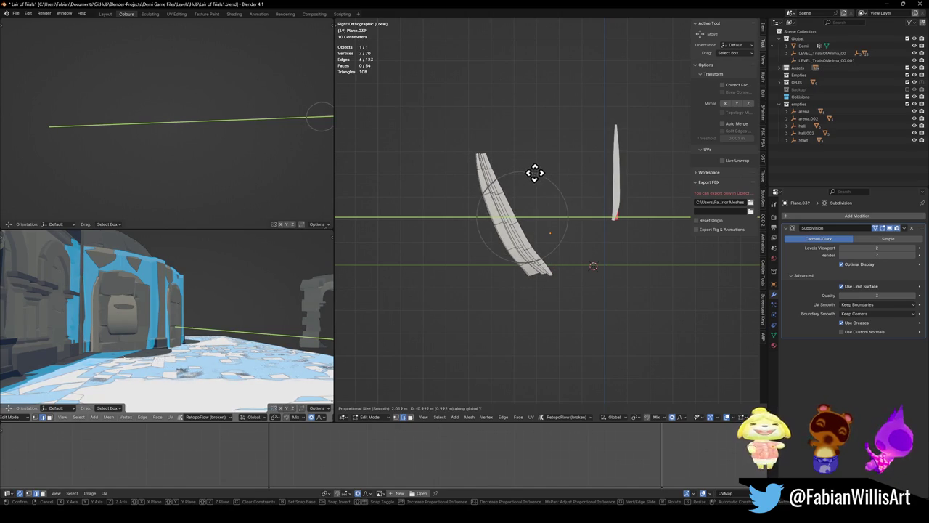
pyautogui.click(534, 172)
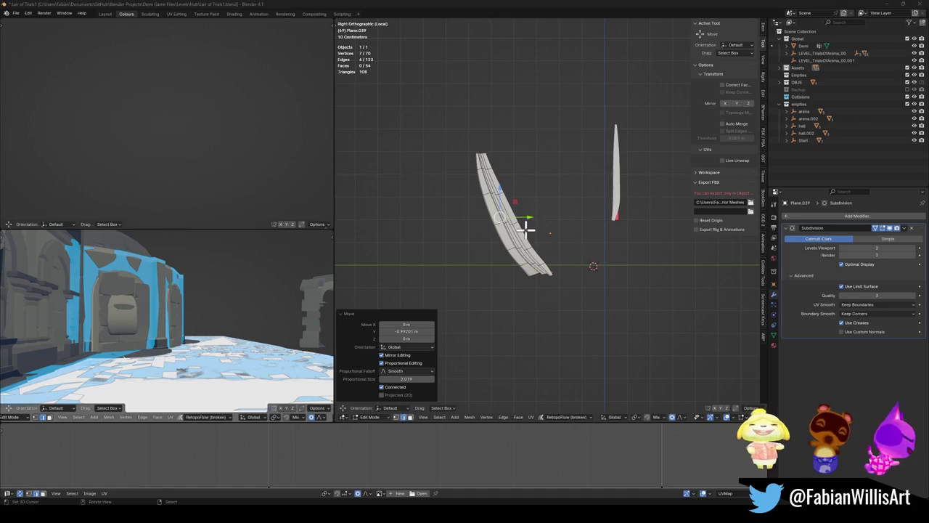
pyautogui.hotkey('ctrl', 'Tab')
pyautogui.click(574, 244)
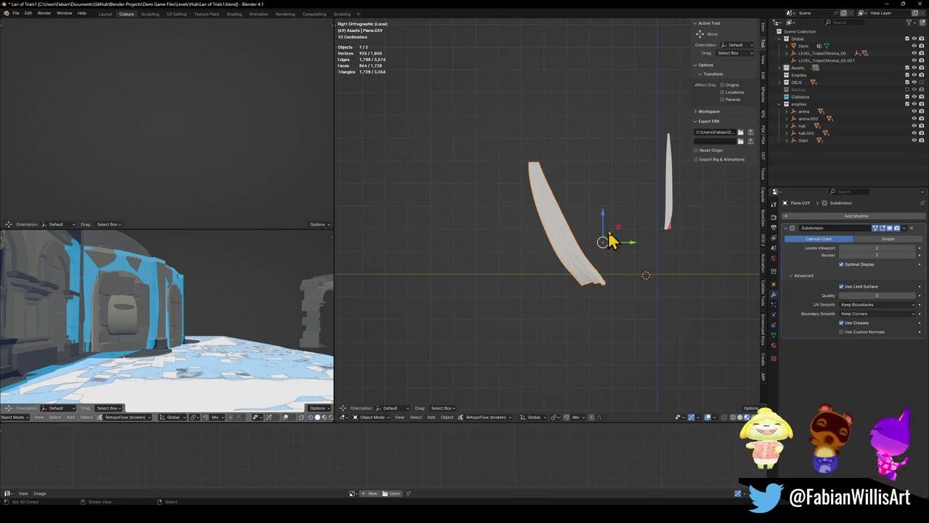
# - Snap the curved strip to the 3D cursor and slide it along the Y axis
pyautogui.hscroll(3, 614, 258)
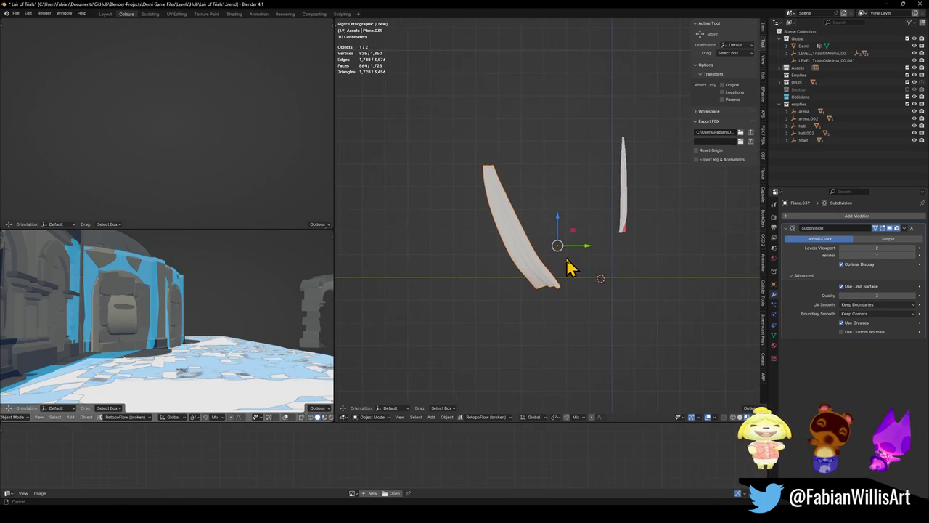
pyautogui.scroll(-10, 614, 259)
pyautogui.scroll(10, 597, 240)
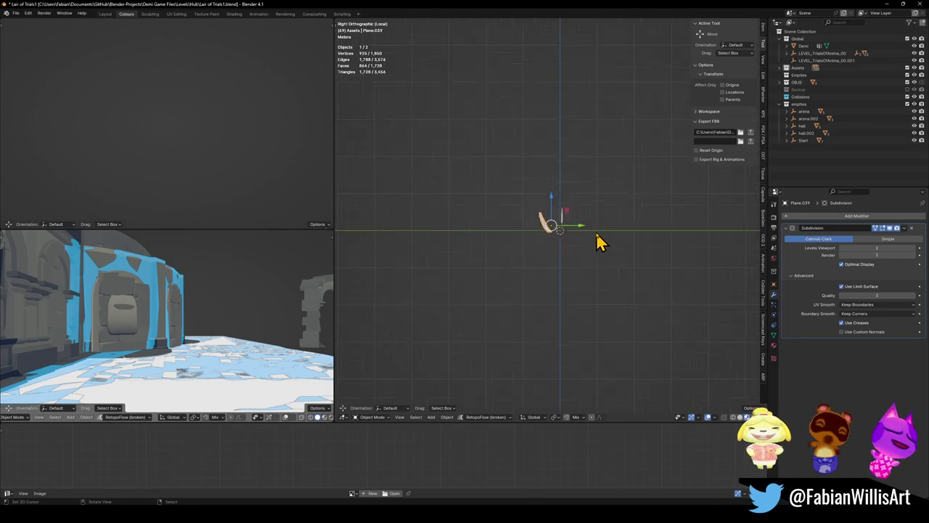
pyautogui.scroll(-3, 577, 247)
pyautogui.hotkey('shift', 's')
pyautogui.click(581, 235)
pyautogui.scroll(2, 573, 247)
pyautogui.press('g')
pyautogui.press('y')
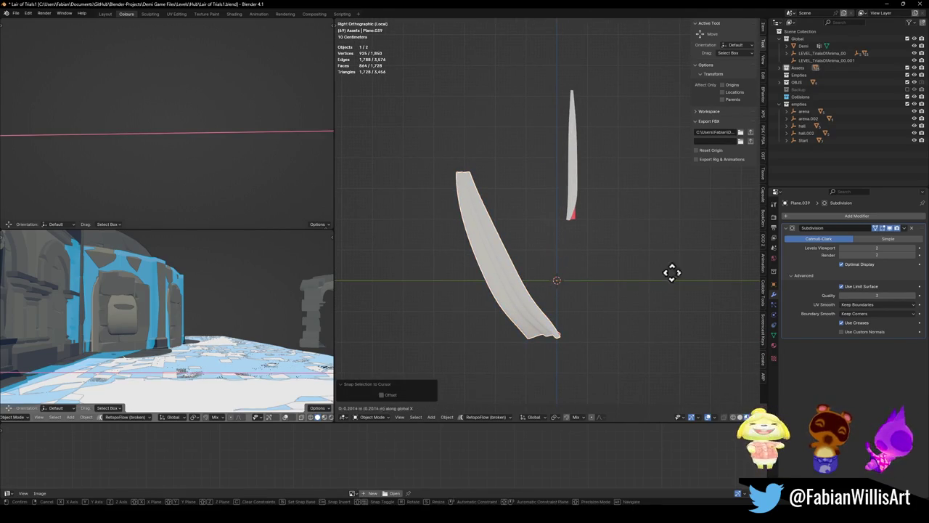
pyautogui.click(551, 274)
# - In front view, rotate the strip -90° about the Z axis
pyautogui.press('KP_1')
pyautogui.scroll(-3, 551, 261)
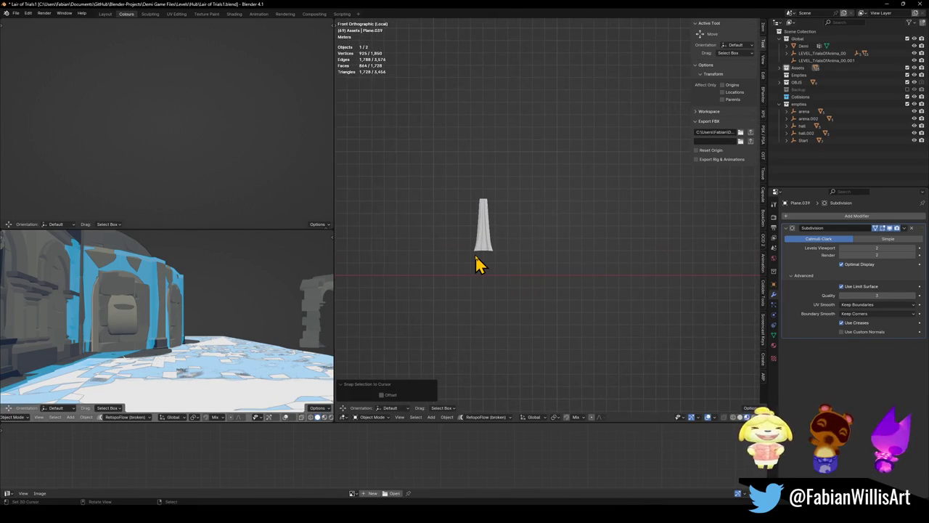
pyautogui.press('KP_Decimal')
pyautogui.scroll(-7, 556, 234)
pyautogui.press('r')
pyautogui.press('z')
pyautogui.click(589, 247)
pyautogui.write('rxz90')
pyautogui.press('Escape')
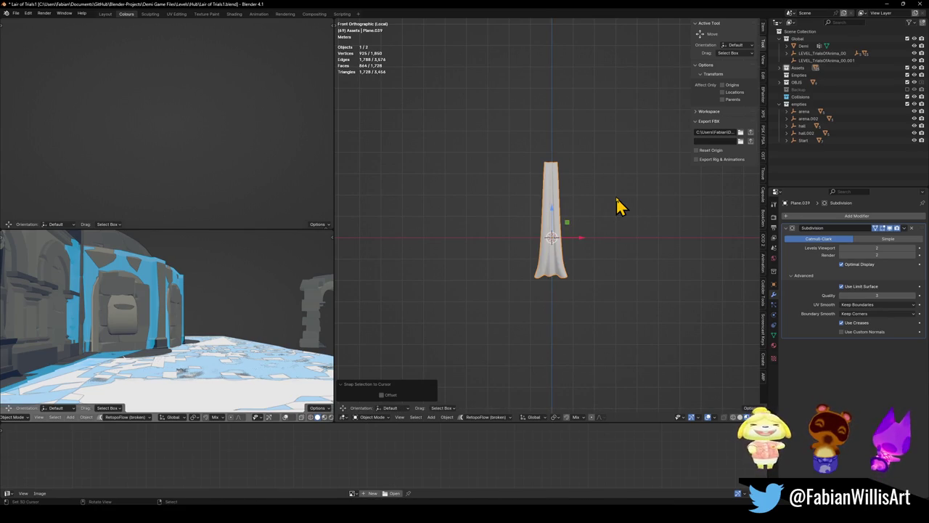
pyautogui.write('rz-90')
pyautogui.press('Return')
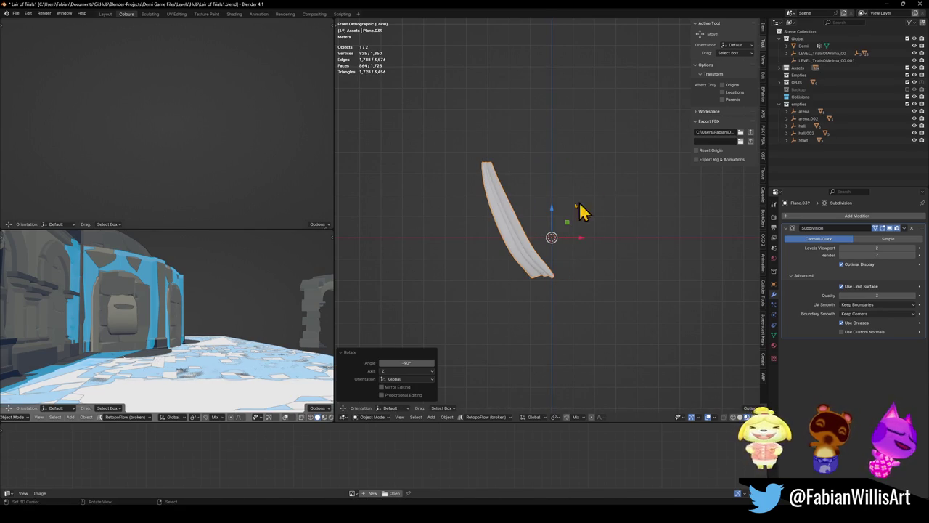
# - Shift the strip sideways along X to about 5.15 m
pyautogui.moveTo(606, 203); pyautogui.dragTo(643, 224)
pyautogui.press('g')
pyautogui.press('x')
pyautogui.press('KP_1')
# - Add a new 32-vertex circle mesh, Circle.007
pyautogui.hotkey('shift', 'a')
pyautogui.moveTo(585, 227)
pyautogui.click(622, 239)
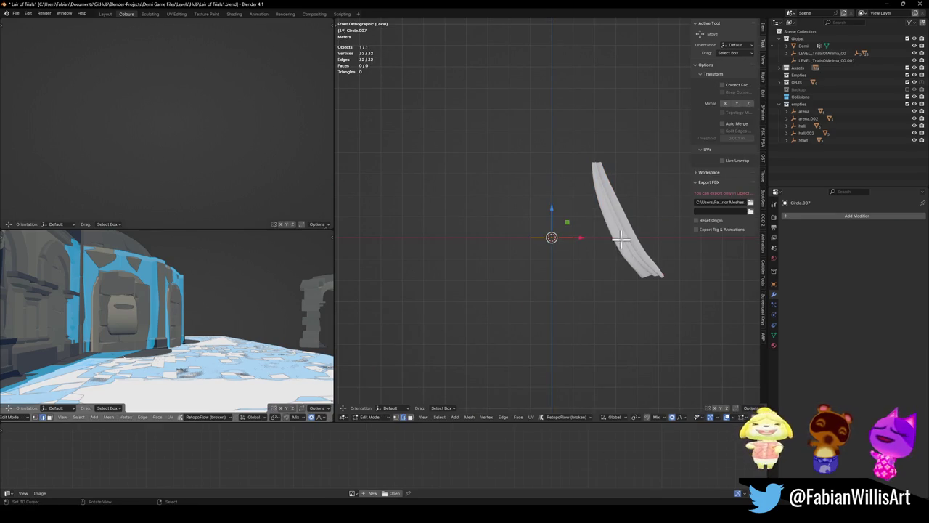
# - Stand the circle upright with a 90° X rotation, raise it above centre, and scale it about twice
pyautogui.press('Tab')
pyautogui.write('rx')
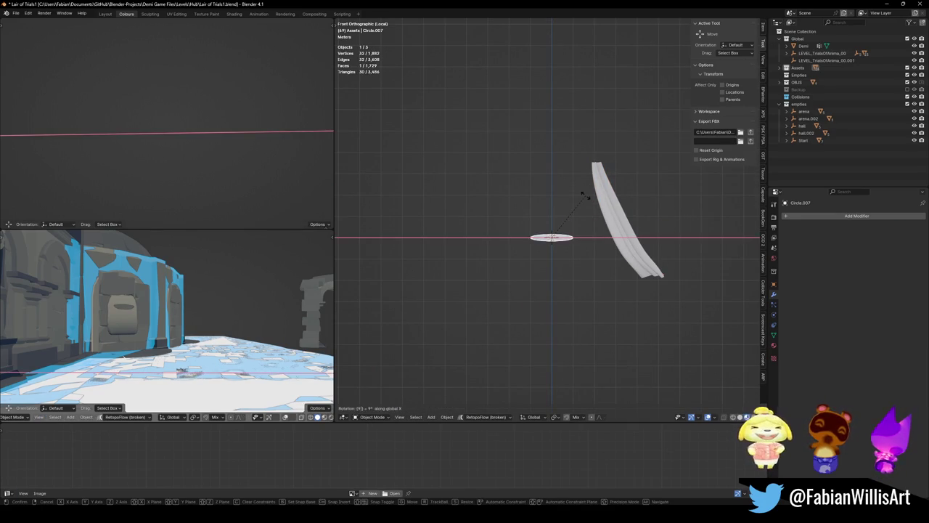
pyautogui.write('90')
pyautogui.press('Return')
pyautogui.press('g')
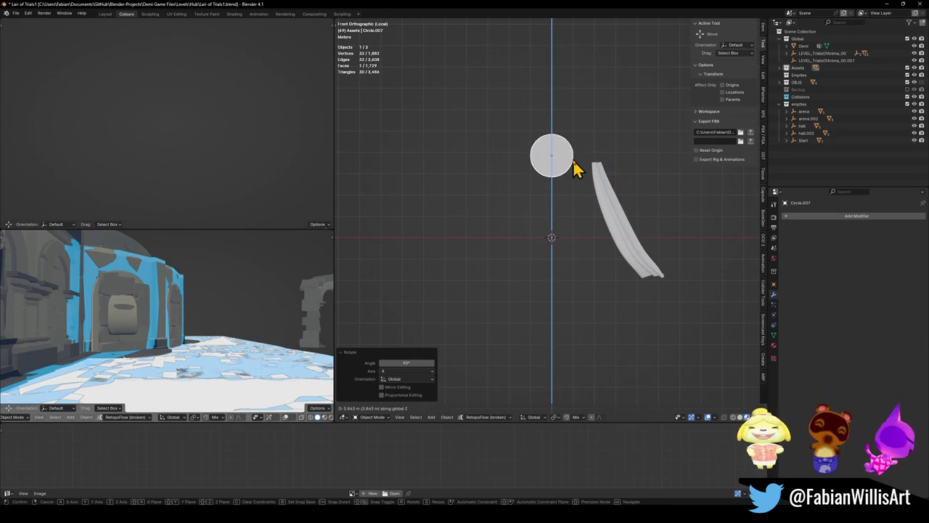
pyautogui.click(573, 158)
pyautogui.press('s')
pyautogui.click(610, 168)
# - Set the curved strip's origin to the 3D cursor and add a Mirror modifier via Quick Favorites
pyautogui.click(609, 211)
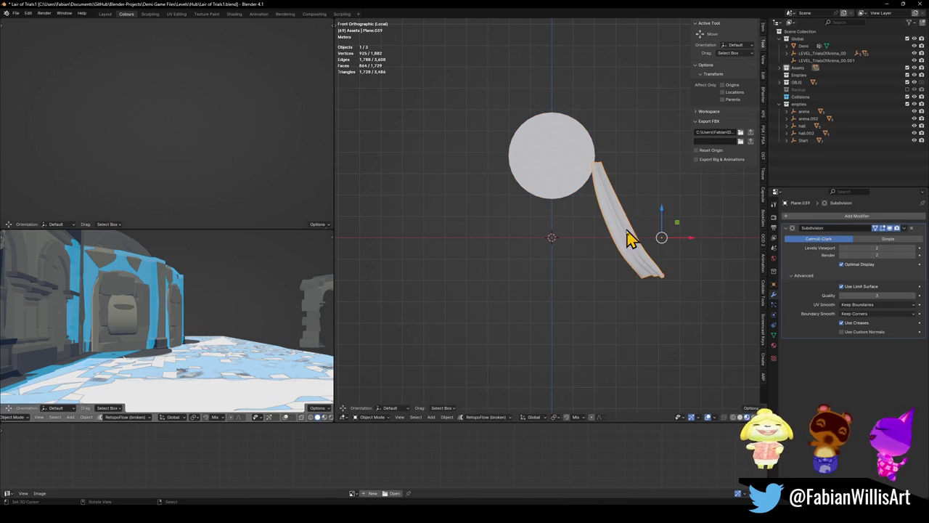
pyautogui.press('q')
pyautogui.click(630, 223)
pyautogui.press('q')
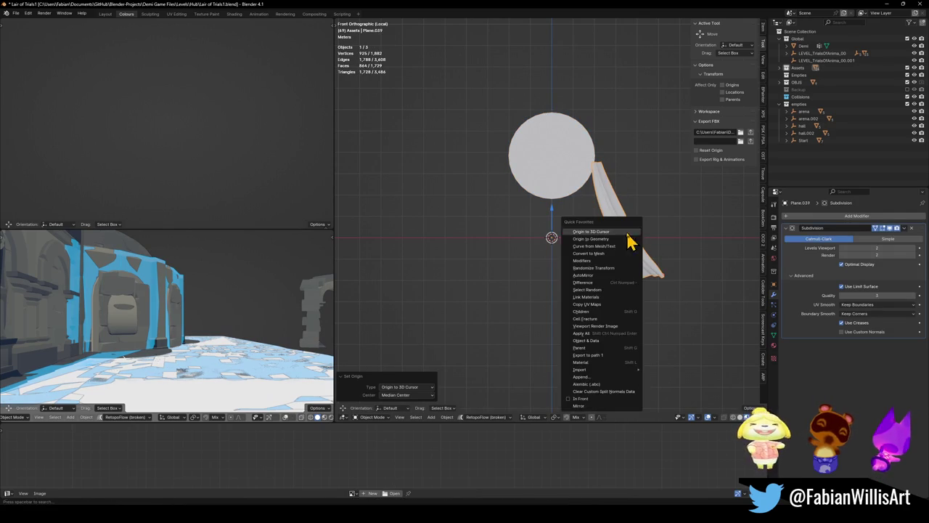
pyautogui.click(579, 405)
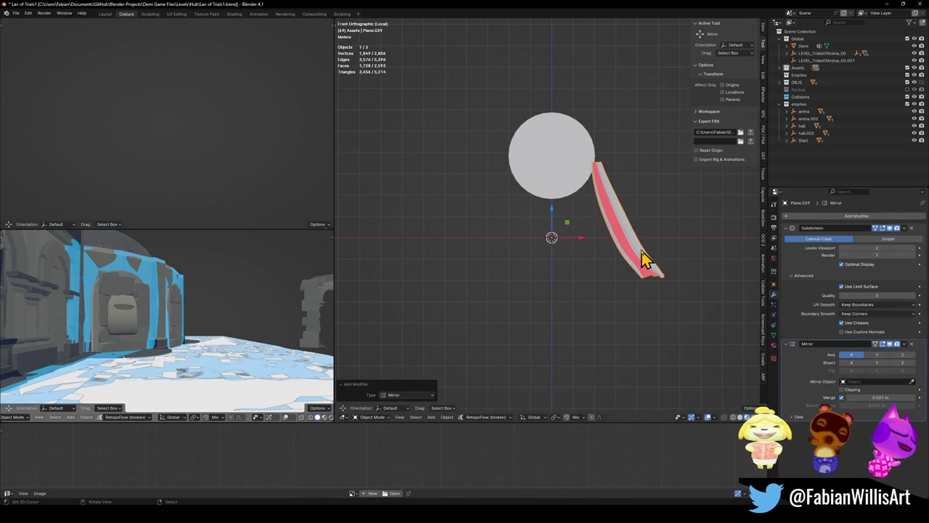
# - Deselect to view the mirrored pair, then select an edge loop on the right strip in Edit Mode
pyautogui.press('q')
pyautogui.click(614, 259)
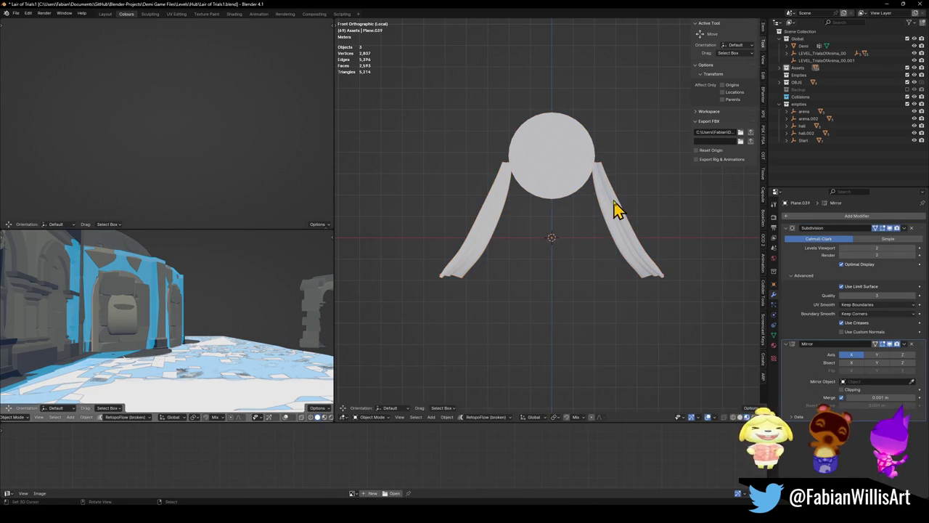
pyautogui.press('Tab')
pyautogui.keyDown('alt'); pyautogui.click(630, 222); pyautogui.keyUp('alt')
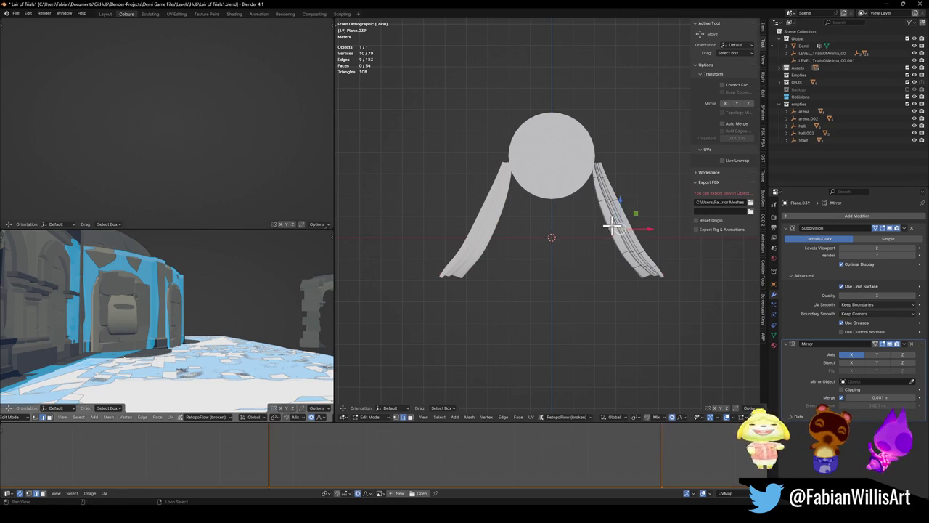
# - Bend the strip with proportional editing and nudge the whole strip along Y
pyautogui.press('g')
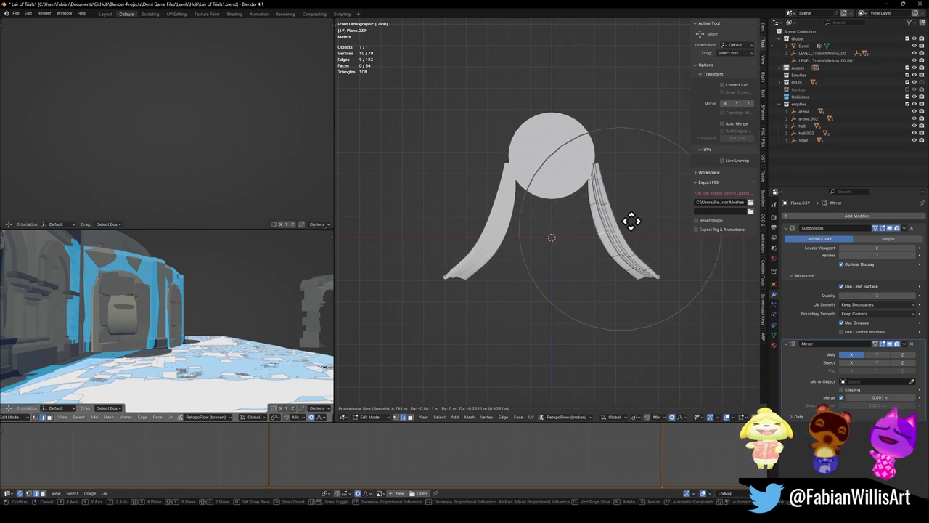
pyautogui.click(628, 215)
pyautogui.moveTo(629, 214)
pyautogui.mouseDown()
pyautogui.moveTo(602, 189)
pyautogui.moveTo(628, 249)
pyautogui.mouseUp()
pyautogui.press('a')
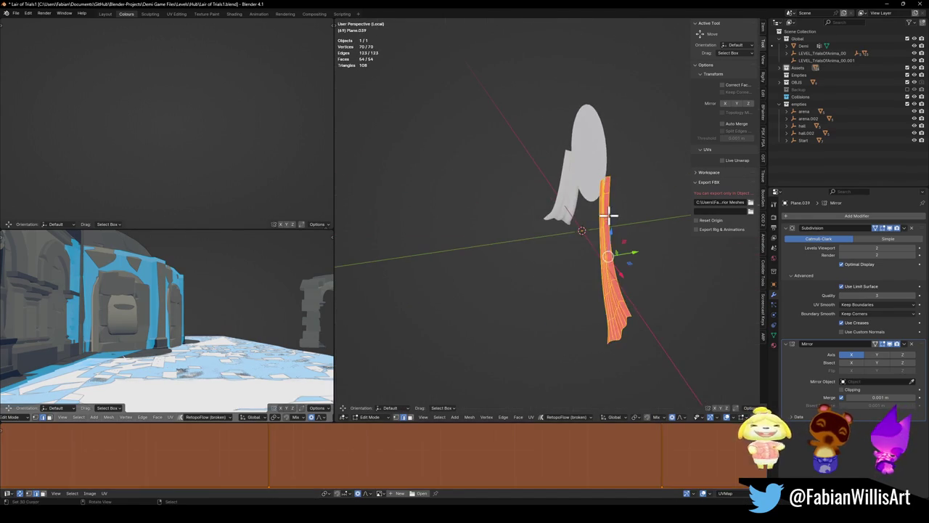
pyautogui.press('g')
pyautogui.click(613, 210)
pyautogui.press('g')
pyautogui.click(609, 212)
pyautogui.press('KP_1')
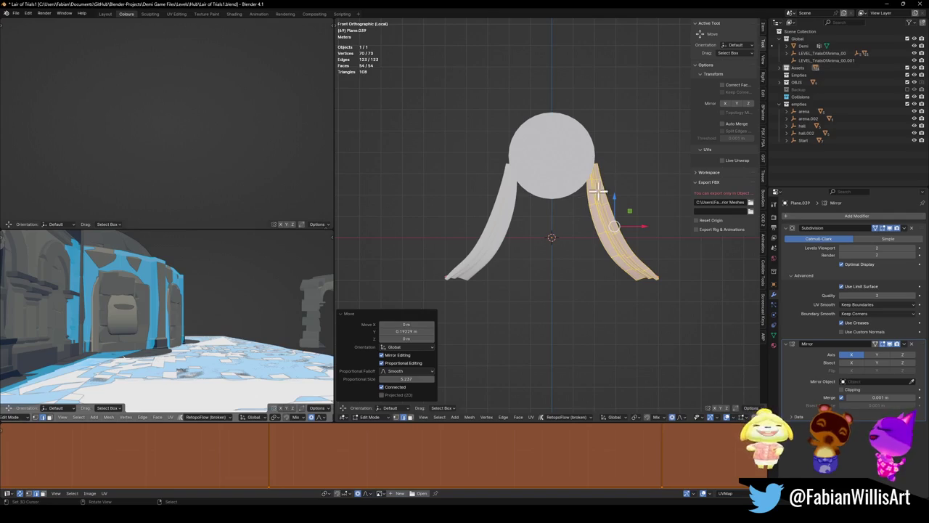
pyautogui.hotkey('alt', 'a')
# - Switch proportional falloff to Sharp and widen the strip's lower tip along X
pyautogui.press('g')
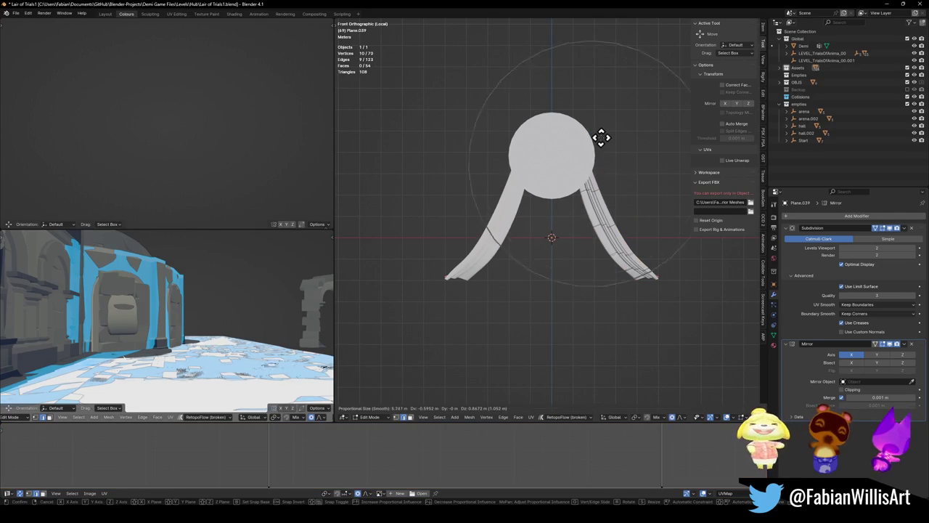
pyautogui.click(600, 139)
pyautogui.click(671, 247)
pyautogui.click(662, 276)
pyautogui.press('g')
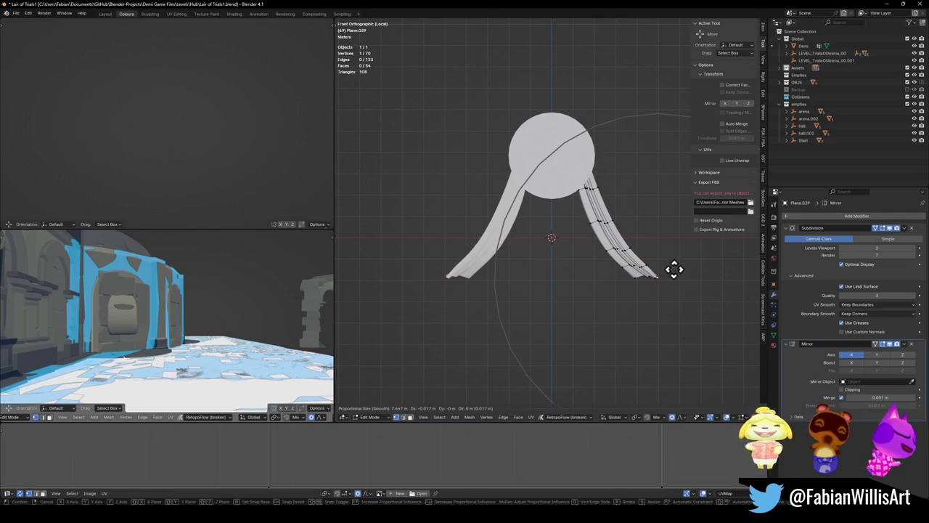
pyautogui.press('x')
pyautogui.press('Escape')
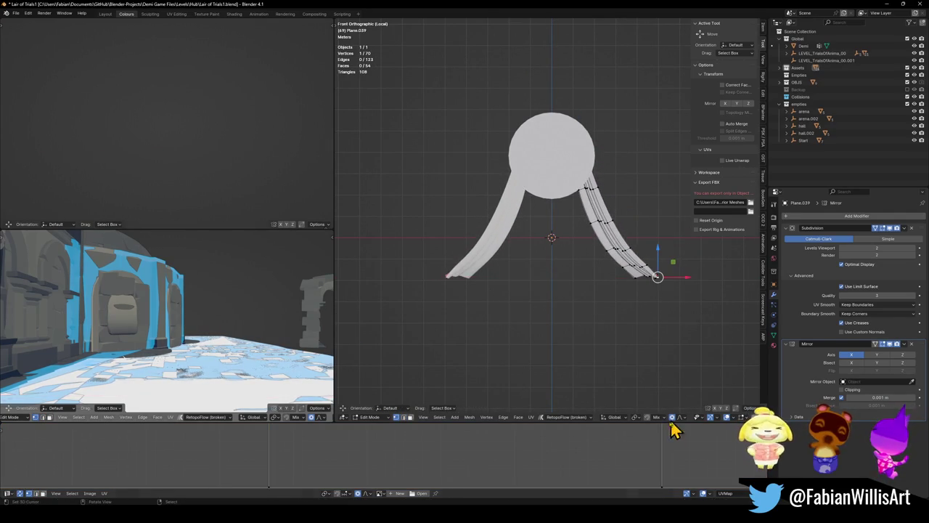
pyautogui.click(683, 418)
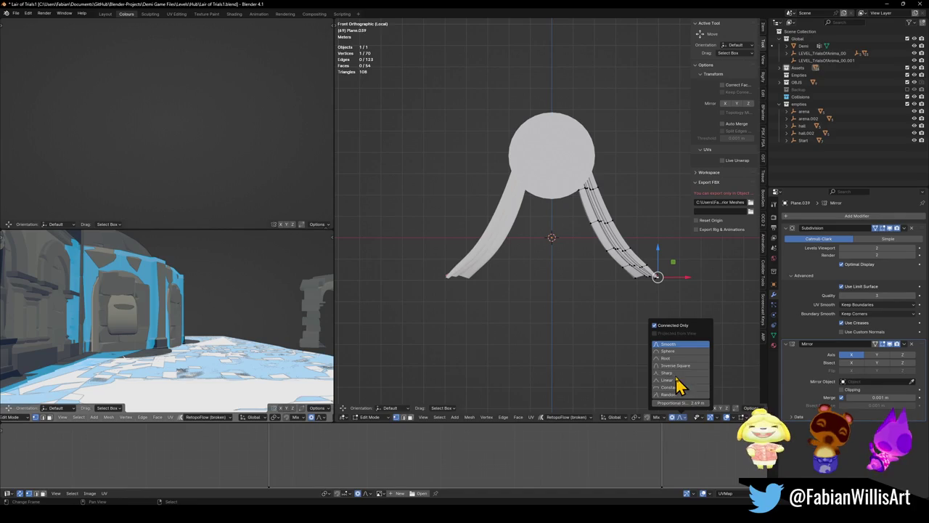
pyautogui.click(676, 380)
pyautogui.press('g')
pyautogui.press('x')
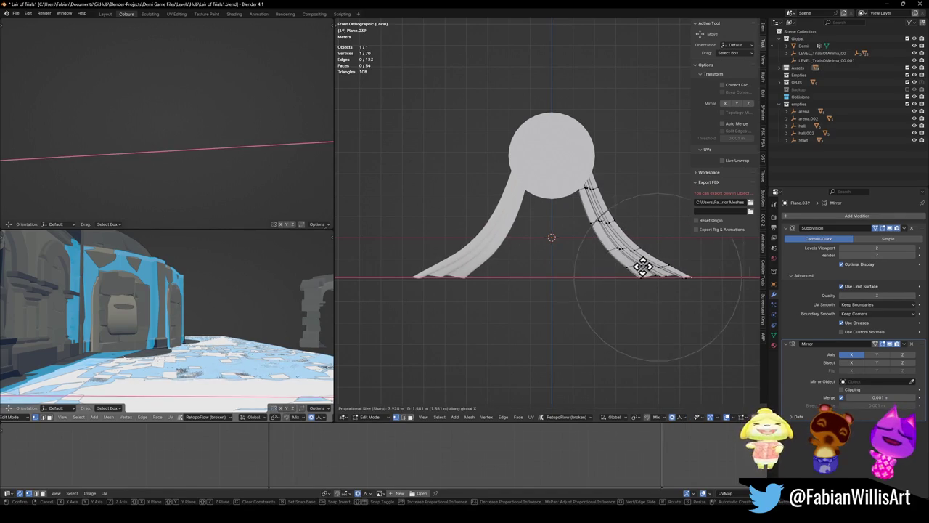
pyautogui.click(632, 248)
# - Move an edge loop of the right strip along X and reshape the strip around a vertex
pyautogui.keyDown('alt'); pyautogui.click(630, 233); pyautogui.keyUp('alt')
pyautogui.press('g')
pyautogui.press('x')
pyautogui.click(647, 226)
pyautogui.click(621, 238)
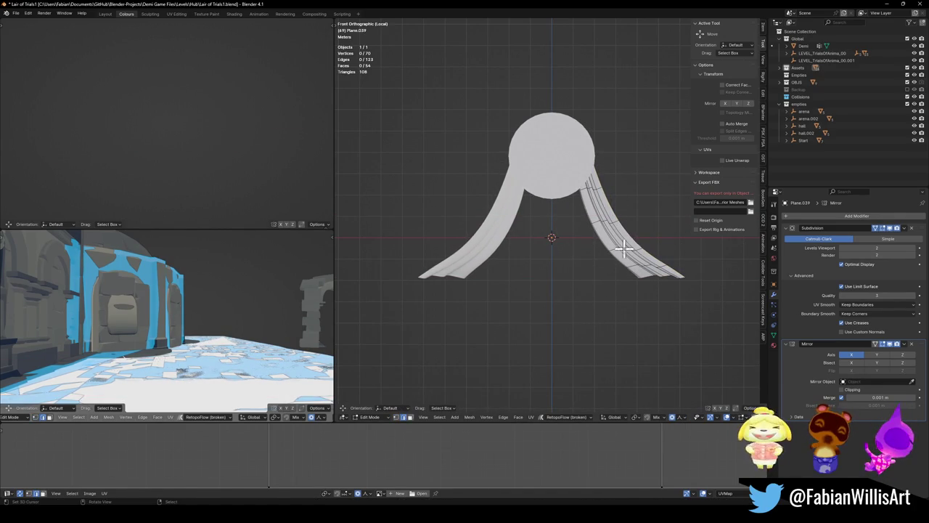
pyautogui.press('g')
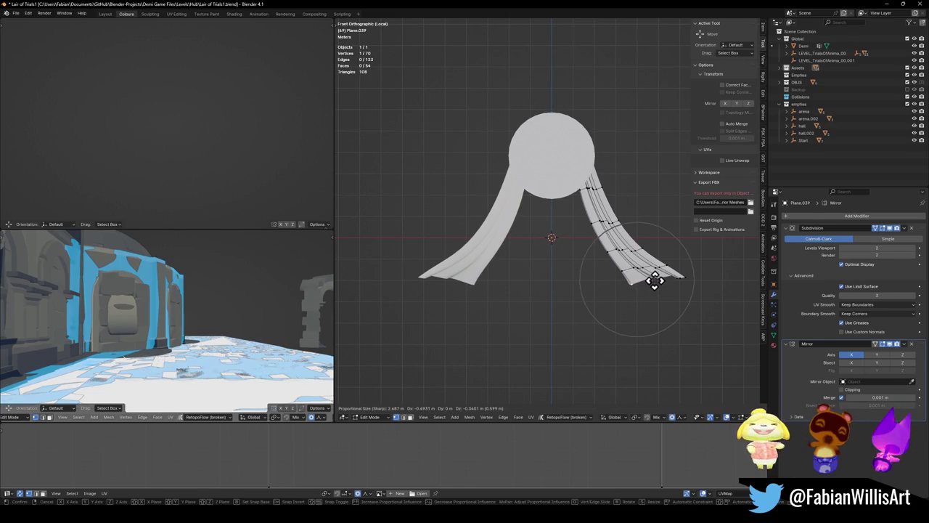
pyautogui.click(654, 280)
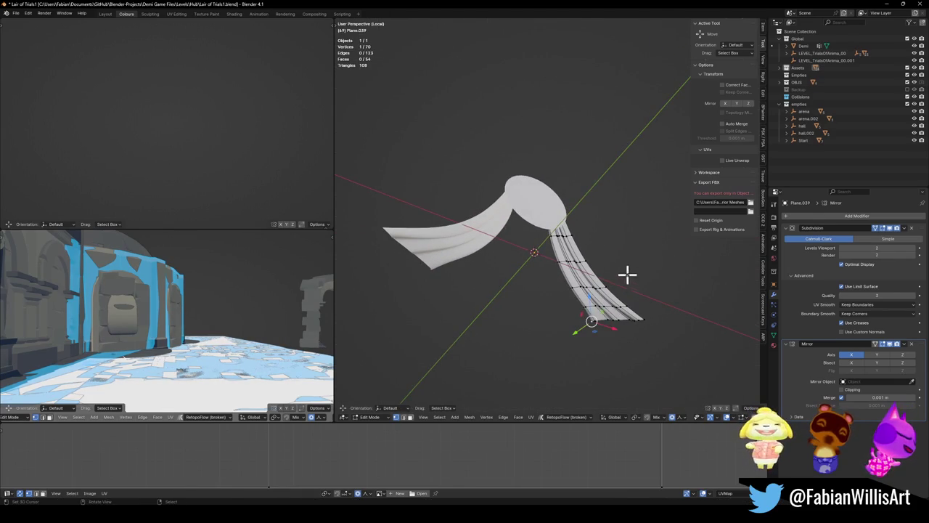
pyautogui.press('KP_1')
# - Push the strip tip further out along X and rotate its lower end slightly
pyautogui.press('g')
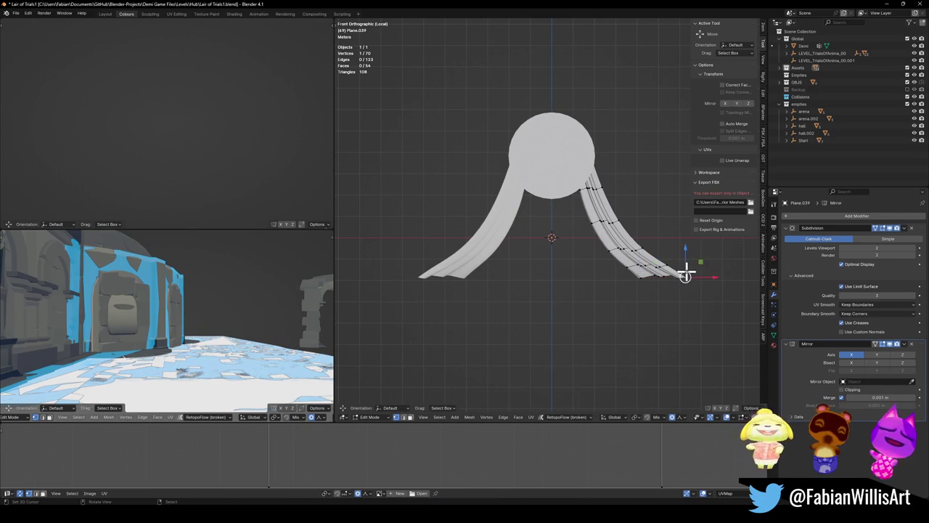
pyautogui.press('x')
pyautogui.click(702, 269)
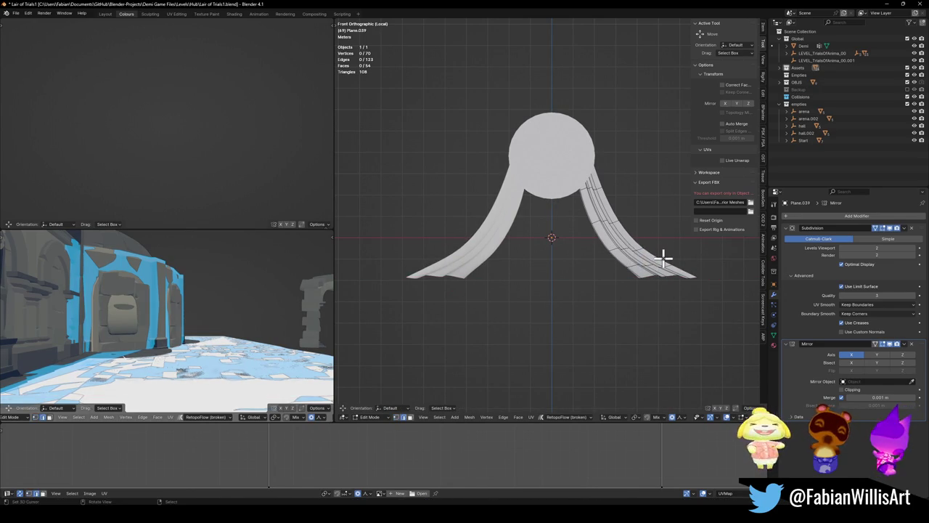
pyautogui.press('g')
pyautogui.press('x')
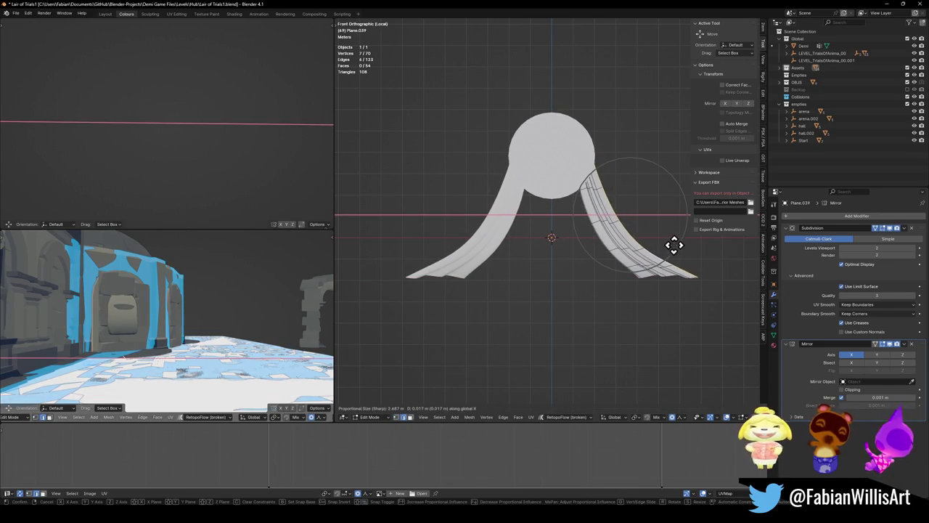
pyautogui.click(674, 245)
pyautogui.press('r')
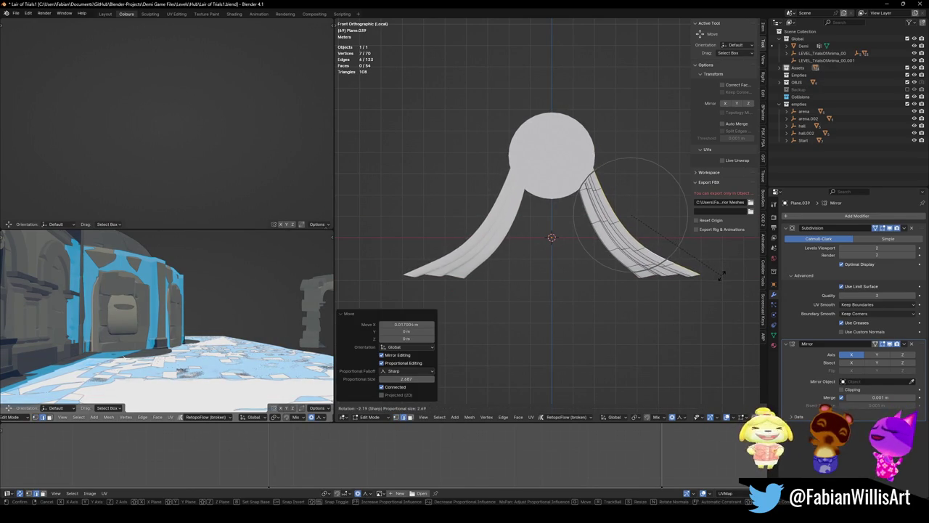
pyautogui.click(720, 270)
pyautogui.press('g')
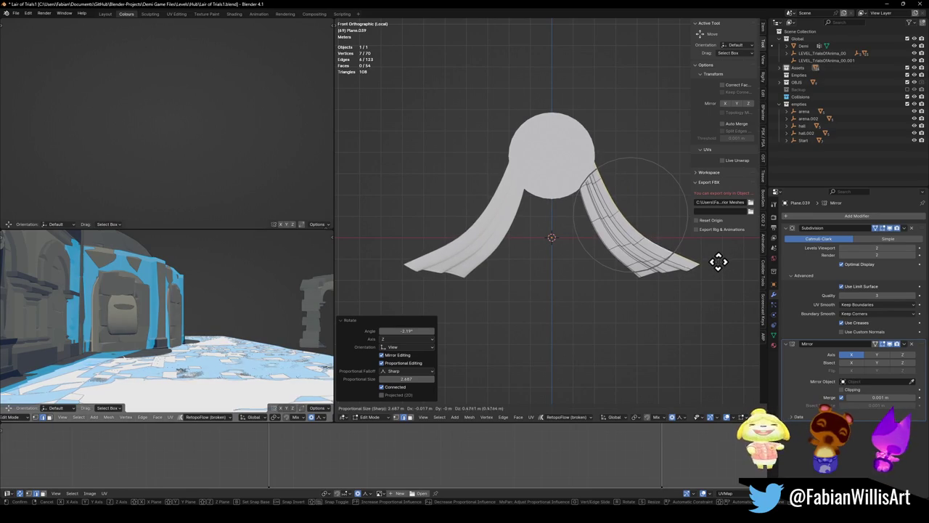
pyautogui.rightClick(718, 260)
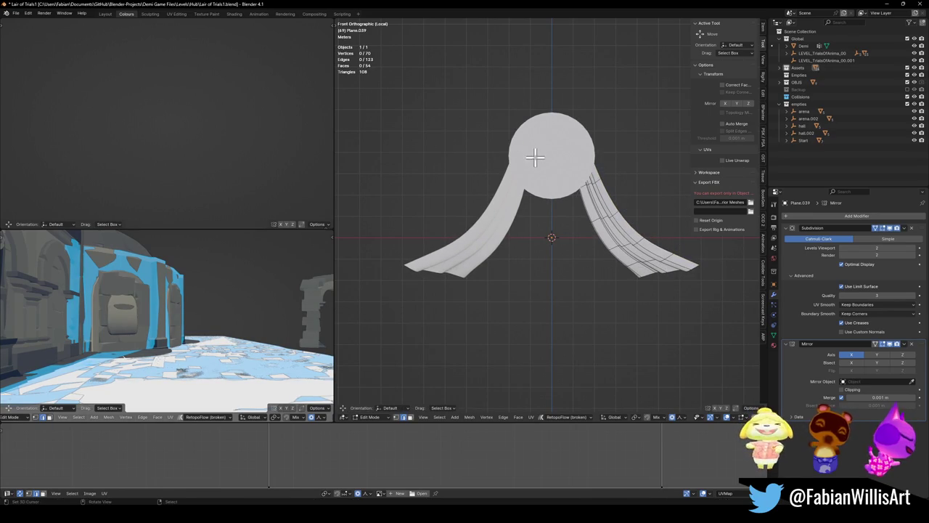
# - Return to Object Mode, save the file, and duplicate the mirrored strip pair
pyautogui.press('Tab')
pyautogui.moveTo(621, 253)
pyautogui.mouseDown()
pyautogui.moveTo(580, 235)
pyautogui.moveTo(526, 253)
pyautogui.moveTo(584, 241)
pyautogui.moveTo(607, 216)
pyautogui.moveTo(573, 259)
pyautogui.moveTo(593, 209)
pyautogui.mouseUp()
pyautogui.hotkey('ctrl', 's')
pyautogui.press('KP_1')
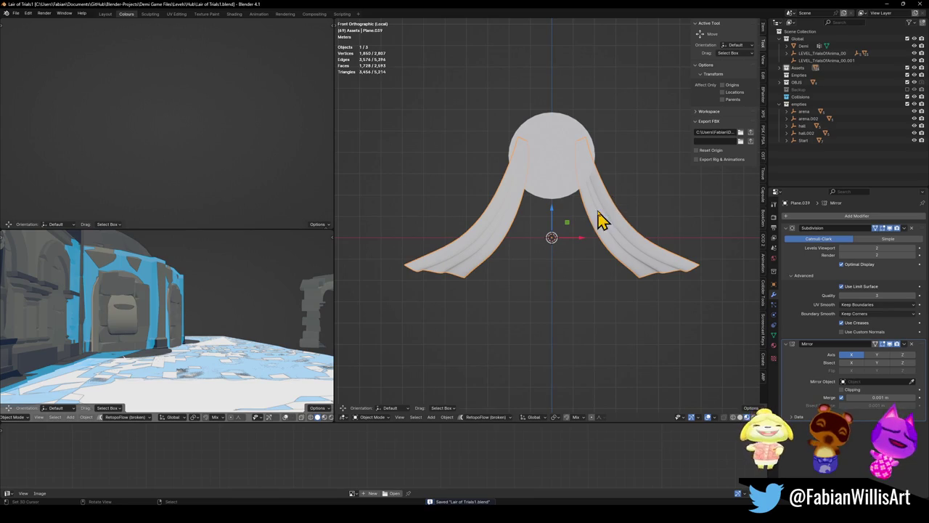
pyautogui.hotkey('shift', 'd')
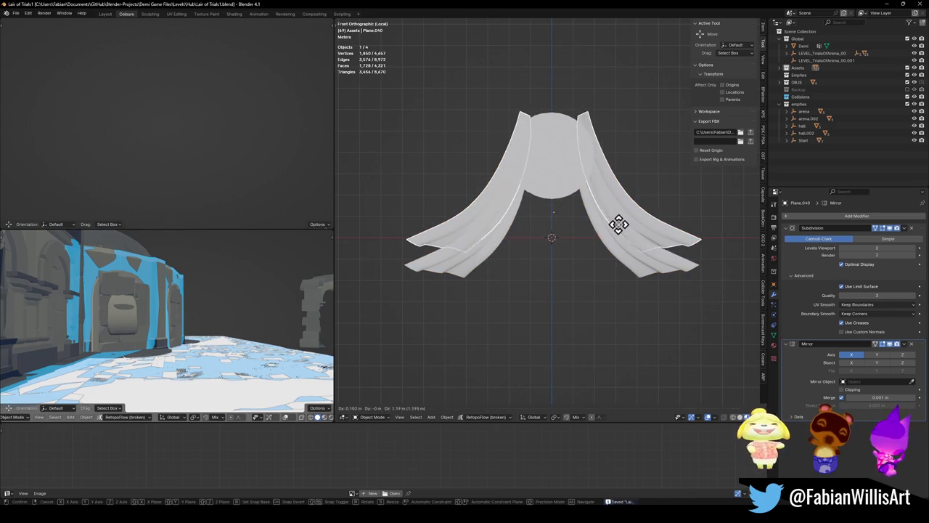
# - Keep the duplicate in place, rotate the copied strips, and shift them along Y
pyautogui.rightClick(621, 236)
pyautogui.moveTo(593, 206); pyautogui.dragTo(576, 238)
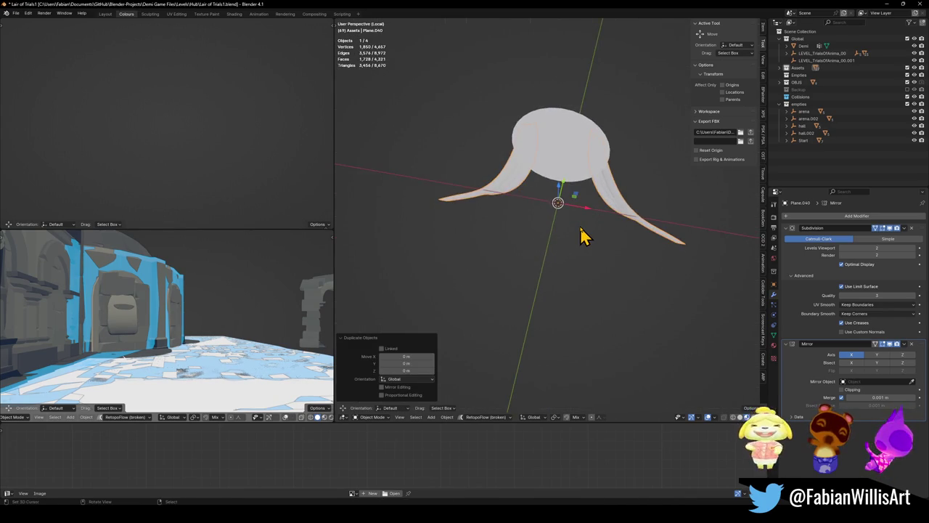
pyautogui.press('KP_7')
pyautogui.press('Tab')
pyautogui.press('r')
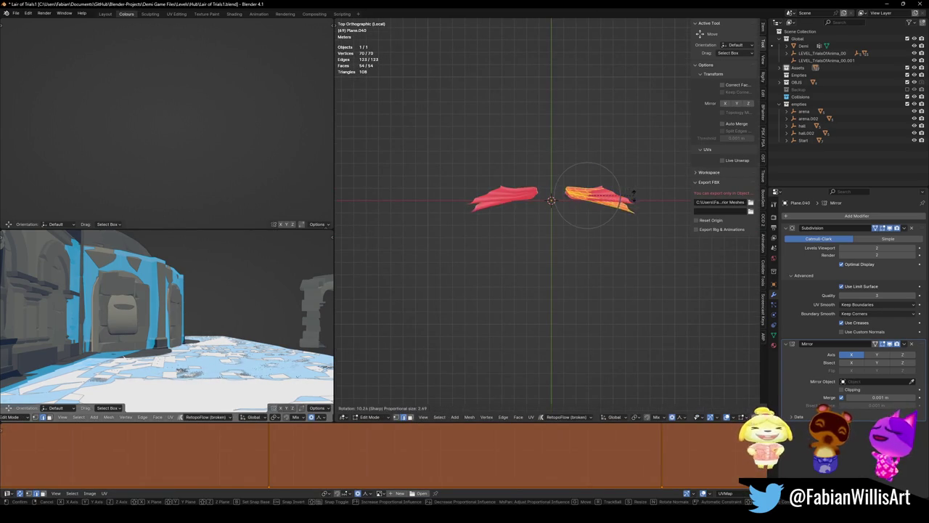
pyautogui.click(632, 201)
pyautogui.press('r')
pyautogui.press('r')
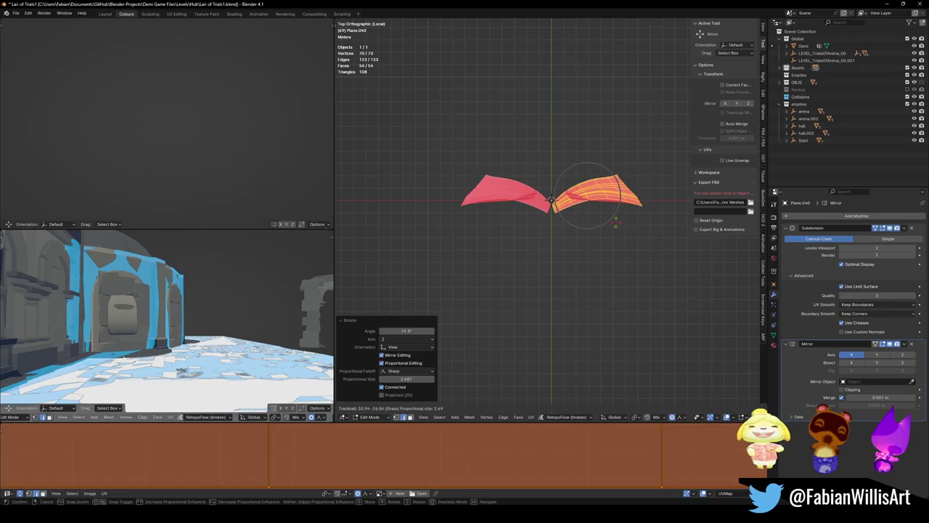
pyautogui.click(612, 230)
pyautogui.moveTo(611, 230); pyautogui.dragTo(603, 147)
pyautogui.press('g')
pyautogui.press('z')
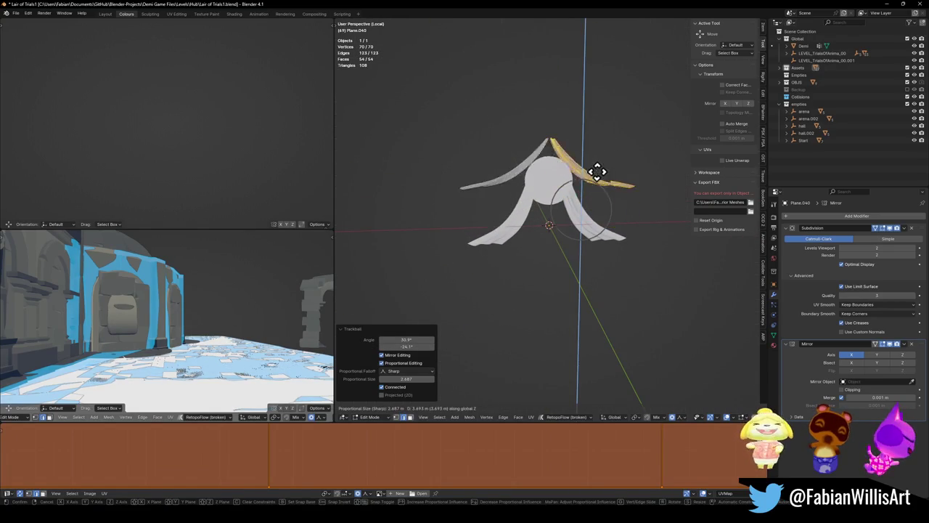
pyautogui.press('y')
pyautogui.click(617, 179)
# - In front view, tilt the whole copied strip with a trackball rotation
pyautogui.moveTo(618, 178)
pyautogui.mouseDown()
pyautogui.moveTo(562, 182)
pyautogui.moveTo(597, 175)
pyautogui.moveTo(616, 201)
pyautogui.moveTo(682, 203)
pyautogui.mouseUp()
pyautogui.hotkey('alt', 'a')
pyautogui.press('KP_1')
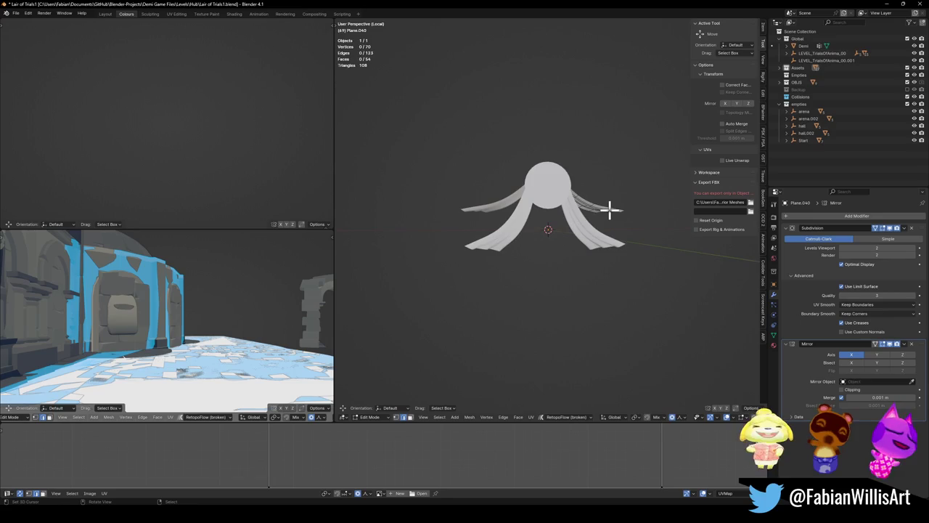
pyautogui.scroll(2, 613, 204)
pyautogui.press('a')
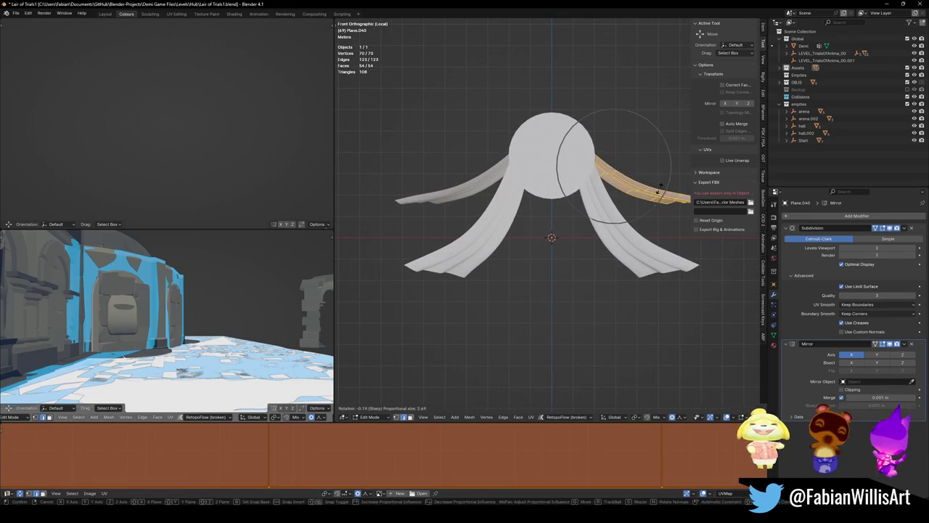
pyautogui.press('r')
pyautogui.press('r')
pyautogui.click(660, 190)
pyautogui.moveTo(660, 190); pyautogui.dragTo(566, 196)
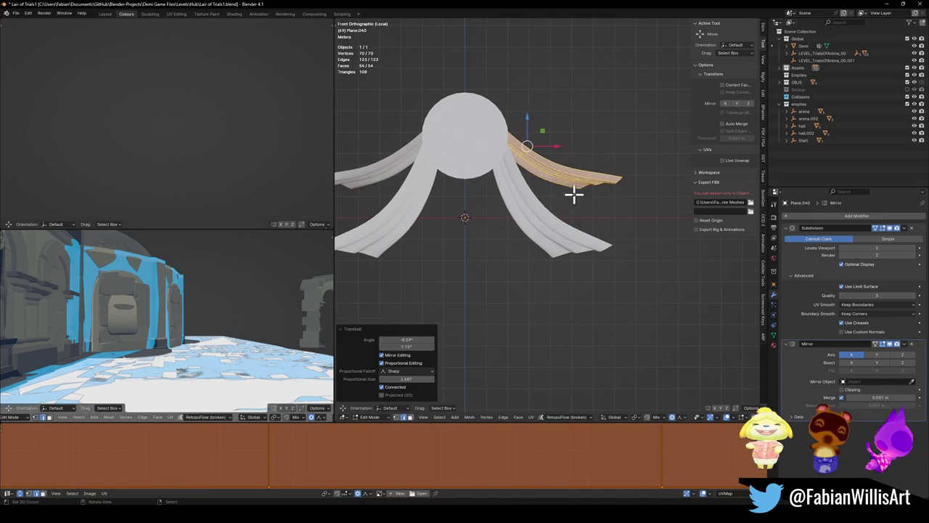
pyautogui.hotkey('alt', 'a')
# - Pull the copied strip's tip further out right and down with proportional moves
pyautogui.press('g')
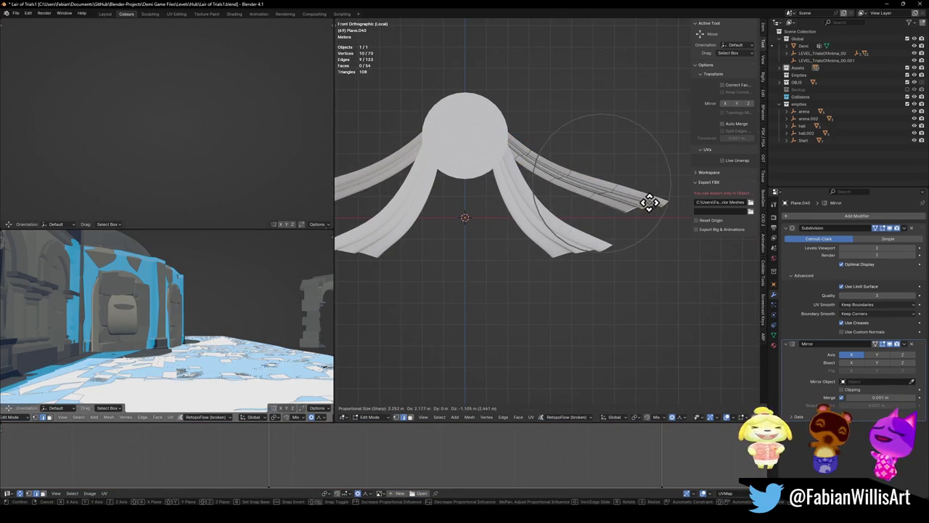
pyautogui.click(659, 207)
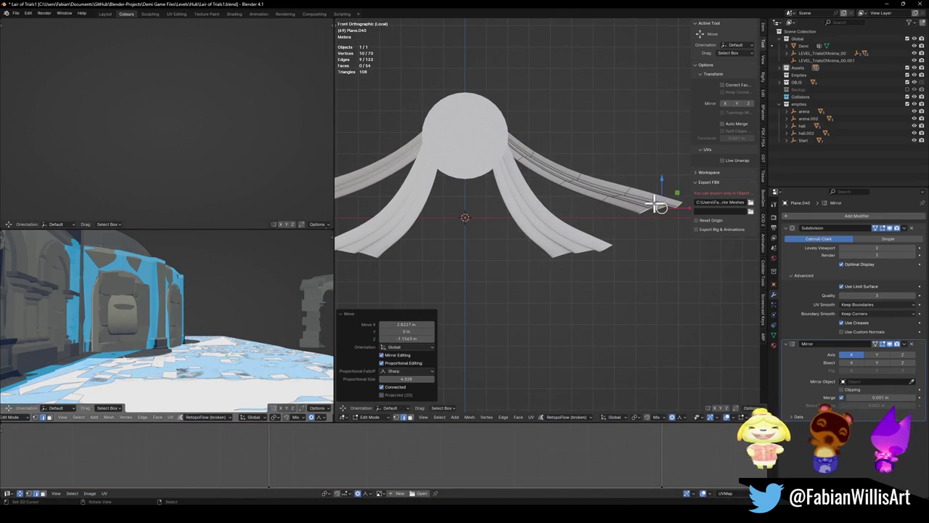
pyautogui.hotkey('alt', 'a')
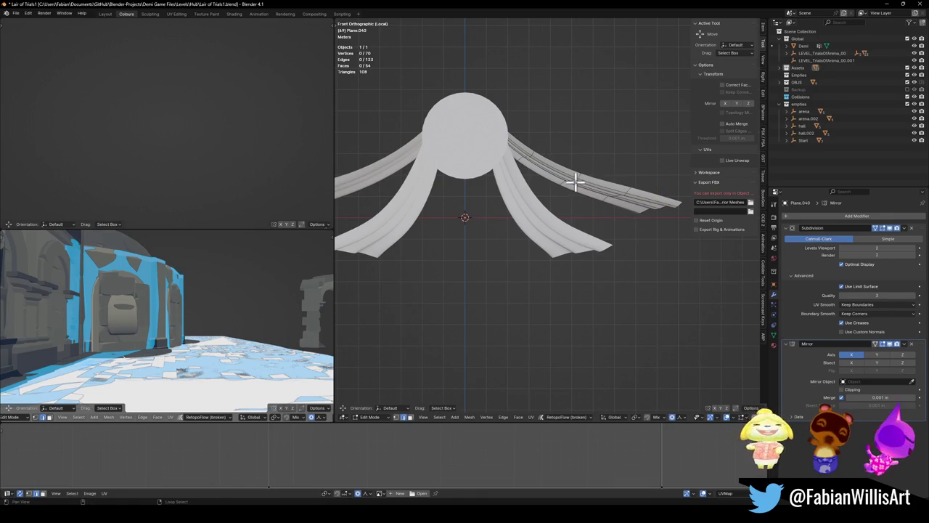
pyautogui.press('g')
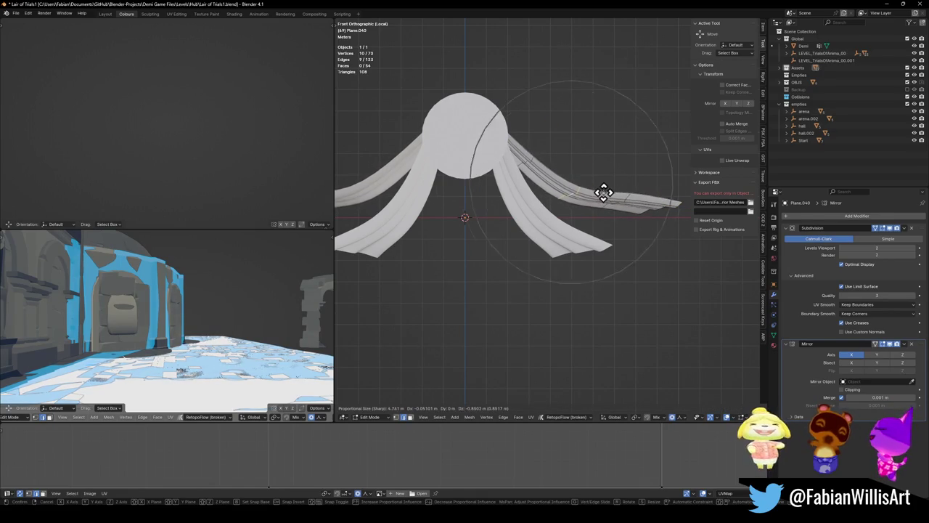
pyautogui.click(603, 193)
pyautogui.hotkey('alt', 'a')
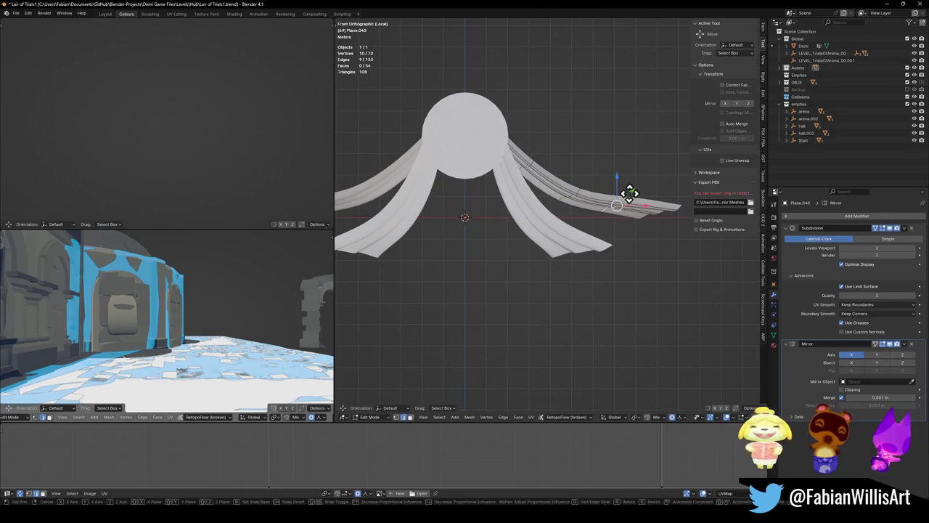
pyautogui.press('g')
pyautogui.click(628, 207)
pyautogui.scroll(-3, 629, 204)
pyautogui.hotkey('alt', 'a')
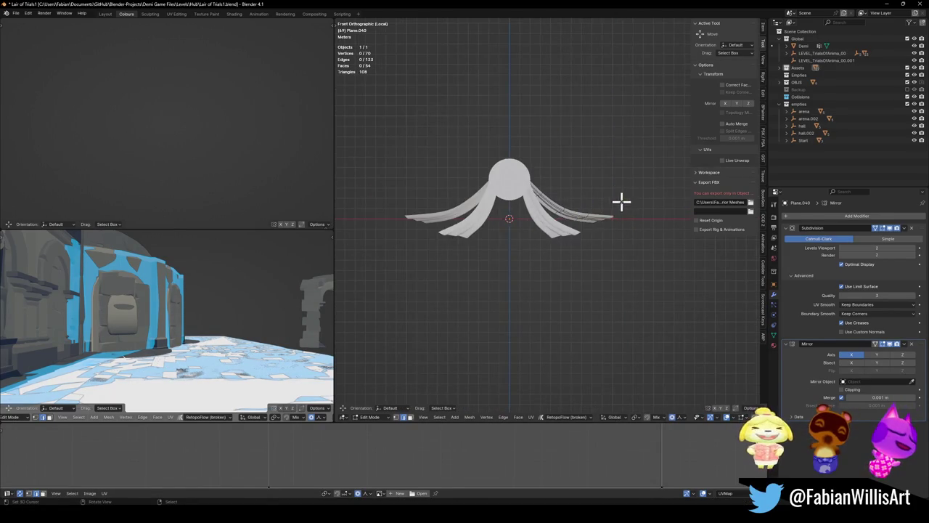
pyautogui.scroll(3, 621, 202)
pyautogui.scroll(-2, 618, 210)
# - Lower the entire upper right strip along the Z axis
pyautogui.press('a')
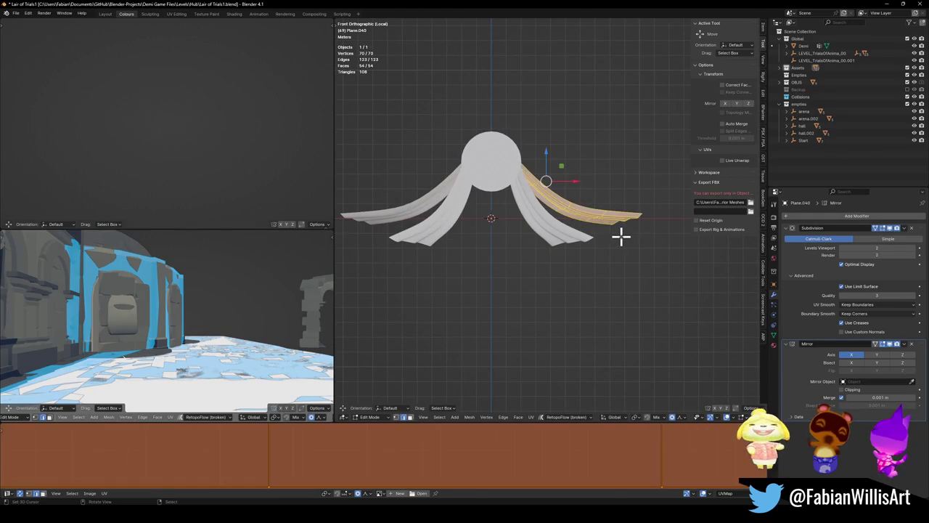
pyautogui.press('g')
pyautogui.press('z')
pyautogui.click(617, 236)
# - Drape the lower right strip's tip further down, then leave Edit Mode
pyautogui.hotkey('alt', 'q')
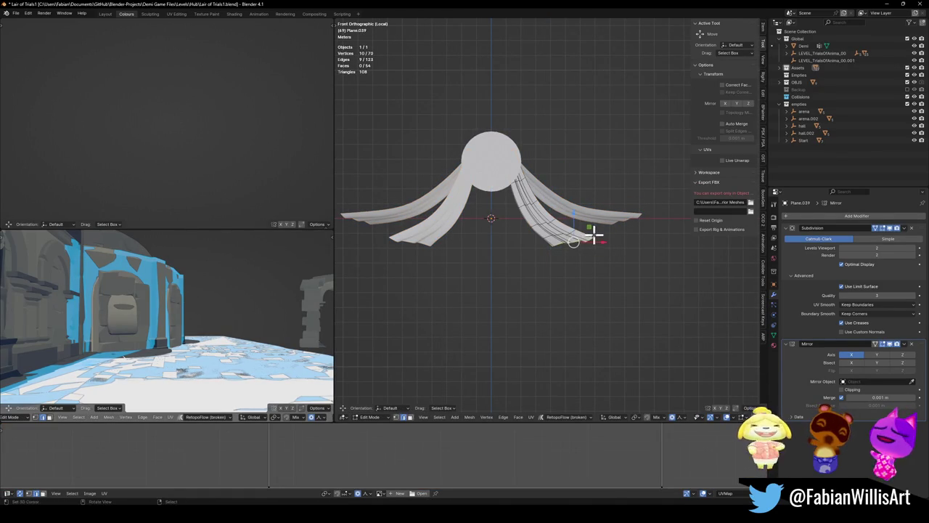
pyautogui.press('g')
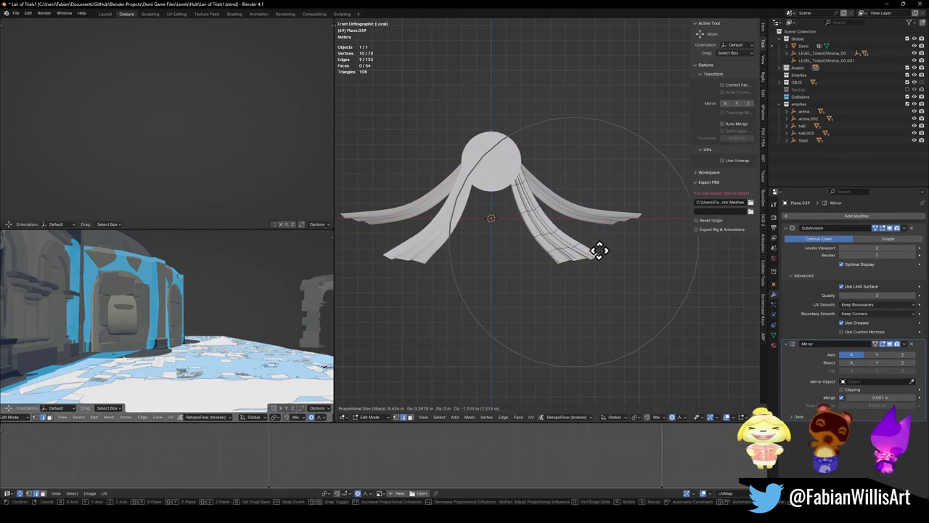
pyautogui.click(597, 249)
pyautogui.press('Tab')
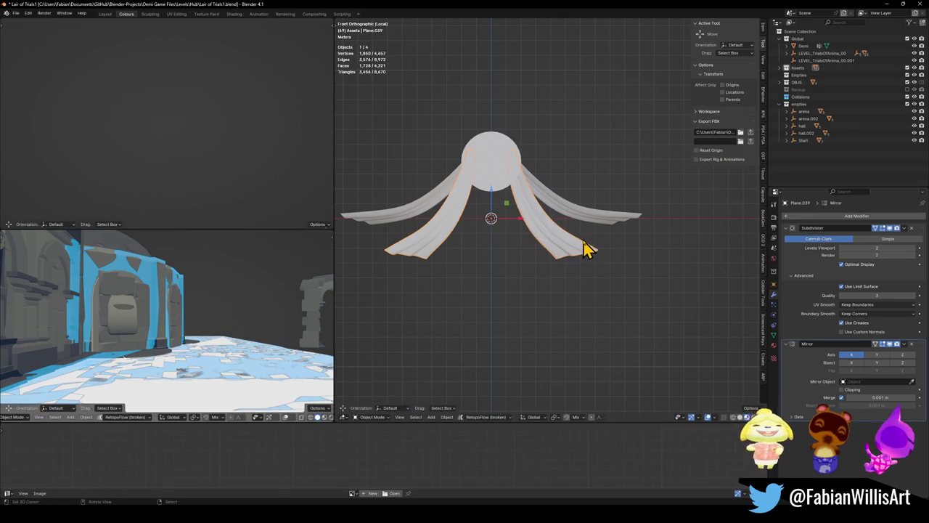
# - Swing the inner right strip (Plane.041) toward the centre with moves and a 16.4° rotation
pyautogui.click(570, 249)
pyautogui.press('Tab')
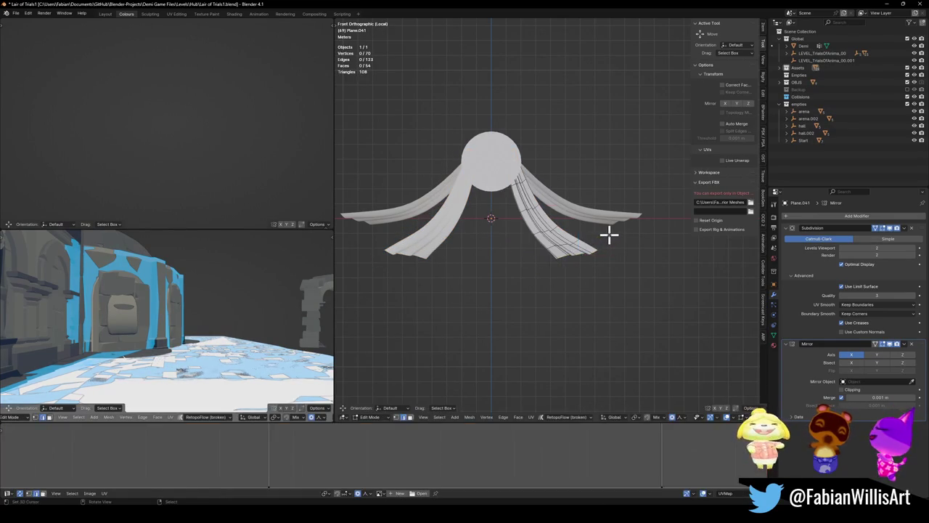
pyautogui.press('g')
pyautogui.click(590, 242)
pyautogui.press('r')
pyautogui.click(590, 244)
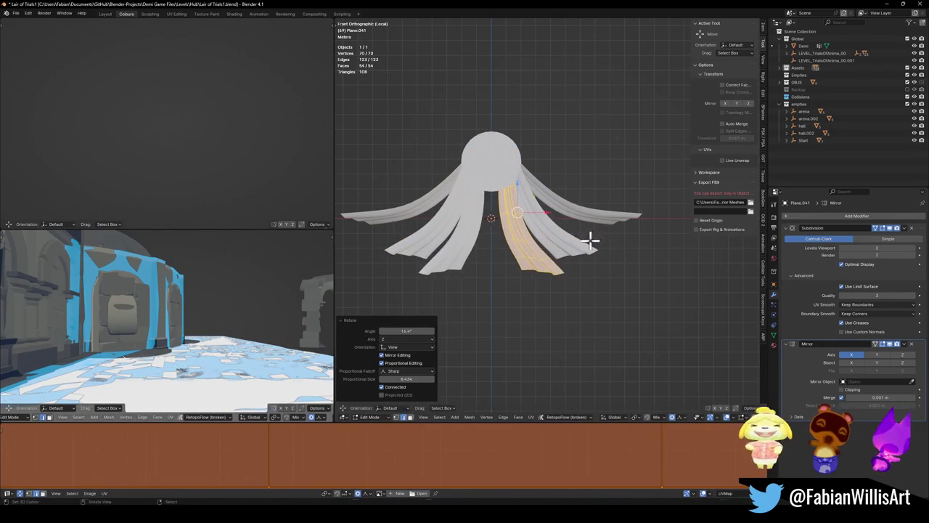
pyautogui.press('g')
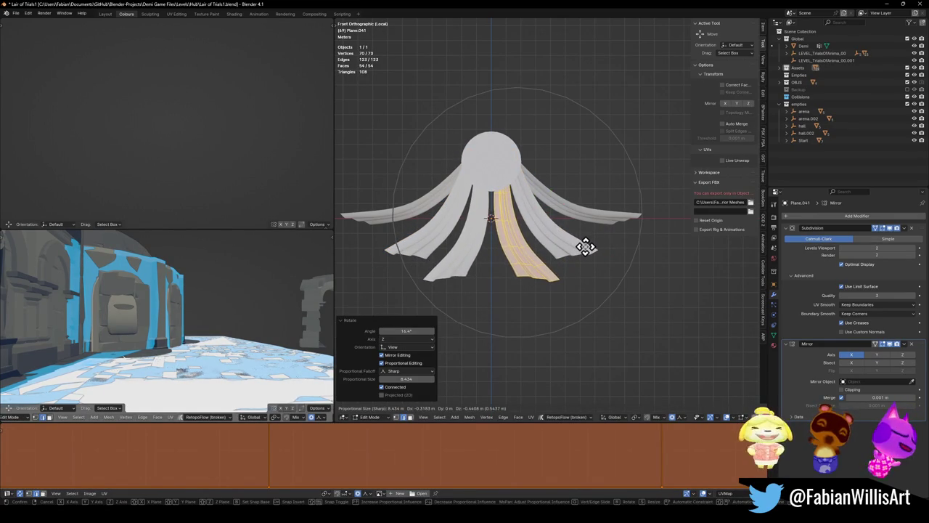
pyautogui.click(584, 244)
pyautogui.click(594, 227)
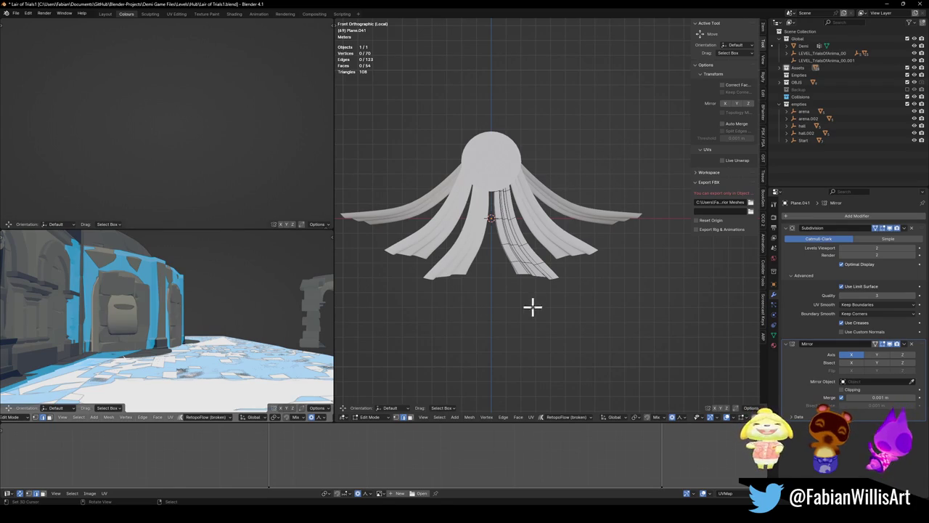
pyautogui.press('Tab')
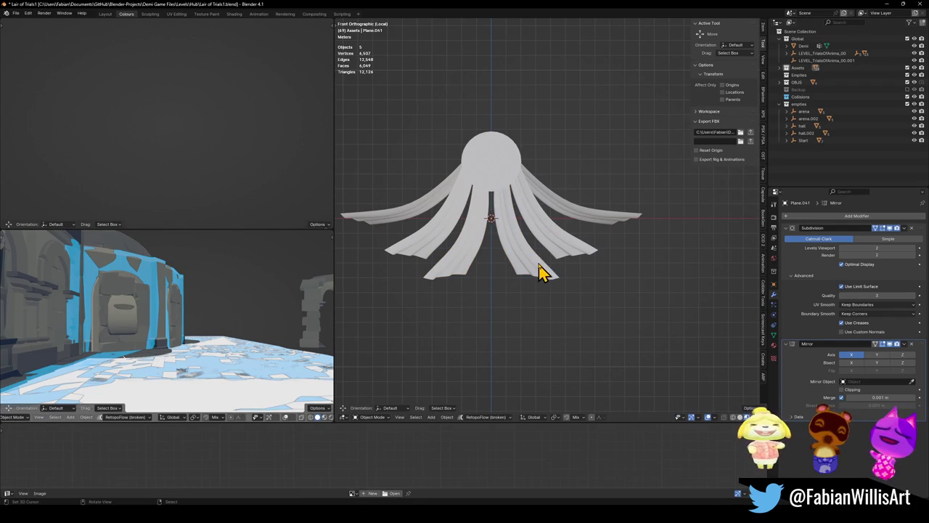
pyautogui.press('Tab')
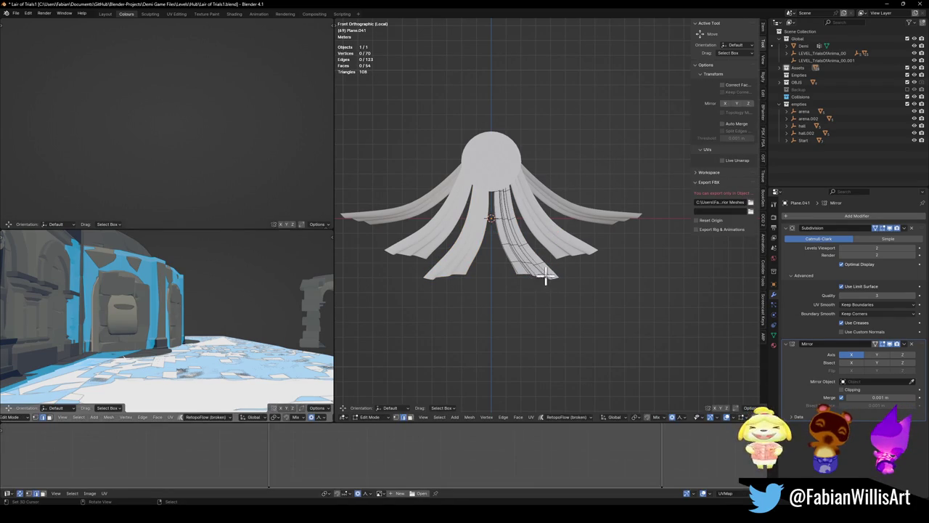
pyautogui.press('Tab')
# - Rotate the upper right strip (Plane.040) down by -9.34°, then further to -3.58°
pyautogui.keyDown('shift'); pyautogui.click(571, 252); pyautogui.keyUp('shift')
pyautogui.press('Tab')
pyautogui.press('r')
pyautogui.click(574, 255)
pyautogui.press('r')
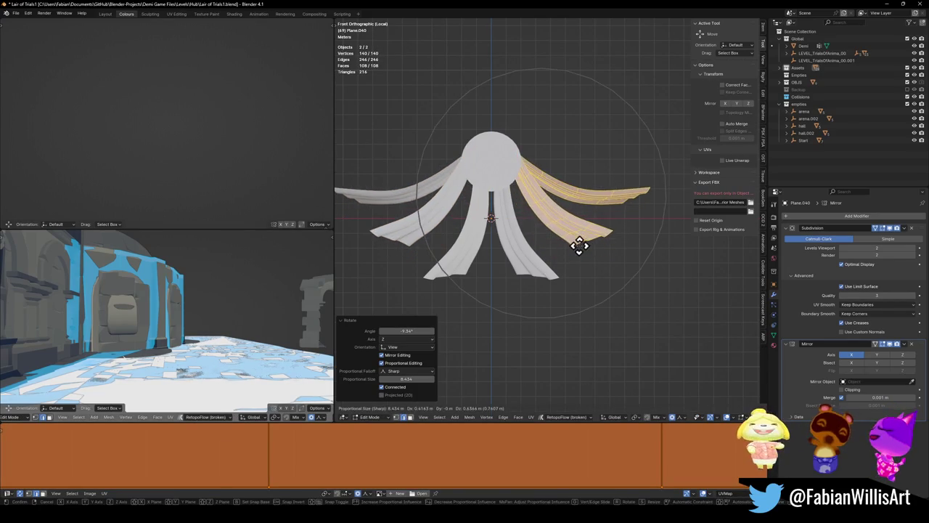
pyautogui.click(585, 249)
pyautogui.press('r')
pyautogui.click(589, 246)
# - Enlarge the upper right strip to 1.184, lower it, and save the file
pyautogui.press('s')
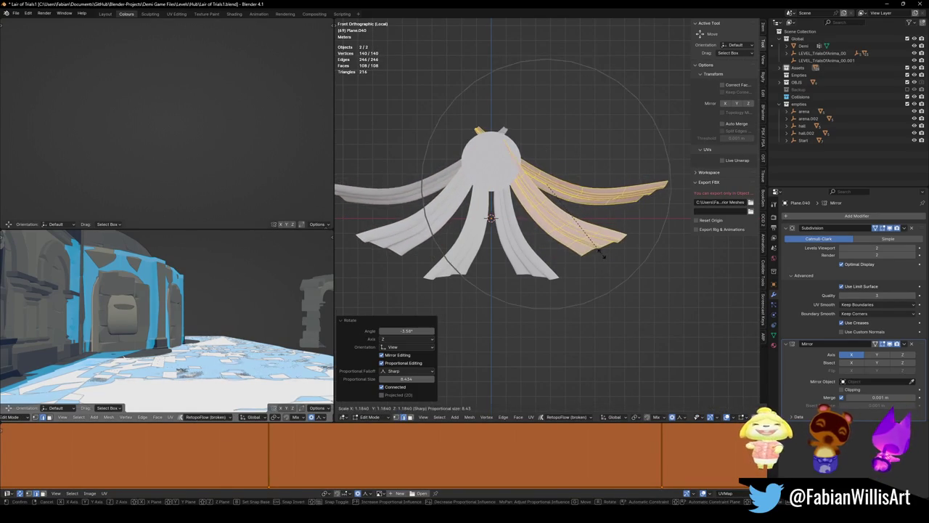
pyautogui.click(593, 249)
pyautogui.press('g')
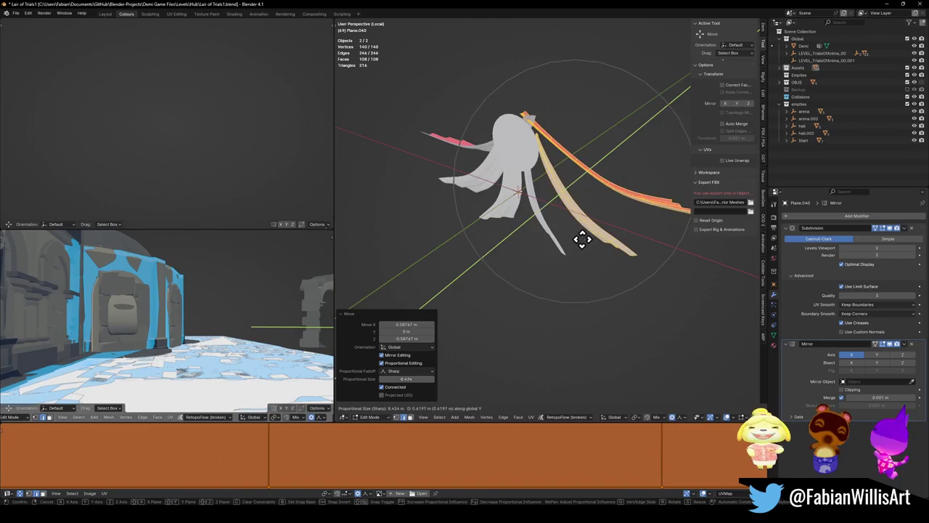
pyautogui.click(584, 220)
pyautogui.hotkey('alt', 'a')
pyautogui.press('KP_1')
pyautogui.hotkey('ctrl', 's')
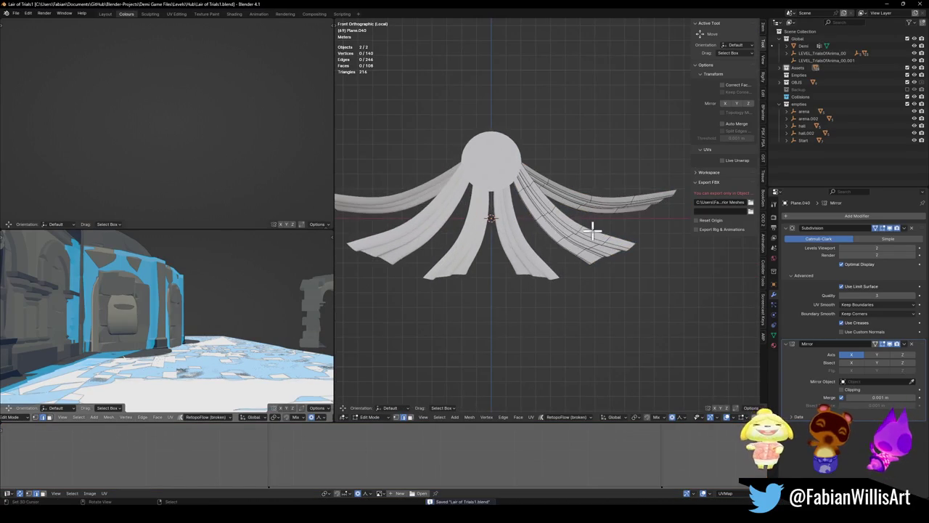
# - Tilt the inner right strip by -4.92° and -5.32°, repositioning it near the centre
pyautogui.press('Tab')
pyautogui.click(549, 259)
pyautogui.press('Tab')
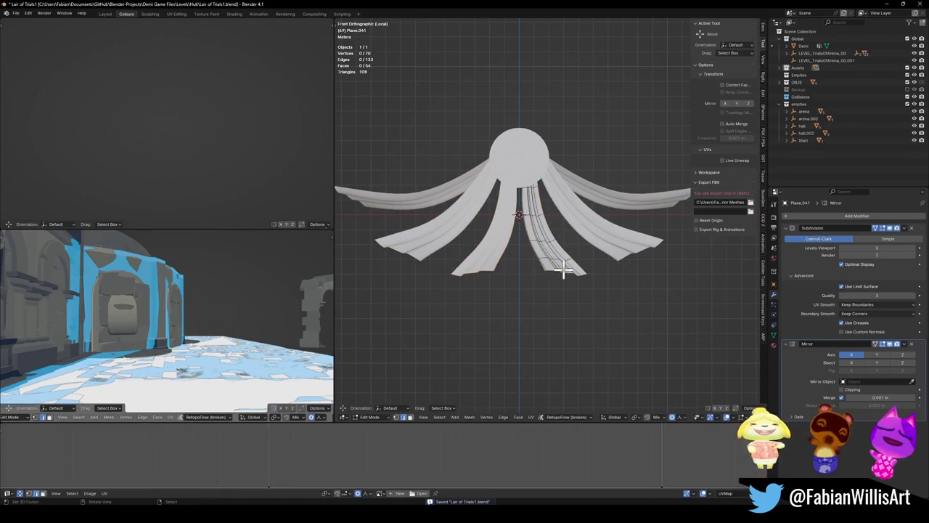
pyautogui.press('r')
pyautogui.click(571, 264)
pyautogui.press('g')
pyautogui.click(577, 270)
pyautogui.press('r')
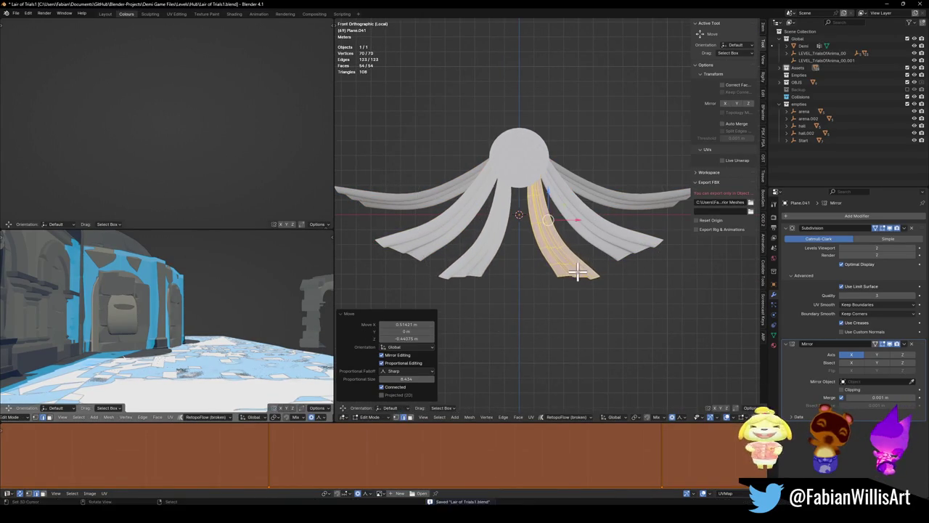
pyautogui.click(582, 270)
pyautogui.press('g')
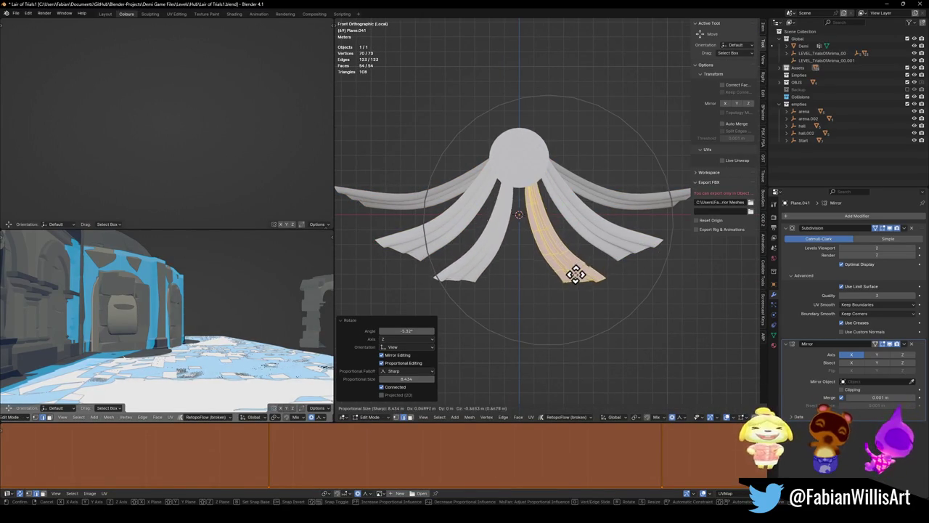
pyautogui.click(574, 263)
pyautogui.click(532, 102)
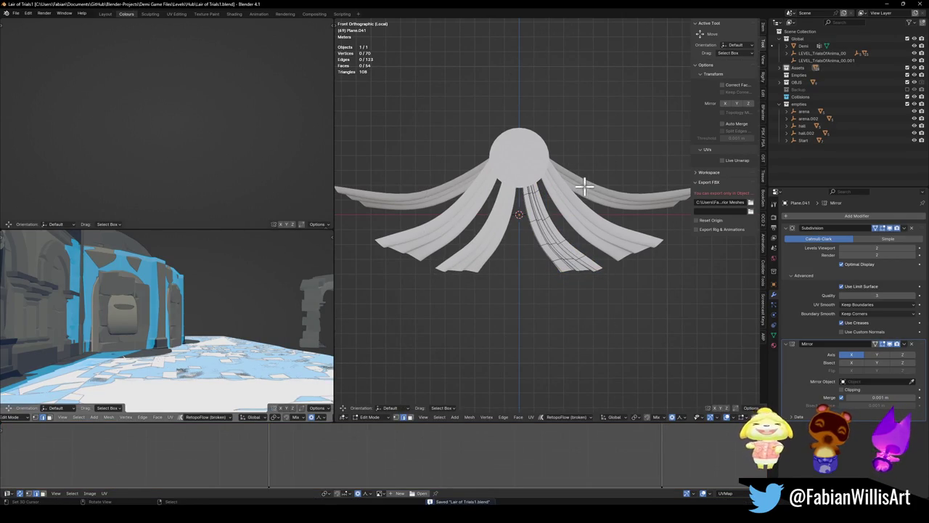
pyautogui.press('Tab')
pyautogui.moveTo(586, 189)
pyautogui.mouseDown()
pyautogui.moveTo(489, 212)
pyautogui.moveTo(537, 189)
pyautogui.moveTo(560, 192)
pyautogui.mouseUp()
pyautogui.moveTo(552, 235); pyautogui.dragTo(578, 268)
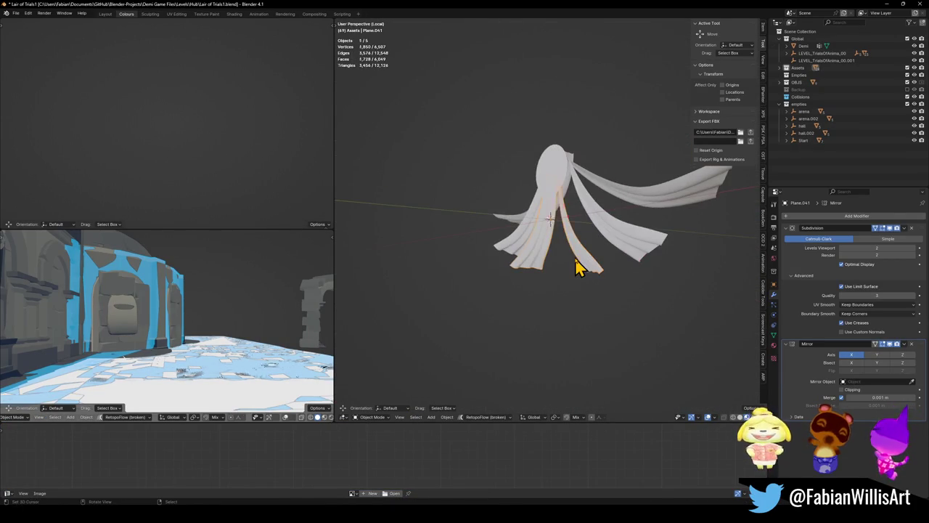
# - In side view, tilt the right strip back -10° and reposition it
pyautogui.press('KP_3')
pyautogui.press('Tab')
pyautogui.write('r-10')
pyautogui.press('Return')
pyautogui.press('g')
pyautogui.click(619, 272)
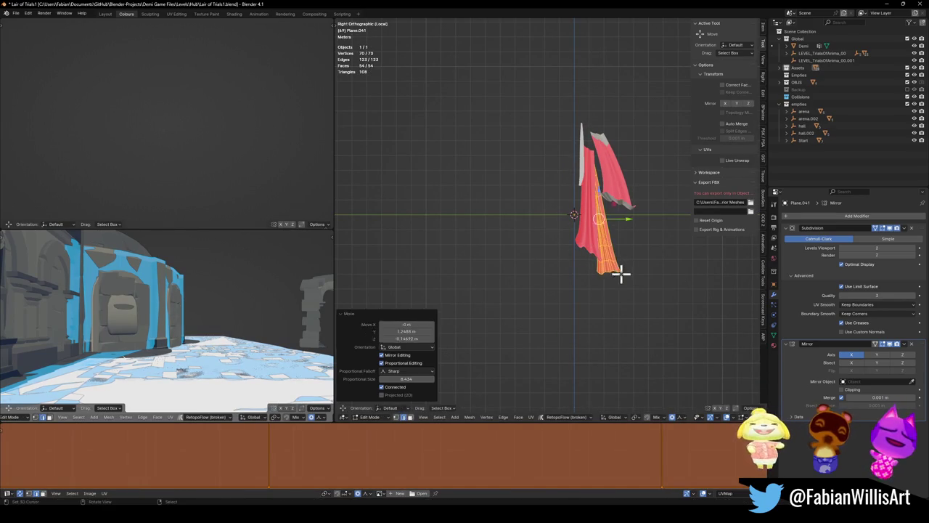
pyautogui.press('Tab')
# - Tilt two right strips together a further -1.6° and save the file
pyautogui.keyDown('shift'); pyautogui.click(626, 220); pyautogui.keyUp('shift')
pyautogui.press('Tab')
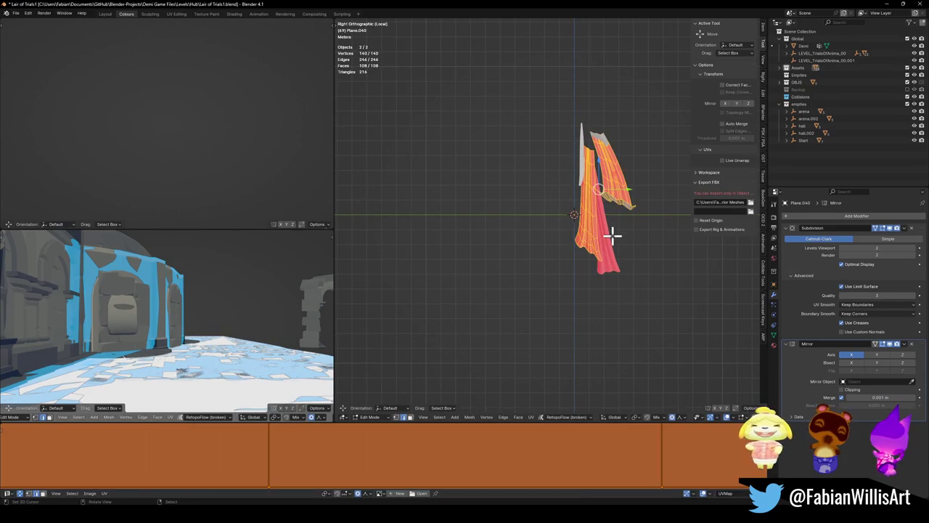
pyautogui.press('r')
pyautogui.click(624, 232)
pyautogui.press('r')
pyautogui.click(632, 239)
pyautogui.press('r')
pyautogui.click(632, 237)
pyautogui.press('KP_1')
pyautogui.hotkey('alt', 'a')
pyautogui.hotkey('ctrl', 's')
# - Select three of the cloth strips and clear their rotation with Alt+R
pyautogui.press('Tab')
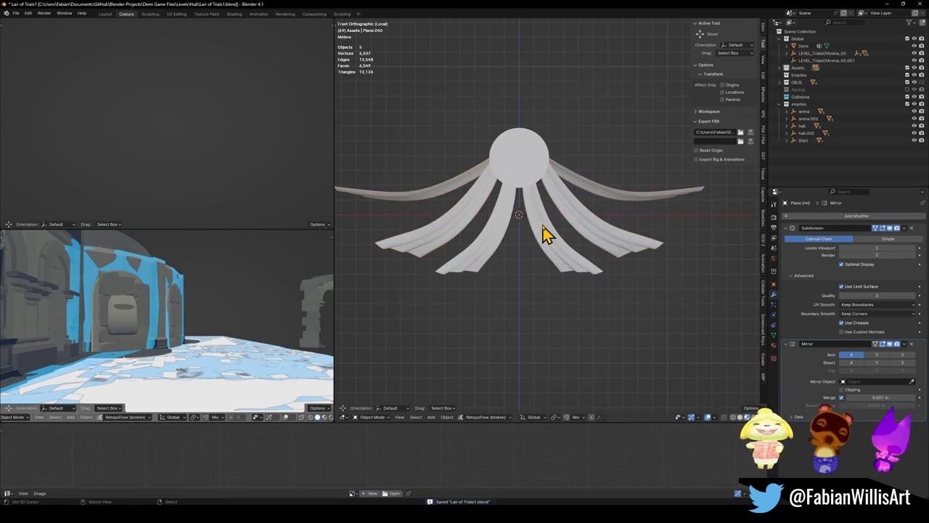
pyautogui.hotkey('alt', 'a')
pyautogui.scroll(-2, 544, 234)
pyautogui.moveTo(559, 243)
pyautogui.mouseDown()
pyautogui.moveTo(479, 245)
pyautogui.moveTo(564, 232)
pyautogui.moveTo(563, 246)
pyautogui.mouseUp()
pyautogui.scroll(3, 562, 247)
pyautogui.click(570, 237)
pyautogui.keyDown('shift'); pyautogui.click(606, 211); pyautogui.keyUp('shift')
pyautogui.keyDown('shift'); pyautogui.click(550, 270); pyautogui.keyUp('shift')
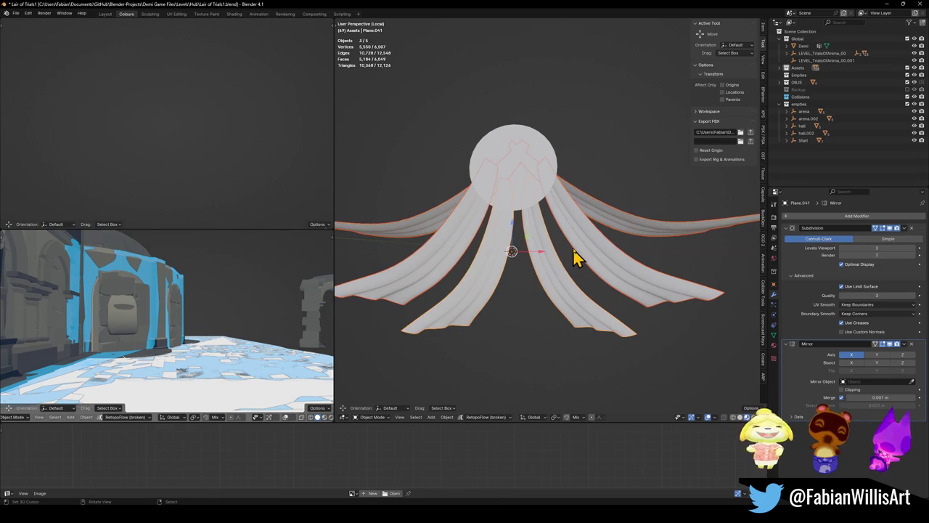
pyautogui.hotkey('alt', 'r')
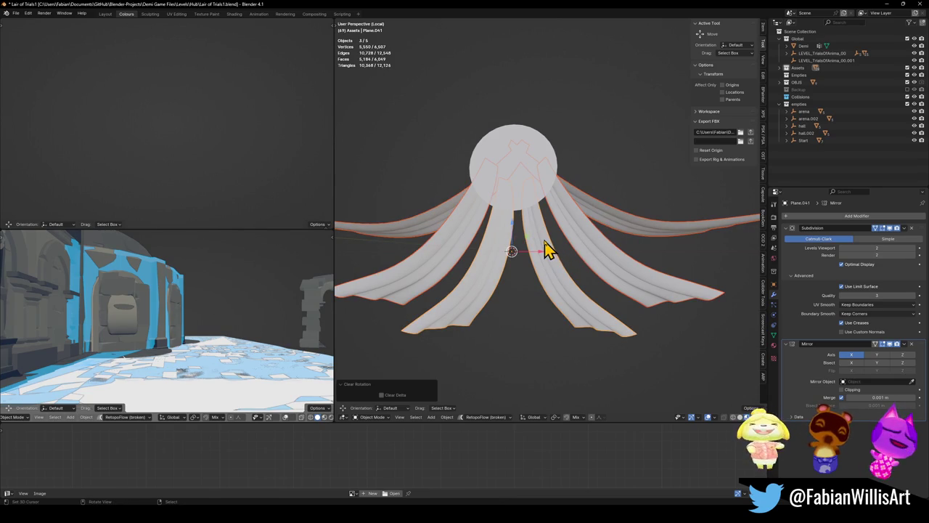
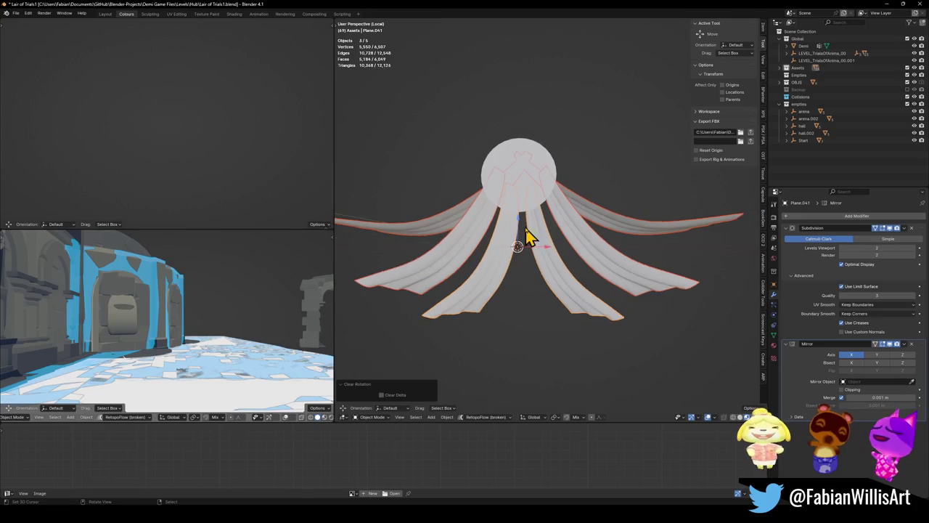
# - Select only the upper wing mesh Plane.040 and duplicate it
pyautogui.click(541, 268)
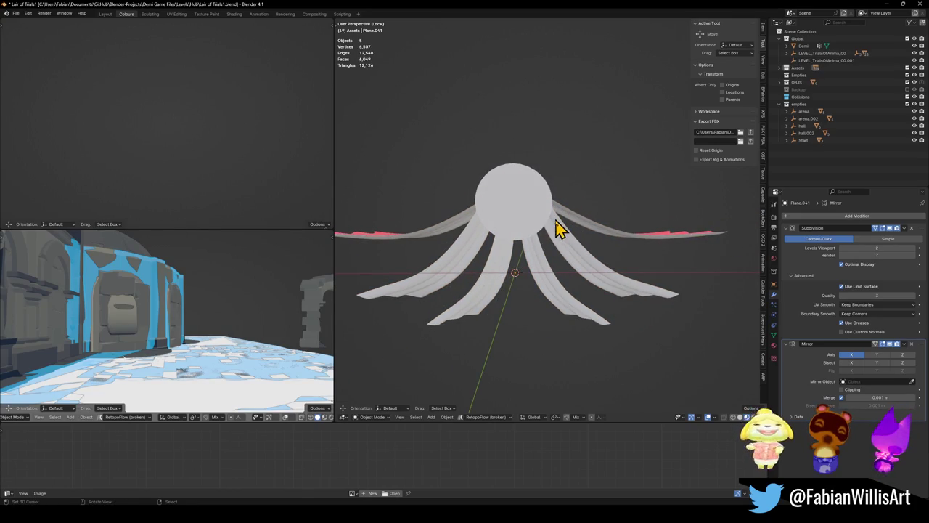
pyautogui.scroll(1, 561, 232)
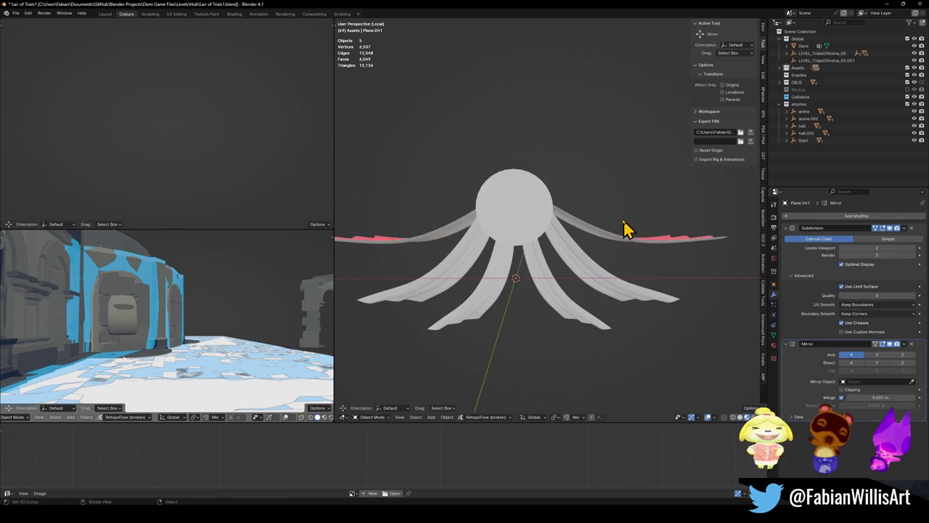
pyautogui.press('a')
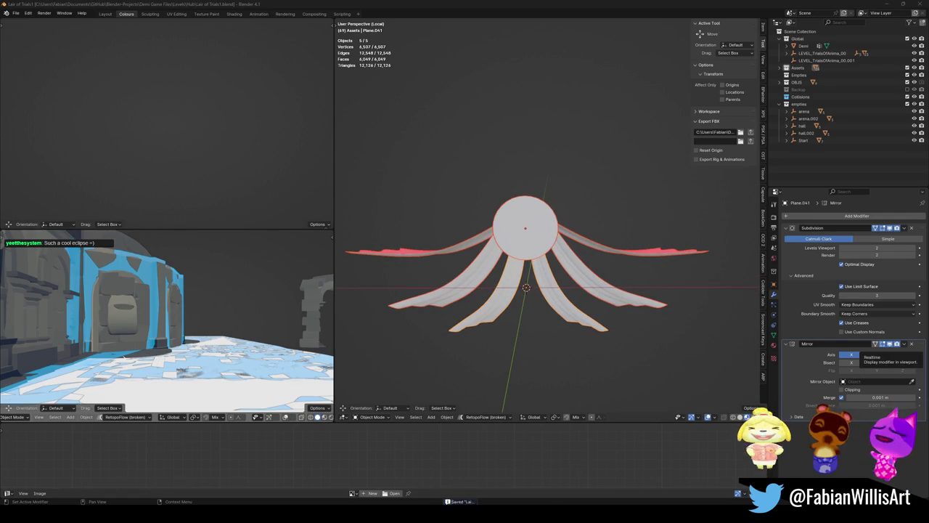
pyautogui.click(616, 270)
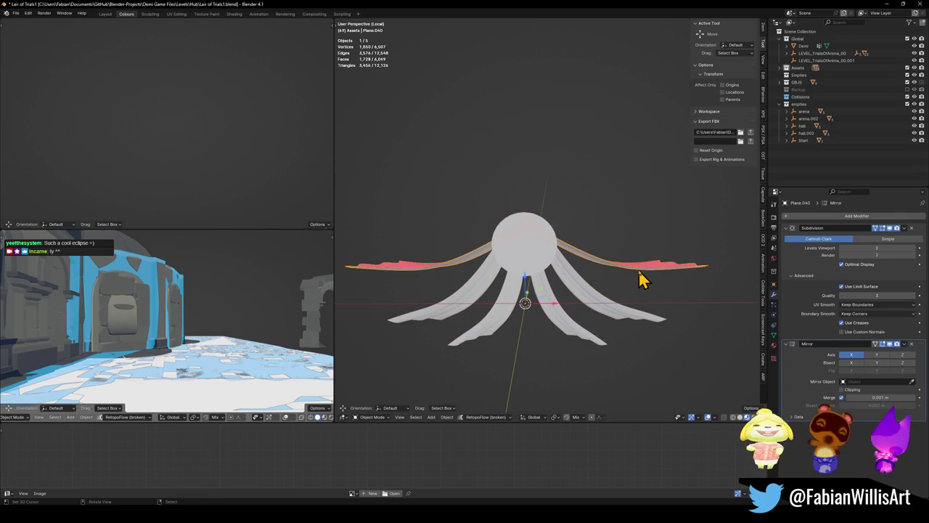
pyautogui.hotkey('shift', 'd')
# - In top view, place the duplicated wing pieces below the originals
pyautogui.rightClick(618, 317)
pyautogui.press('KP_7')
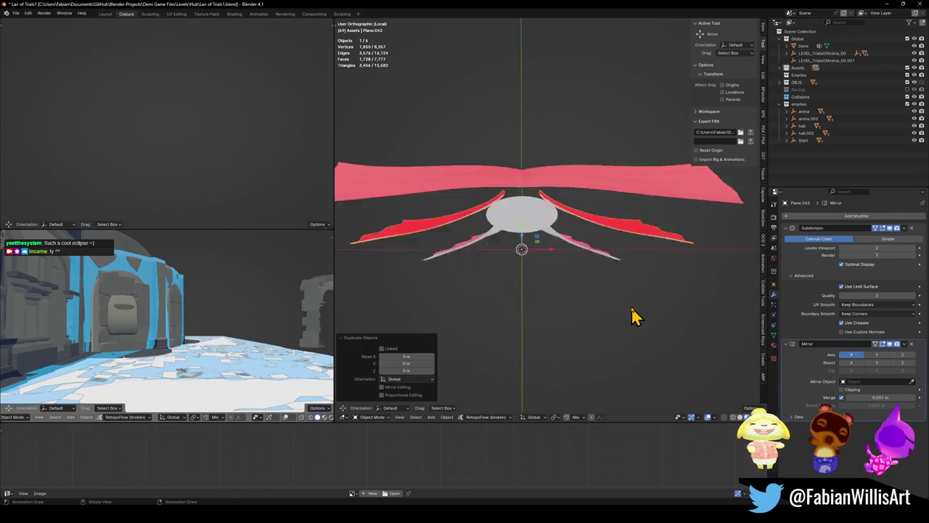
pyautogui.scroll(-2, 632, 196)
pyautogui.press('g')
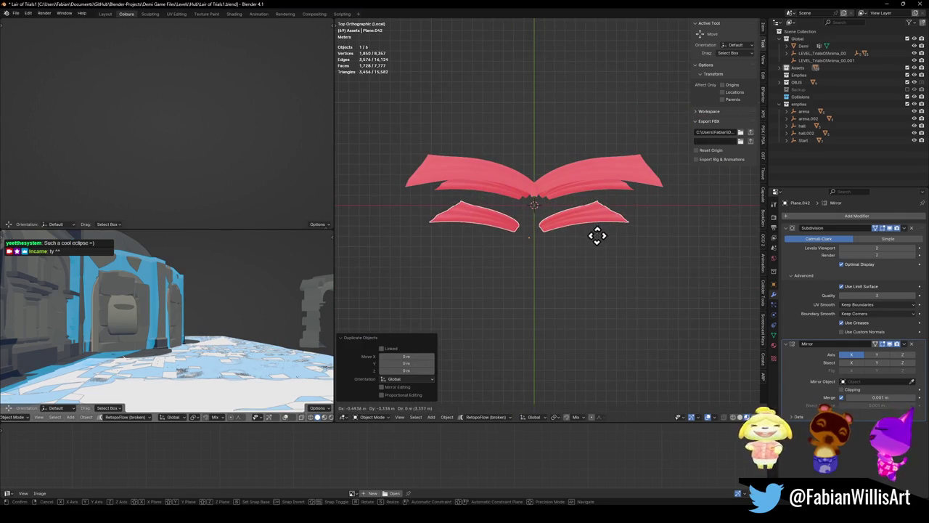
pyautogui.rightClick(608, 235)
pyautogui.press('g')
pyautogui.click(609, 269)
# - In Edit Mode, tilt the wing strand to a steep new angle from the side view
pyautogui.press('Tab')
pyautogui.press('r')
pyautogui.rightClick(613, 265)
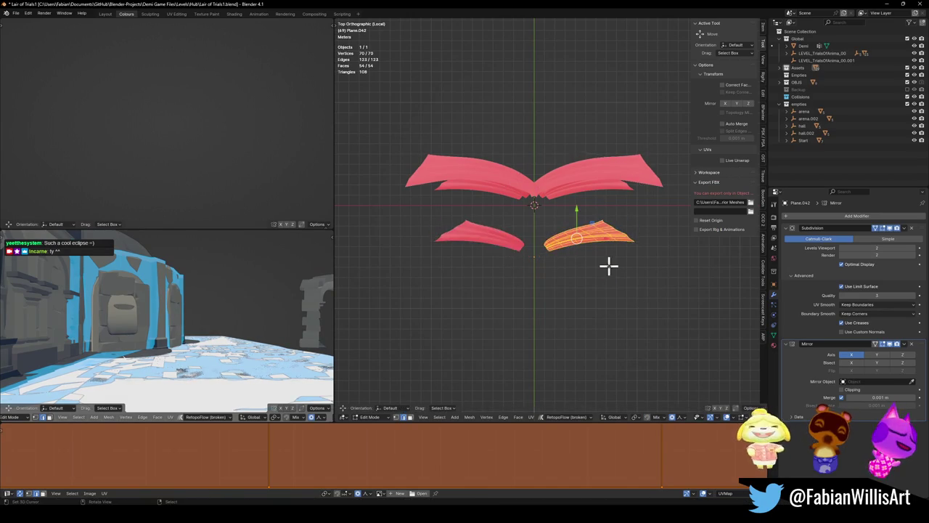
pyautogui.press('KP_3')
pyautogui.press('r')
pyautogui.press('r')
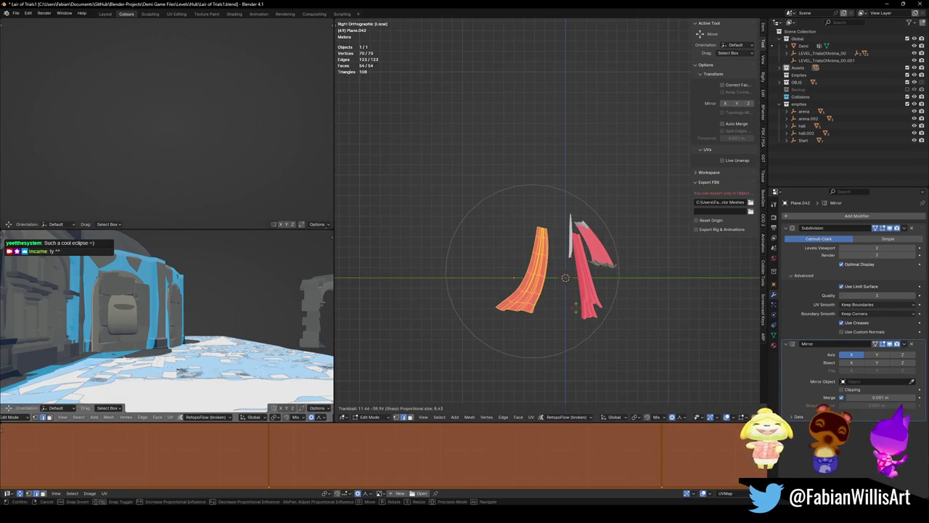
pyautogui.click(577, 309)
pyautogui.press('r')
pyautogui.click(583, 302)
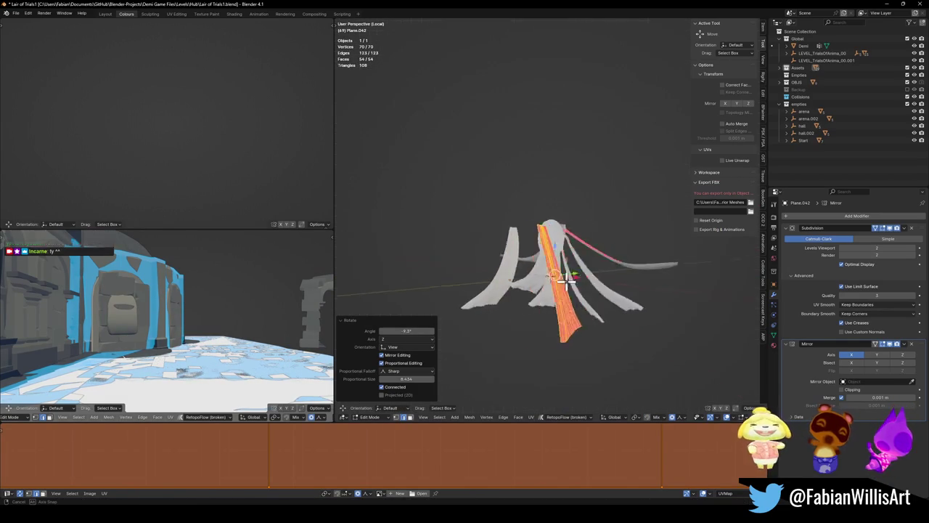
pyautogui.moveTo(622, 272); pyautogui.dragTo(596, 267)
pyautogui.press('KP_1')
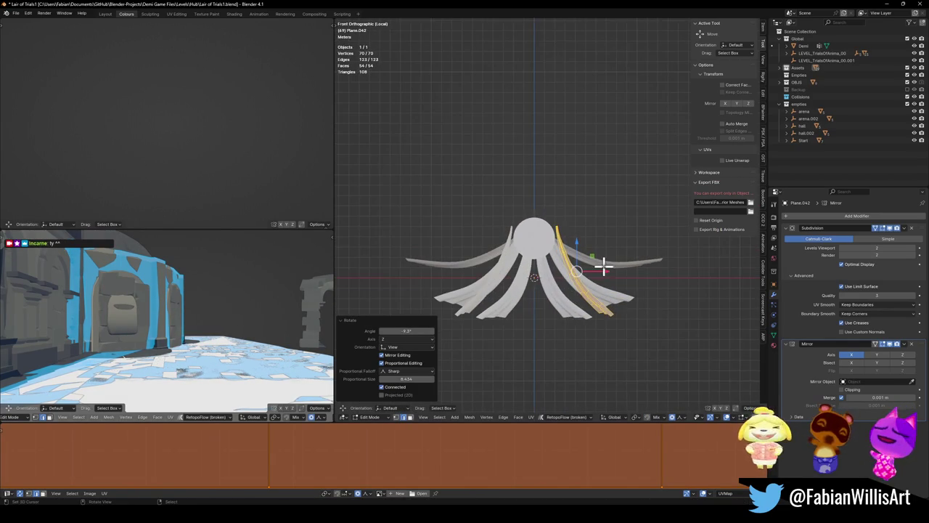
# - Rotate the strand, scale it to 1.845, and move it higher and to the right
pyautogui.press('r')
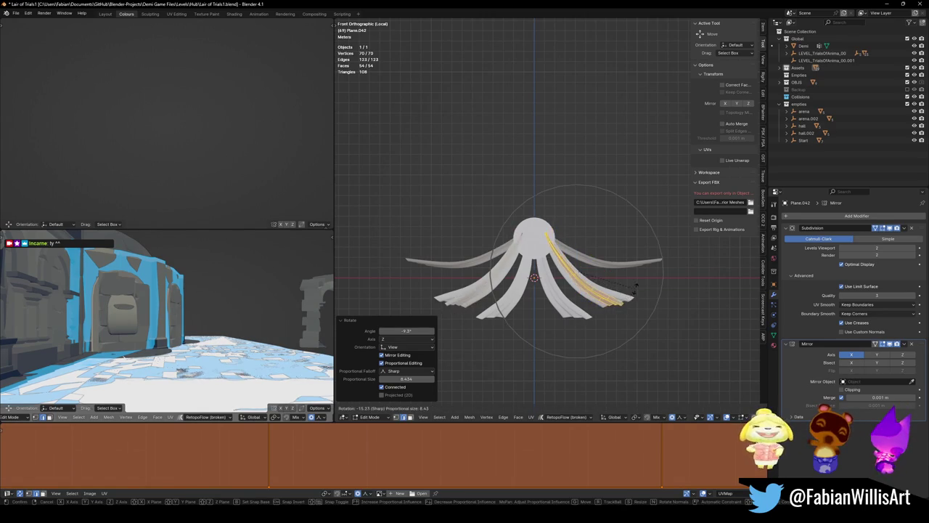
pyautogui.click(633, 290)
pyautogui.press('s')
pyautogui.click(674, 273)
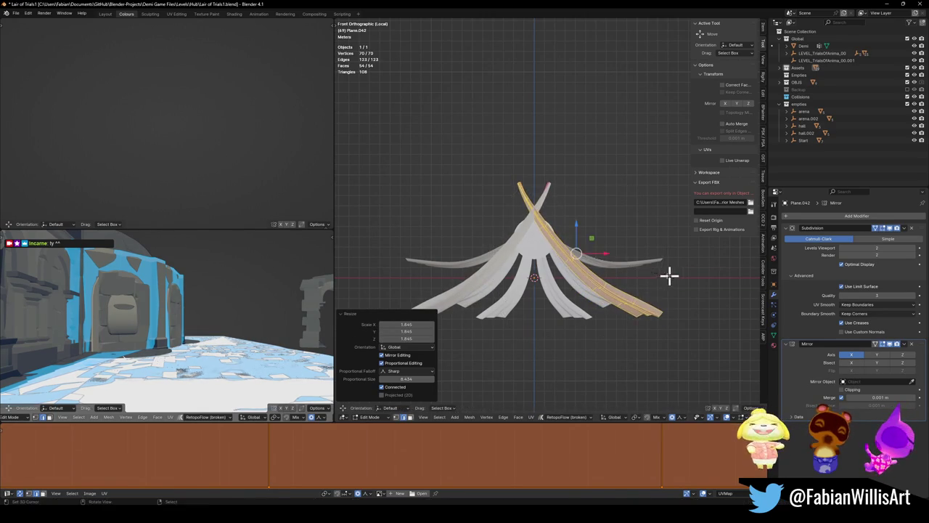
pyautogui.press('g')
pyautogui.click(653, 270)
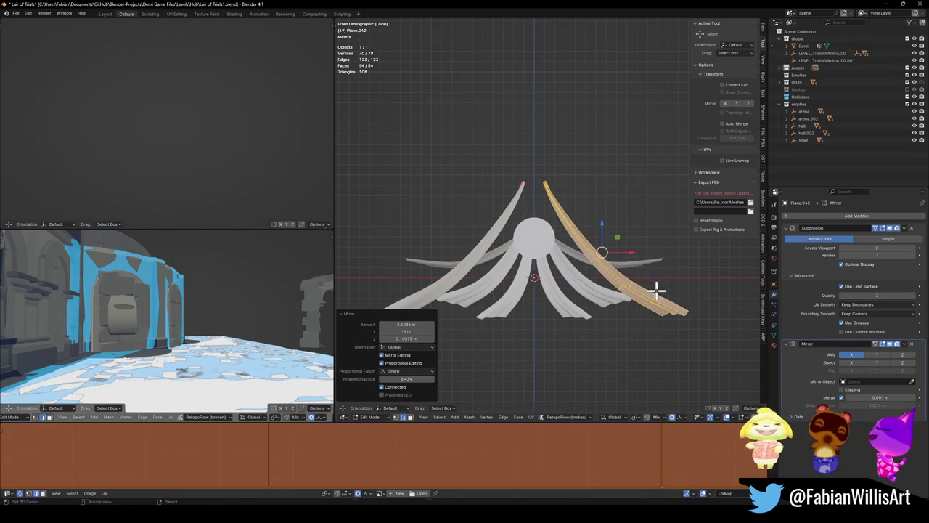
pyautogui.press('g')
pyautogui.click(664, 272)
pyautogui.moveTo(667, 269)
pyautogui.mouseDown()
pyautogui.moveTo(551, 282)
pyautogui.moveTo(628, 269)
pyautogui.mouseUp()
pyautogui.scroll(-3, 666, 265)
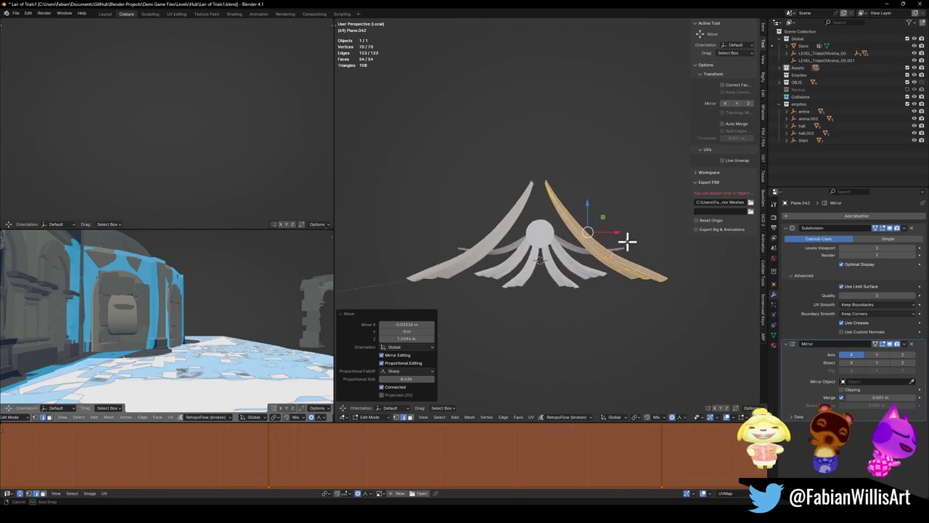
# - Duplicate the strand along Y to the opposite side, rotate it -43.6° about Z, and reposition it vertically
pyautogui.hotkey('shift', 'd')
pyautogui.press('y')
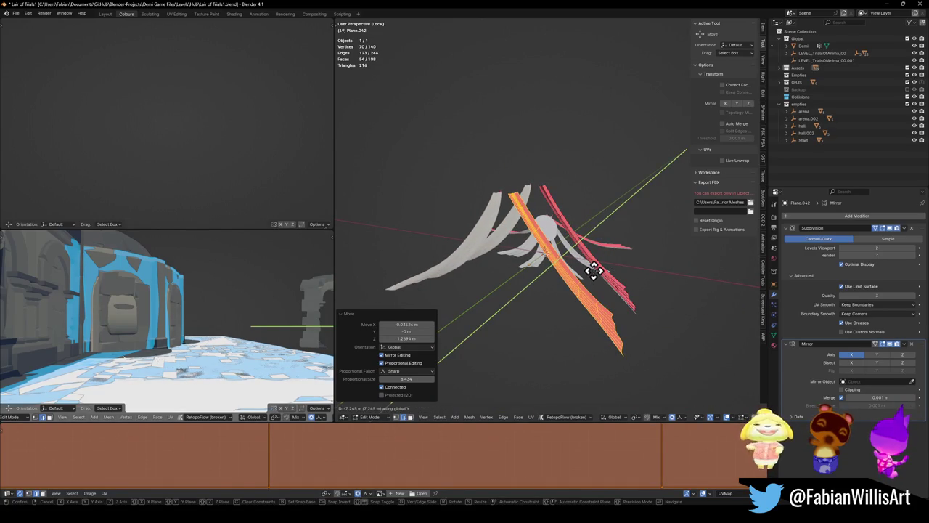
pyautogui.click(594, 270)
pyautogui.press('r')
pyautogui.press('z')
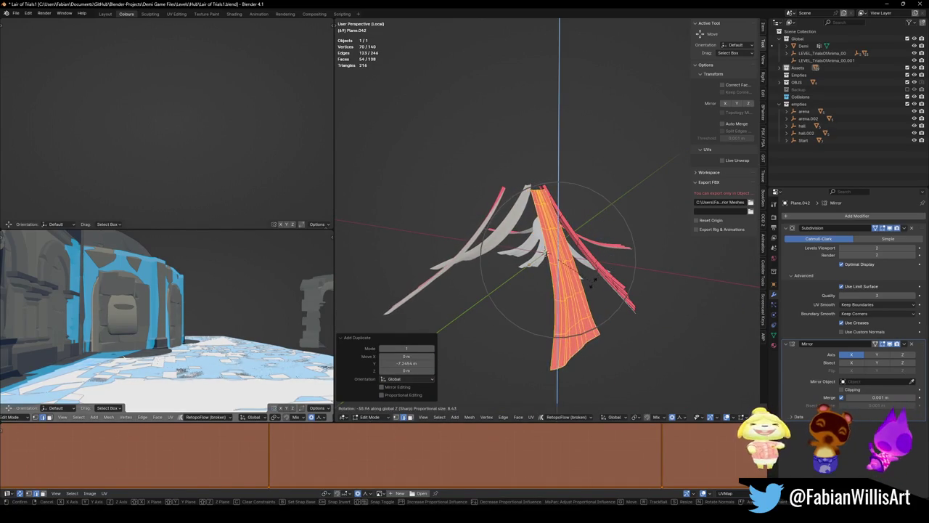
pyautogui.click(575, 267)
pyautogui.press('g')
pyautogui.press('z')
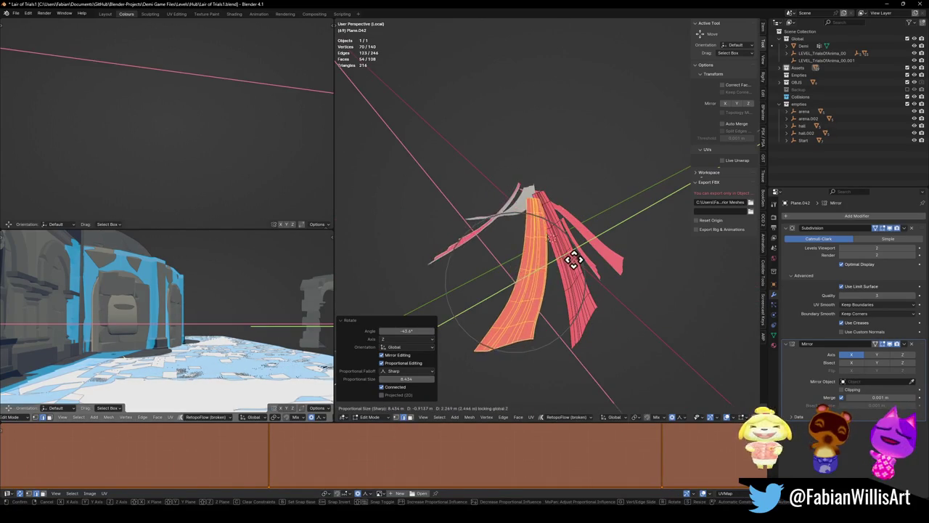
pyautogui.click(574, 257)
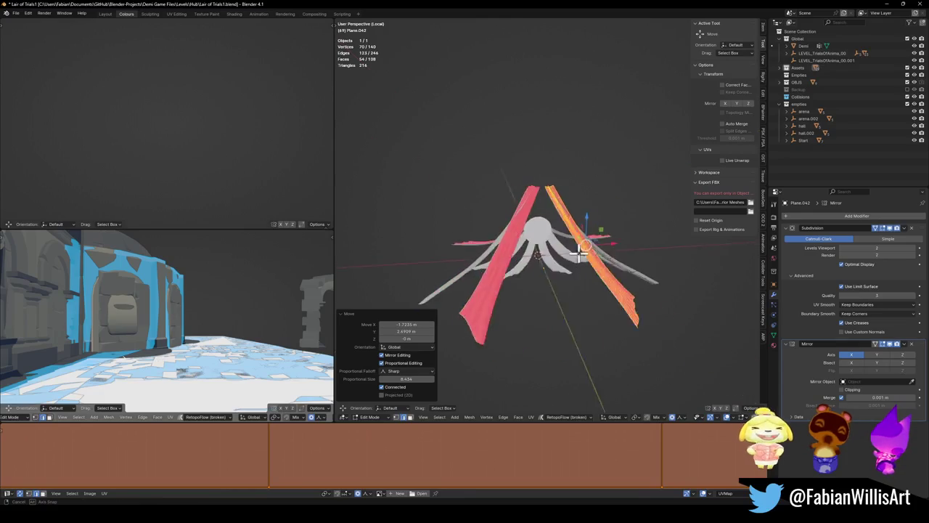
pyautogui.scroll(5, 588, 240)
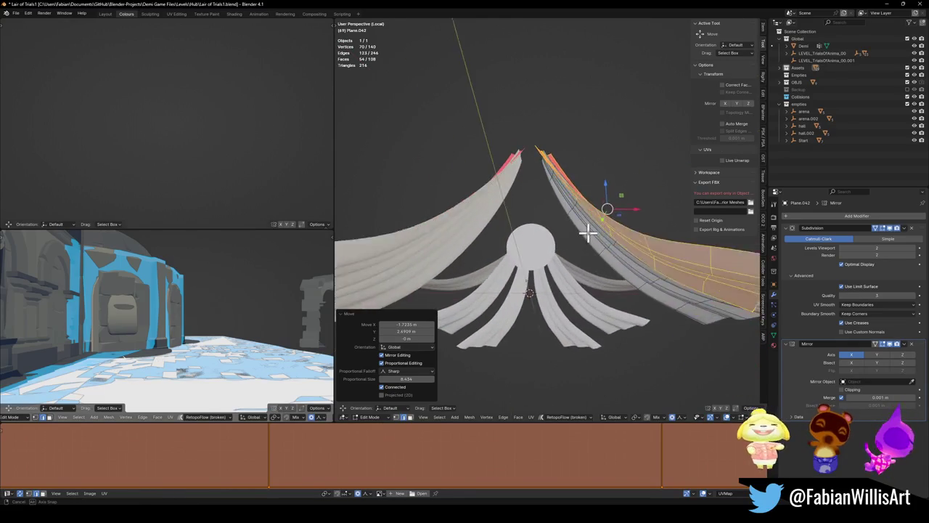
pyautogui.scroll(-5, 586, 224)
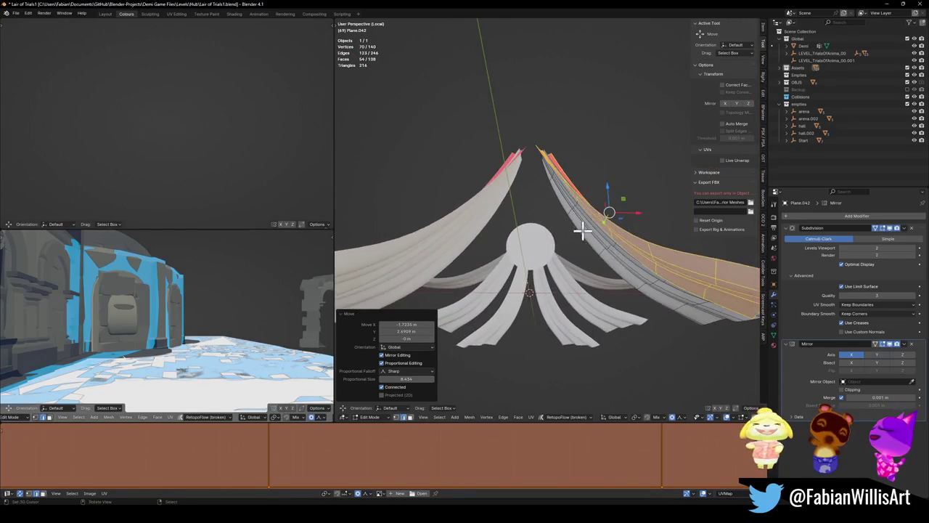
pyautogui.hscroll(-10, 587, 218)
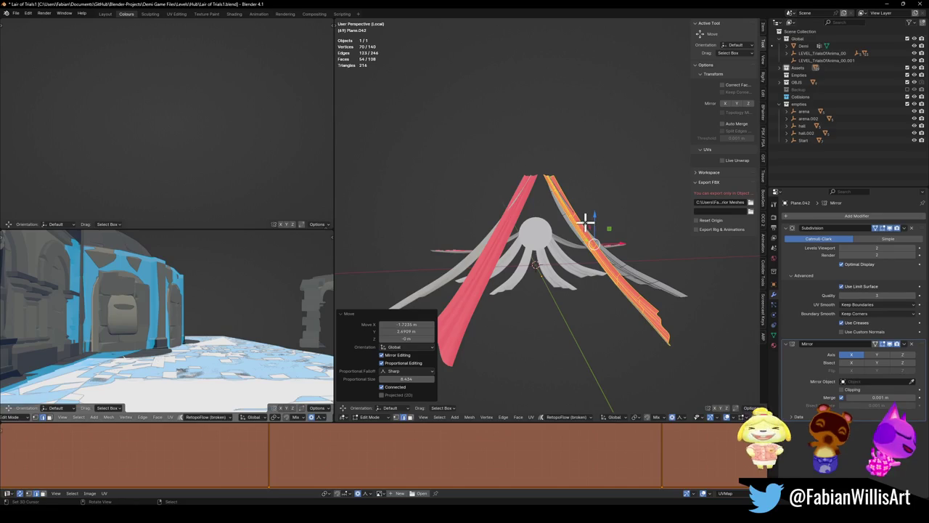
pyautogui.hscroll(-8, 594, 216)
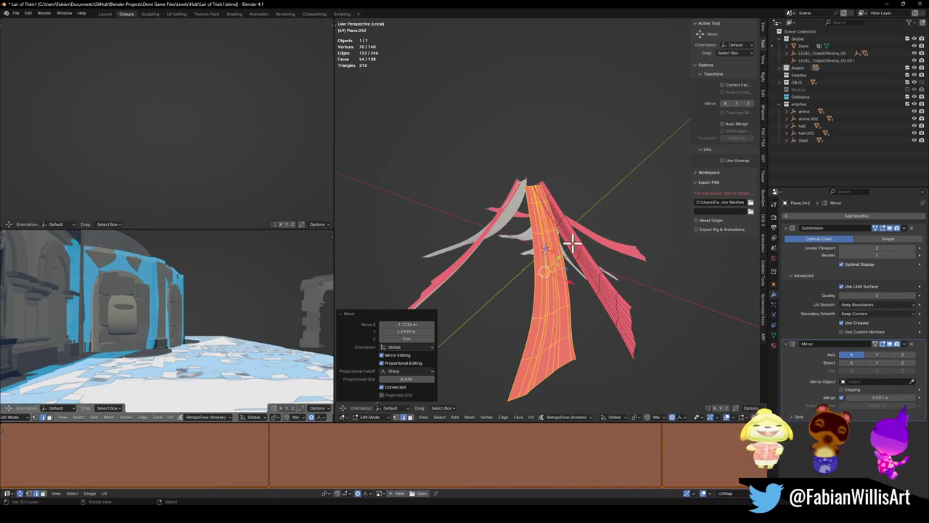
# - Rotate the strand −14.1° about Z and lower it 0.747 m
pyautogui.press('r')
pyautogui.press('z')
pyautogui.click(581, 254)
pyautogui.press('g')
pyautogui.press('z')
pyautogui.click(580, 256)
pyautogui.hscroll(-10, 586, 232)
pyautogui.hscroll(-8, 600, 227)
pyautogui.press('Tab')
pyautogui.scroll(5, 574, 240)
pyautogui.scroll(-8, 563, 264)
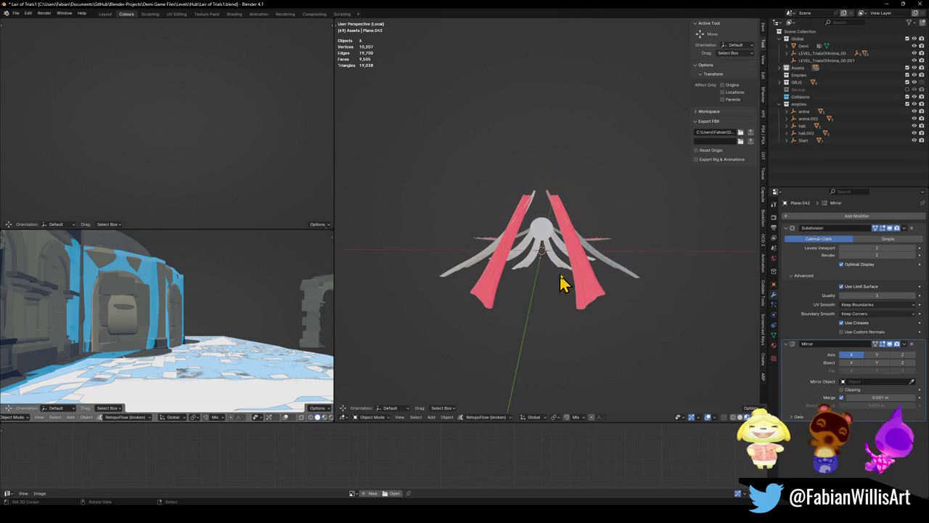
# - Slide the other strand horizontally, rotate it 14.6° about Z, and shift it horizontally again
pyautogui.press('Tab')
pyautogui.hscroll(-5, 573, 261)
pyautogui.press('g')
pyautogui.hotkey('shift', 'z')
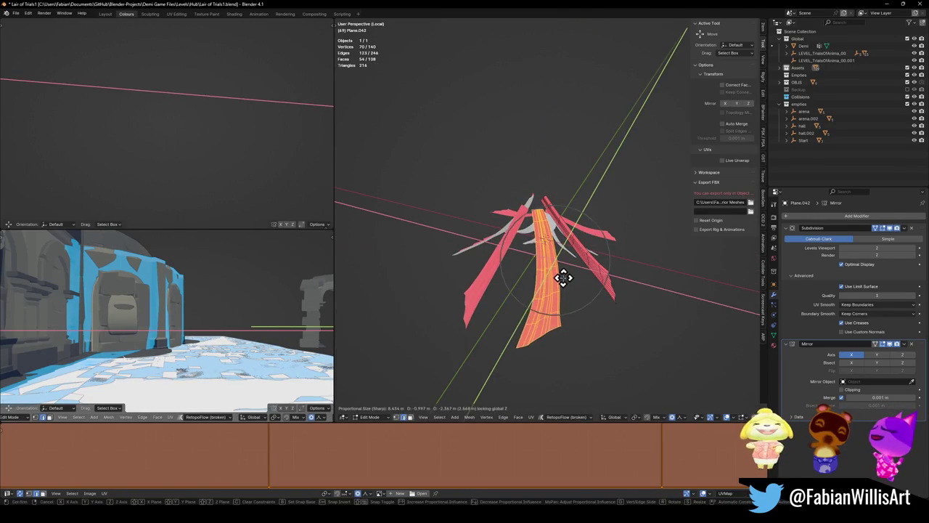
pyautogui.click(564, 276)
pyautogui.press('r')
pyautogui.press('z')
pyautogui.click(594, 269)
pyautogui.press('g')
pyautogui.hotkey('shift', 'z')
pyautogui.click(606, 264)
pyautogui.scroll(5, 597, 251)
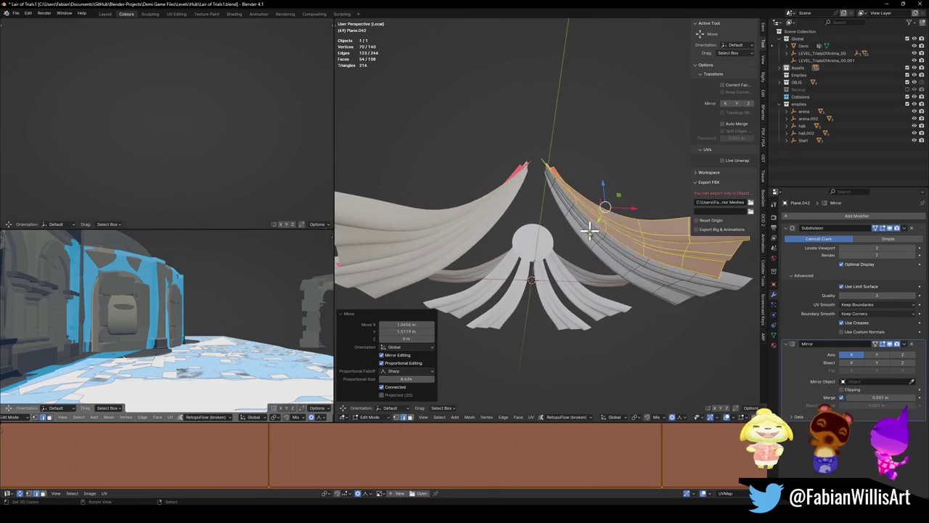
# - Return to Object Mode and save Lair of Trials1.blend
pyautogui.press('Tab')
pyautogui.moveTo(579, 263)
pyautogui.mouseDown()
pyautogui.moveTo(697, 261)
pyautogui.moveTo(580, 261)
pyautogui.mouseUp()
pyautogui.hotkey('ctrl', 's')
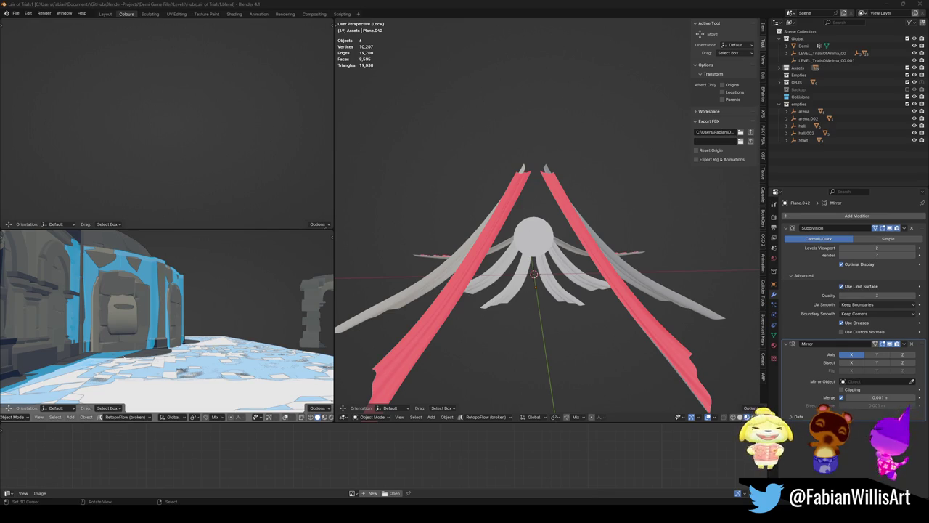
pyautogui.click(563, 206)
# - Select the strand tip vertices and raise them 15.004 m along Z with proportional editing
pyautogui.press('Tab')
pyautogui.hotkey('alt', 'a')
pyautogui.keyDown('alt'); pyautogui.keyDown('shift'); pyautogui.click(537, 181); pyautogui.keyUp('shift'); pyautogui.keyUp('alt')
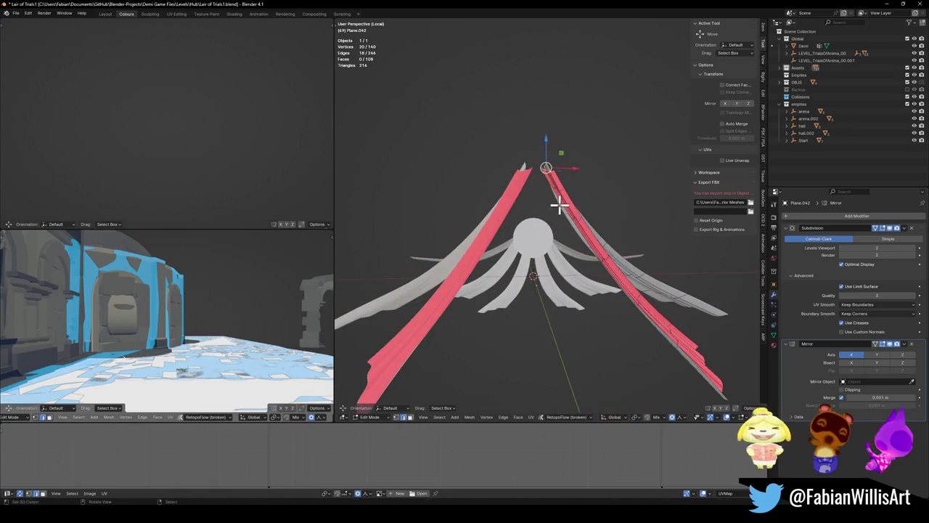
pyautogui.press('g')
pyautogui.press('z')
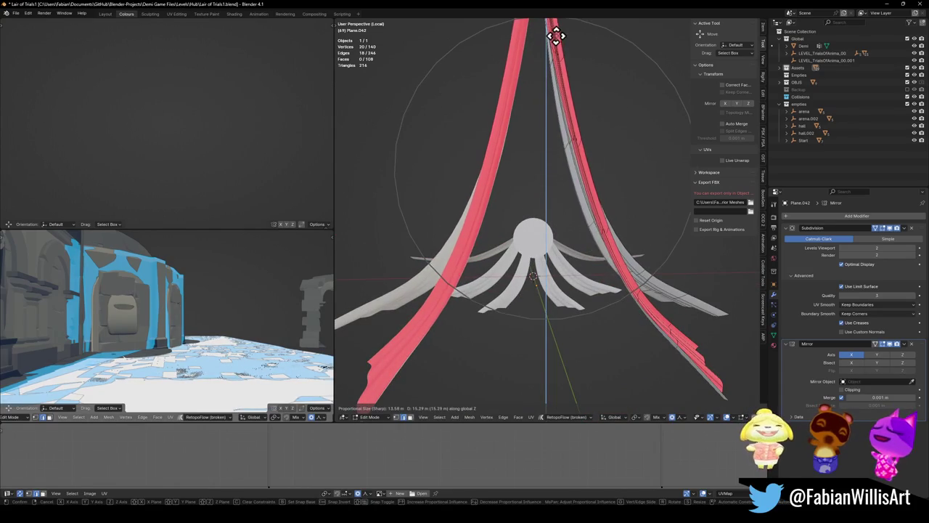
pyautogui.click(551, 41)
pyautogui.press('g')
pyautogui.press('z')
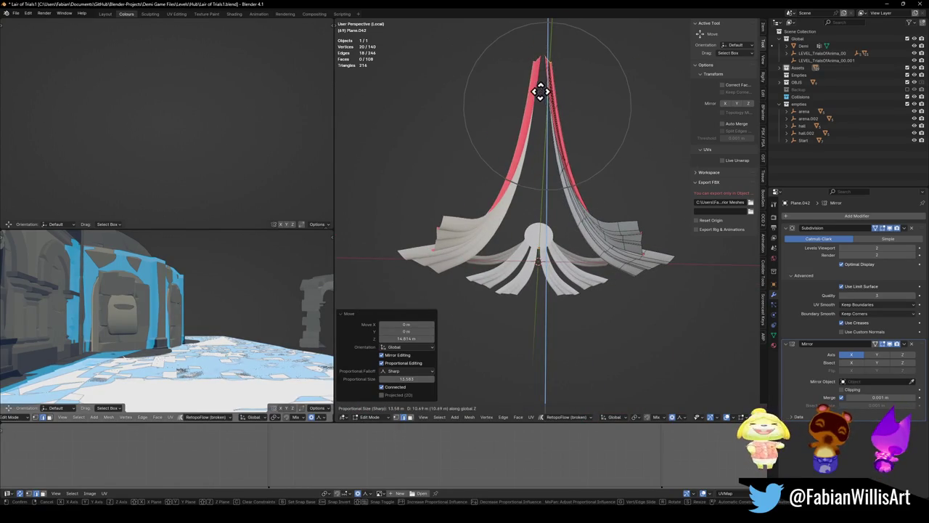
pyautogui.click(549, 80)
pyautogui.scroll(3, 552, 109)
pyautogui.moveTo(556, 131)
pyautogui.mouseDown()
pyautogui.moveTo(573, 95)
pyautogui.moveTo(522, 118)
pyautogui.moveTo(435, 129)
pyautogui.moveTo(585, 110)
pyautogui.moveTo(578, 131)
pyautogui.moveTo(616, 138)
pyautogui.mouseUp()
# - Switch back to Object Mode through the mode pie and save the blend file
pyautogui.hotkey('ctrl', 'Tab')
pyautogui.click(573, 141)
pyautogui.hotkey('ctrl', 's')
pyautogui.moveTo(580, 186)
pyautogui.mouseDown()
pyautogui.moveTo(588, 153)
pyautogui.moveTo(689, 156)
pyautogui.moveTo(595, 187)
pyautogui.moveTo(617, 186)
pyautogui.moveTo(606, 209)
pyautogui.moveTo(632, 186)
pyautogui.moveTo(612, 232)
pyautogui.mouseUp()
# - Give the strand Plane.042 a new material, Material.001
pyautogui.click(614, 233)
pyautogui.click(774, 346)
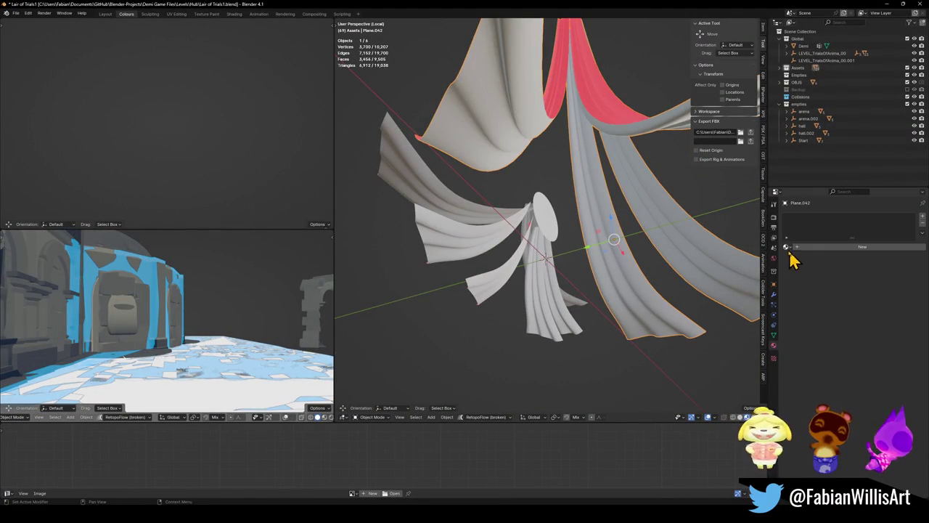
pyautogui.click(786, 247)
pyautogui.write('ou')
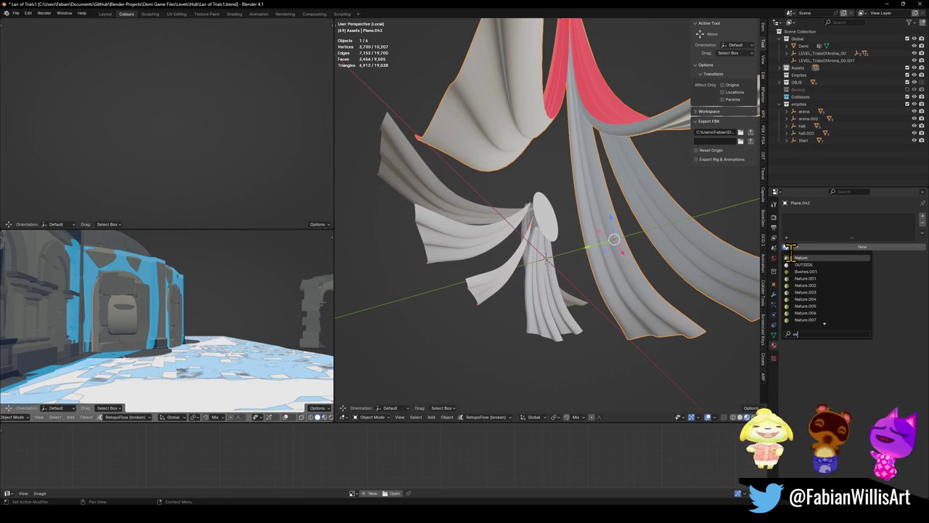
pyautogui.press('Escape')
pyautogui.click(841, 249)
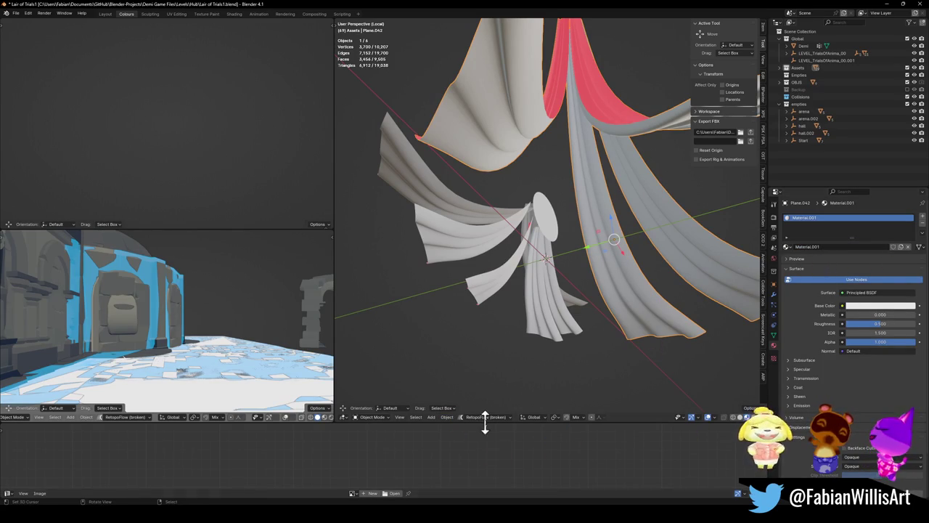
# - In Edit Mode, open the Create a New Image dialog and select its name field
pyautogui.press('Tab')
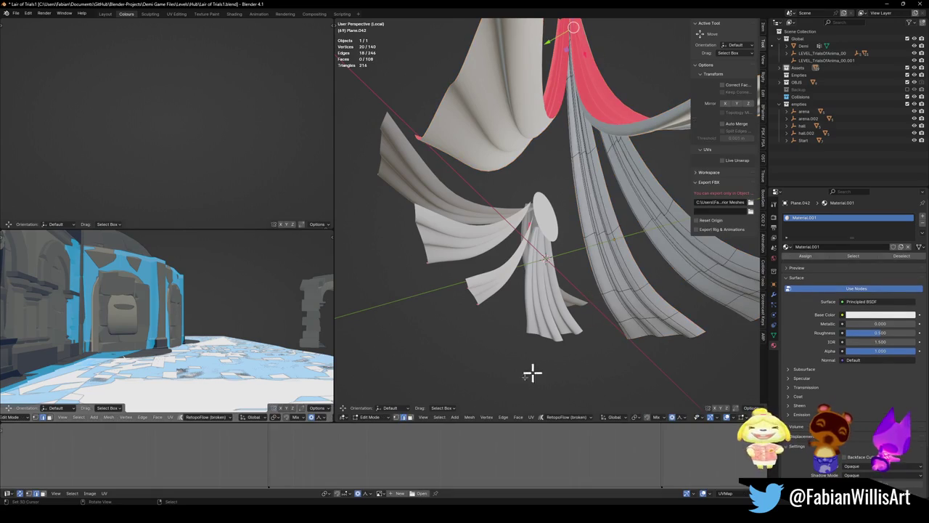
pyautogui.click(397, 493)
pyautogui.click(417, 428)
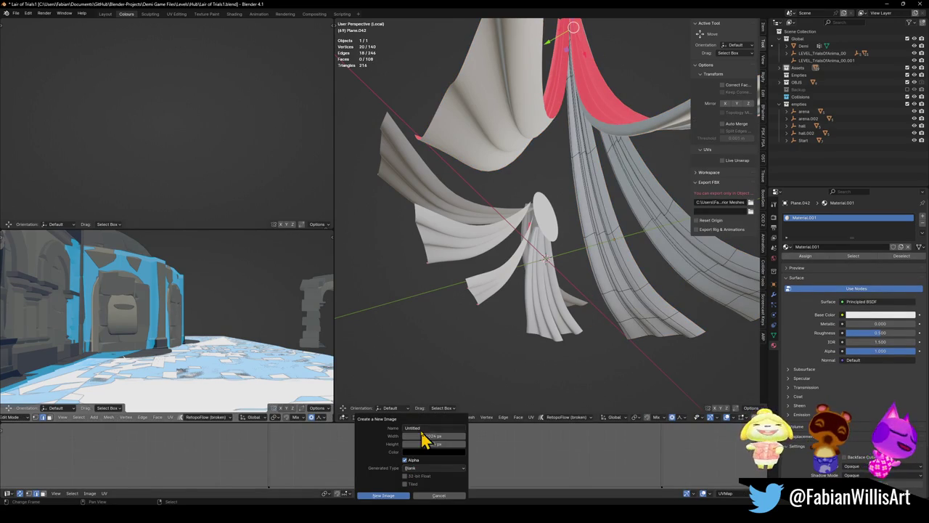
# - Name the new image 'UV TEST', set its generated type to UV Grid, and create it
pyautogui.write('UV TEST')
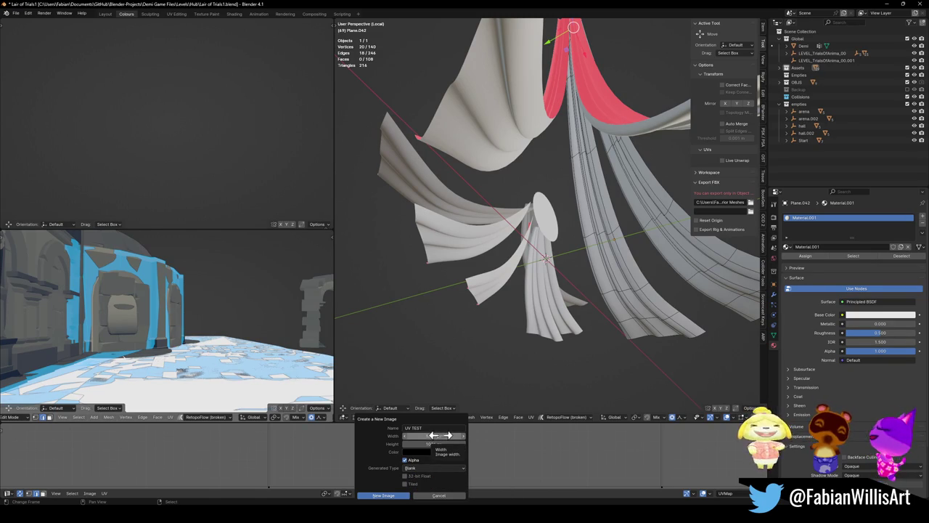
pyautogui.click(429, 470)
pyautogui.click(430, 454)
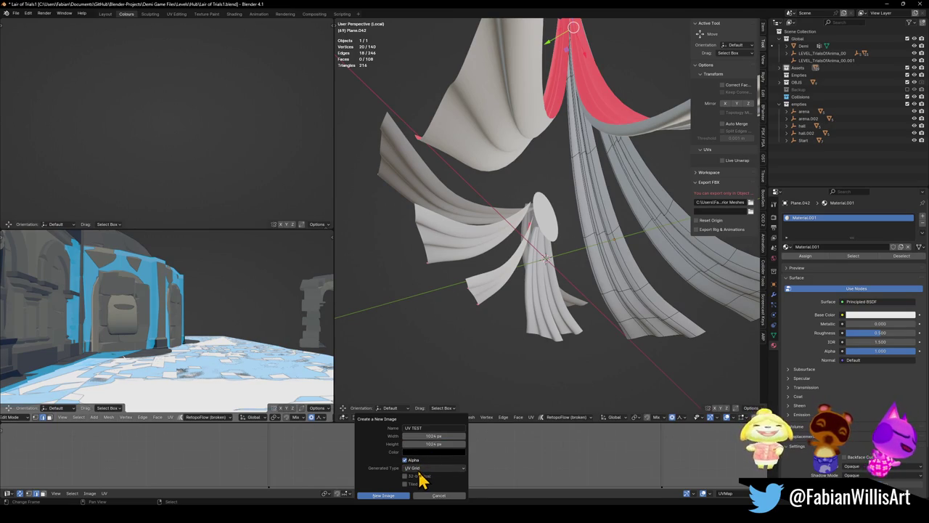
pyautogui.click(420, 468)
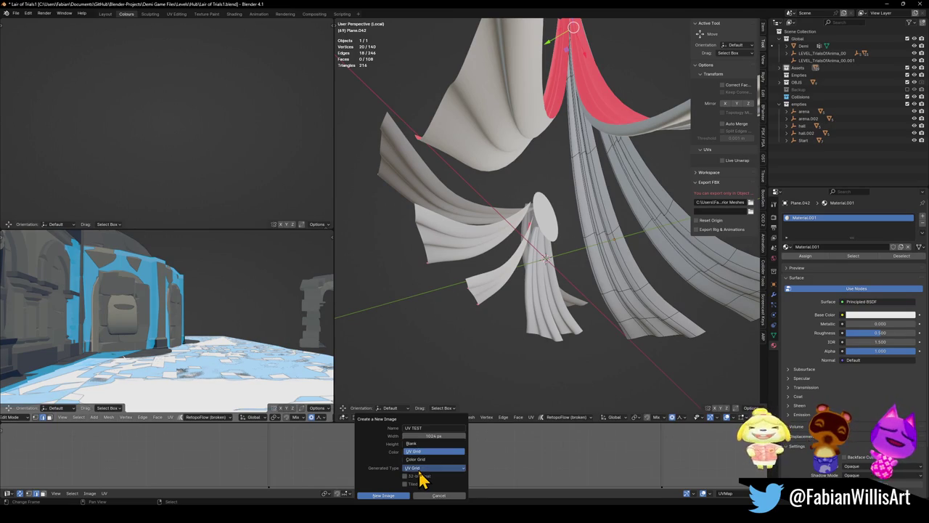
pyautogui.click(392, 496)
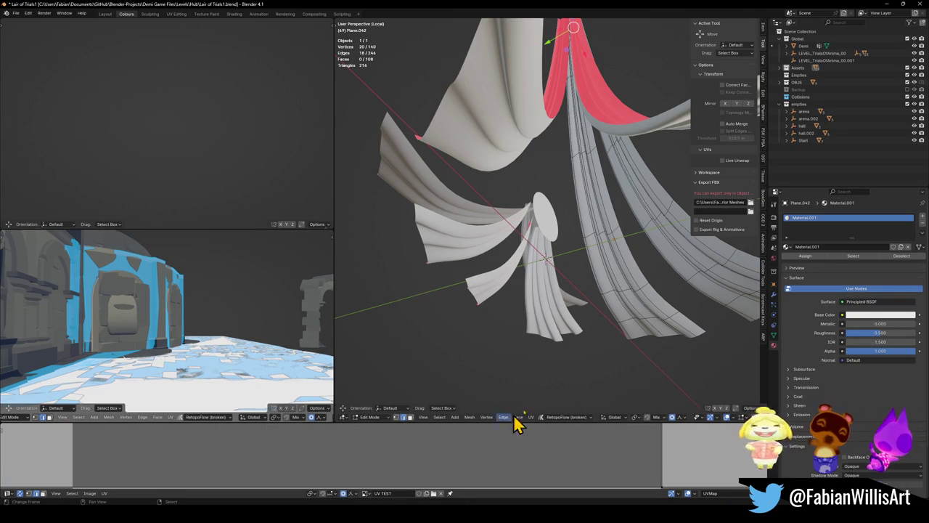
pyautogui.moveTo(604, 252)
pyautogui.mouseDown()
pyautogui.moveTo(574, 280)
pyautogui.moveTo(539, 291)
pyautogui.moveTo(555, 282)
pyautogui.mouseUp()
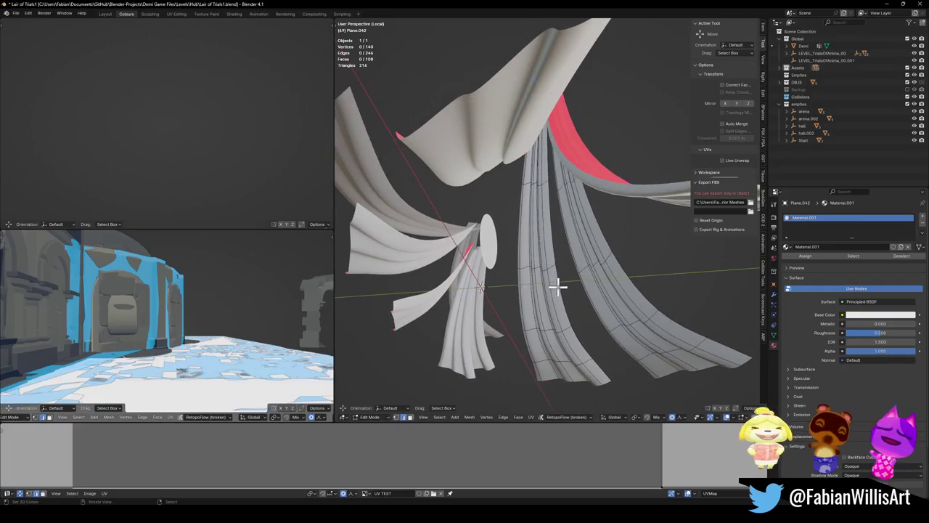
# - Select the whole ribbon mesh and unwrap its UVs
pyautogui.press('a')
pyautogui.press('u')
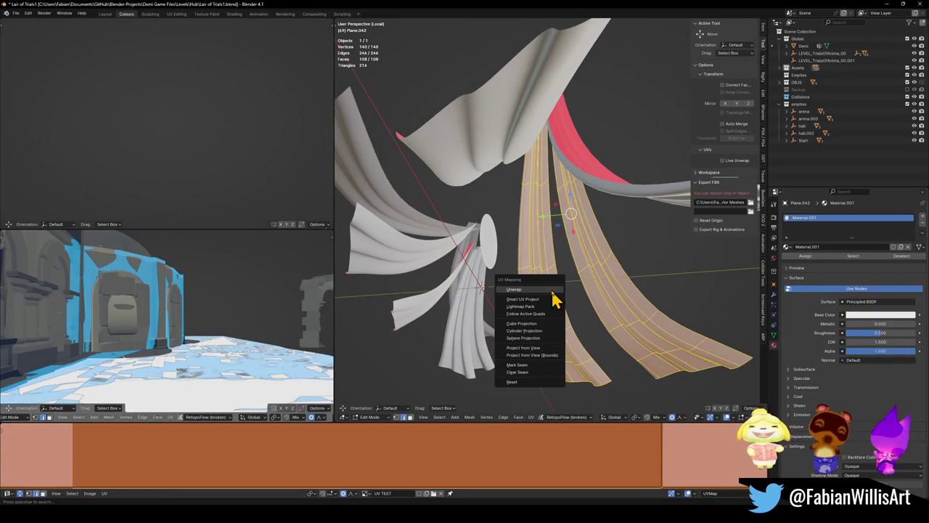
pyautogui.click(552, 289)
pyautogui.scroll(4, 569, 269)
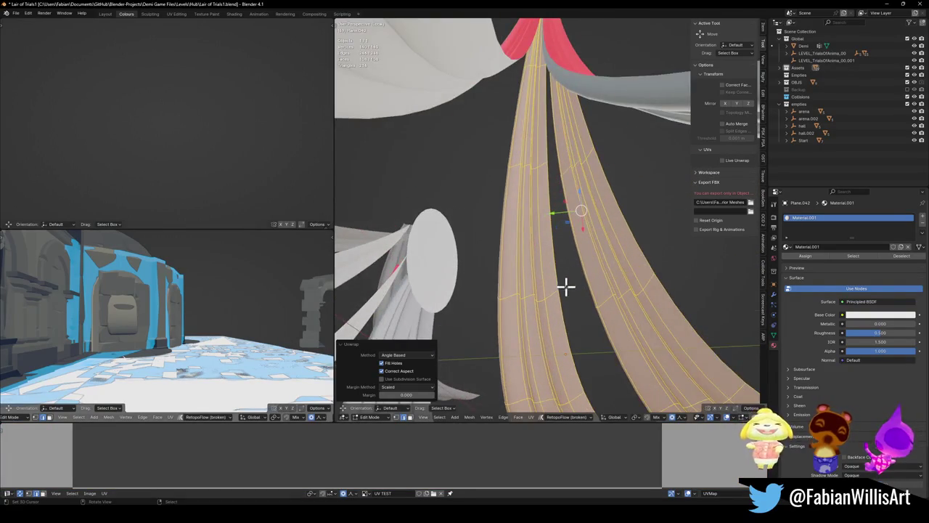
pyautogui.scroll(2, 568, 283)
pyautogui.press('Tab')
pyautogui.scroll(-5, 552, 305)
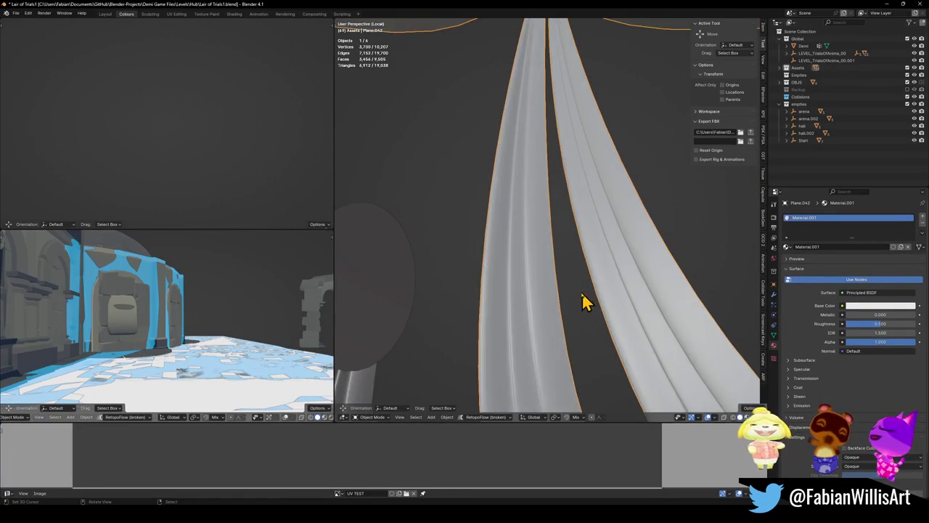
pyautogui.press('Tab')
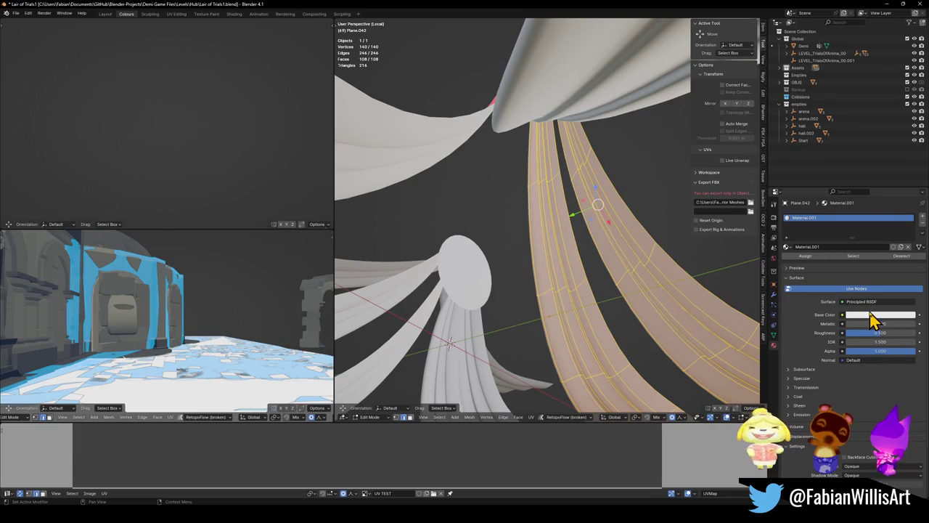
# - Connect an Image Texture using UV TEST to Material.001's Base Color
pyautogui.click(871, 303)
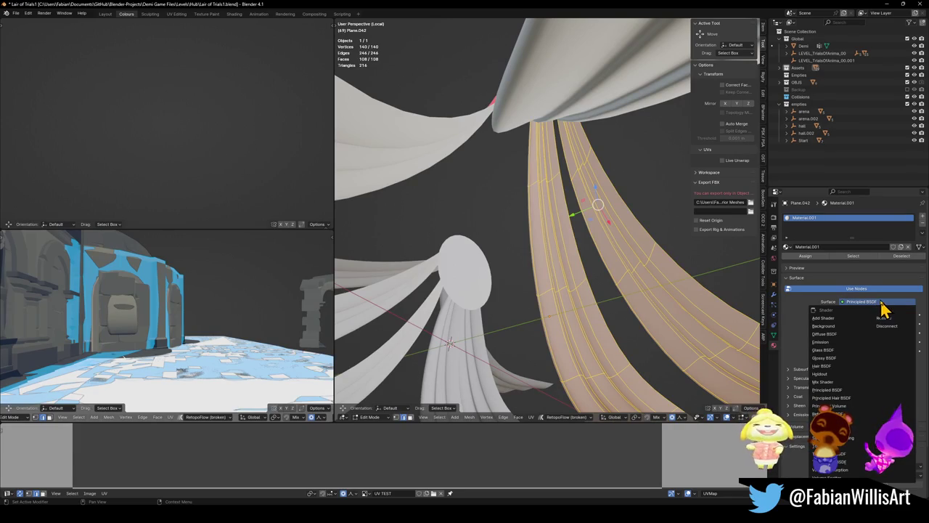
pyautogui.click(885, 304)
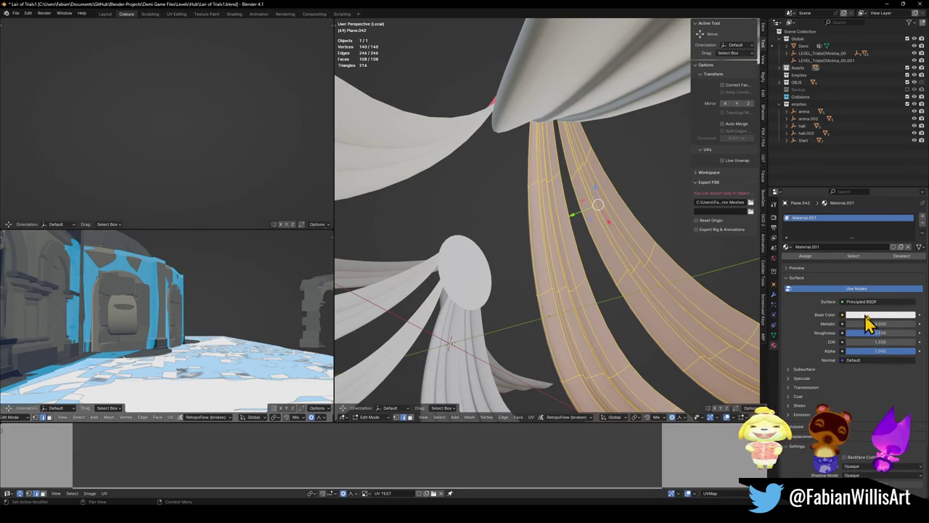
pyautogui.click(841, 315)
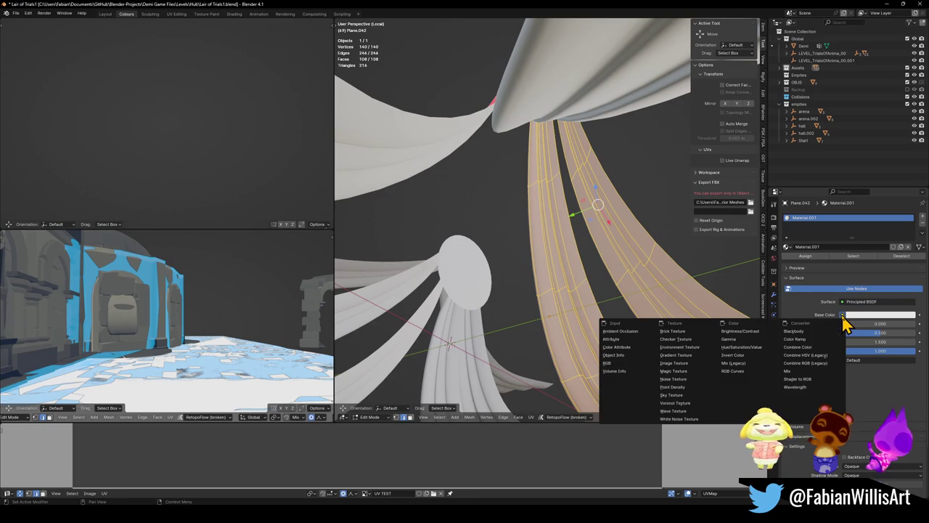
pyautogui.click(678, 363)
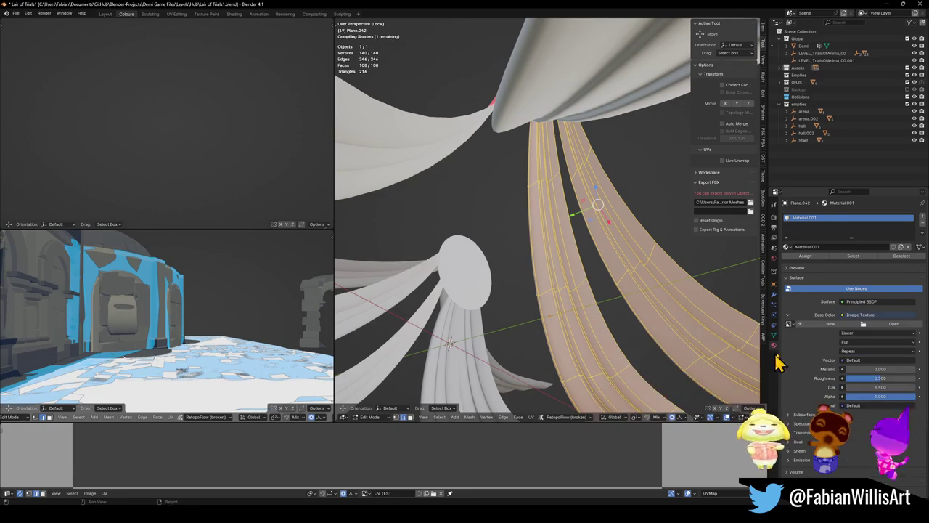
pyautogui.click(789, 323)
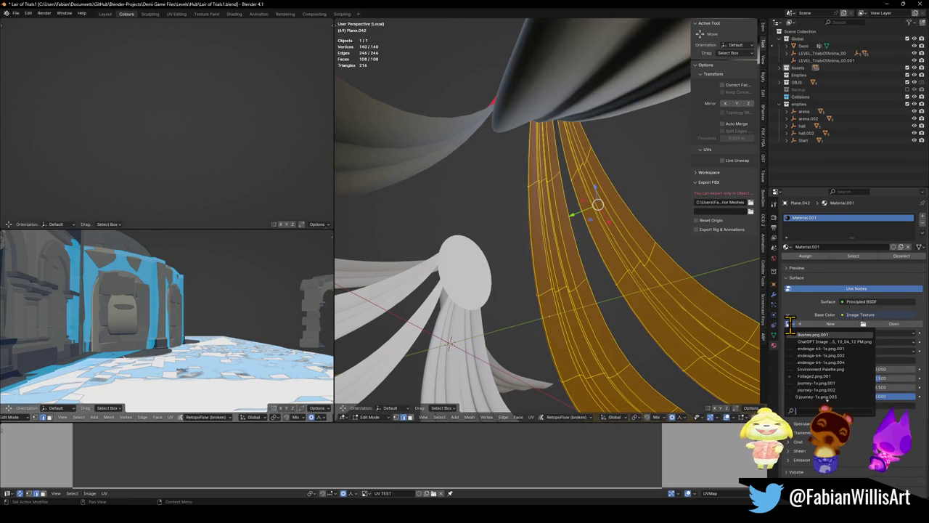
pyautogui.write('u')
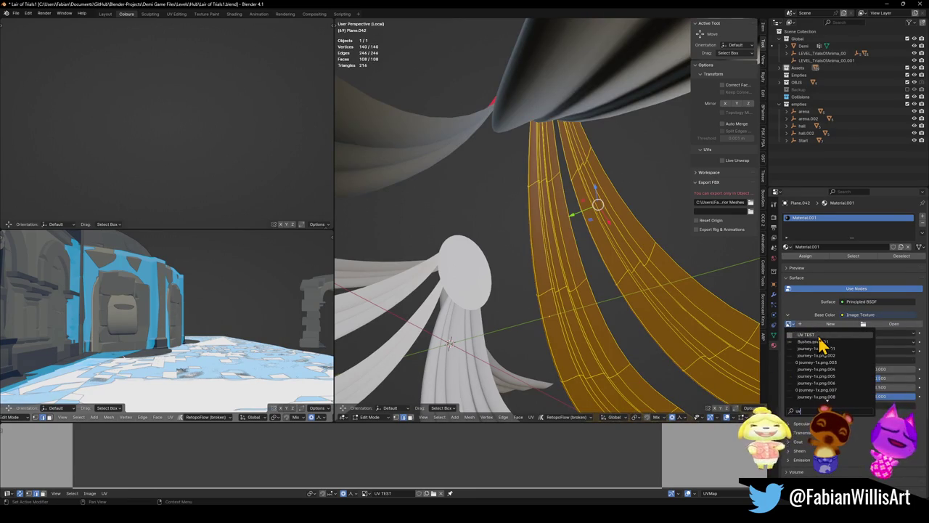
pyautogui.click(818, 336)
pyautogui.moveTo(612, 270)
pyautogui.mouseDown()
pyautogui.moveTo(655, 284)
pyautogui.moveTo(603, 270)
pyautogui.moveTo(562, 276)
pyautogui.mouseUp()
pyautogui.press('Tab')
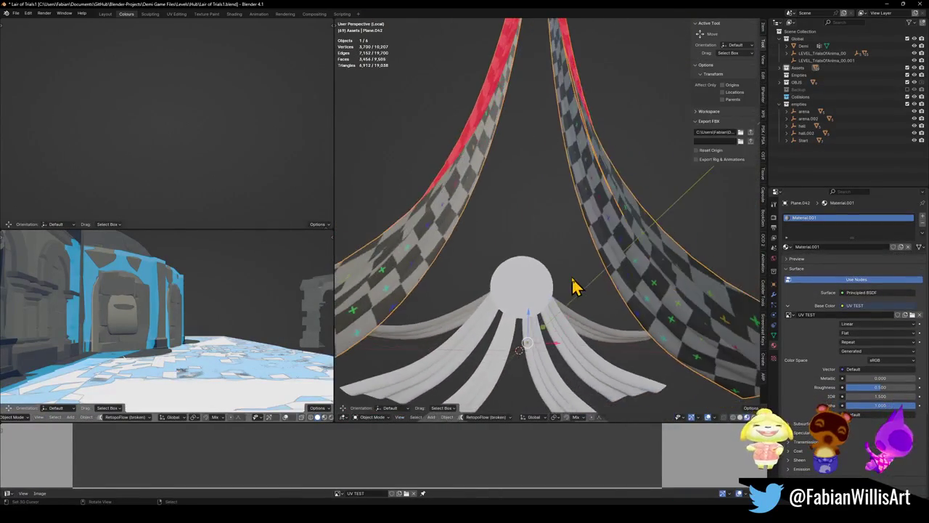
# - Select the checkered ribbon and move its UV island in the UV Editor
pyautogui.scroll(-2, 577, 286)
pyautogui.click(591, 273)
pyautogui.press('Tab')
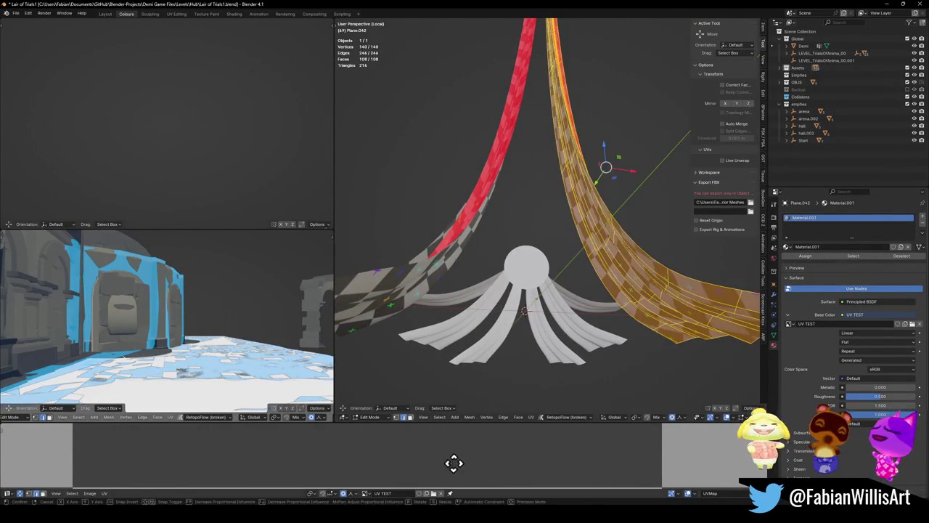
pyautogui.scroll(-15, 471, 483)
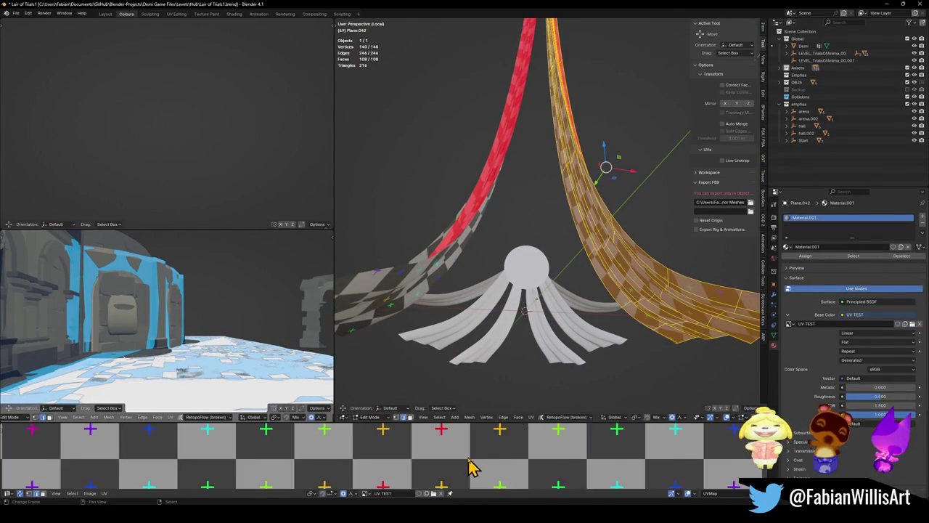
pyautogui.press('g')
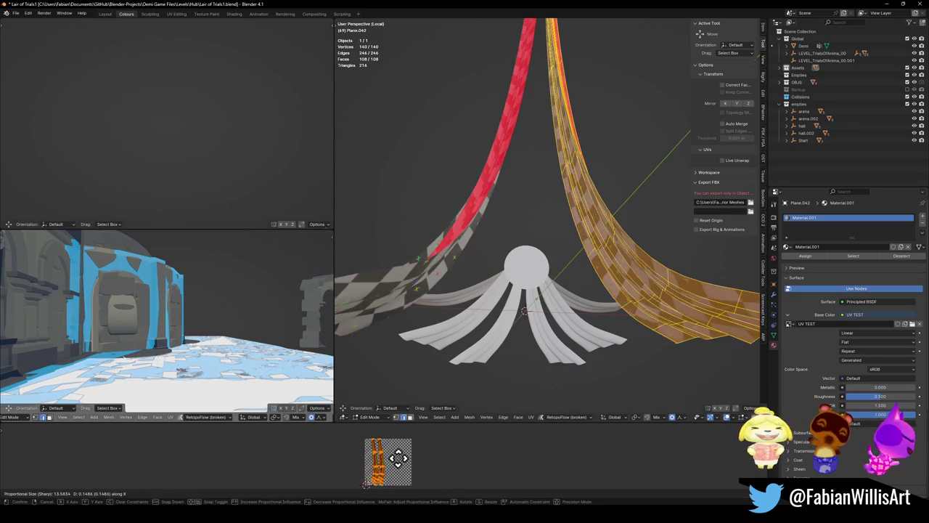
pyautogui.click(514, 467)
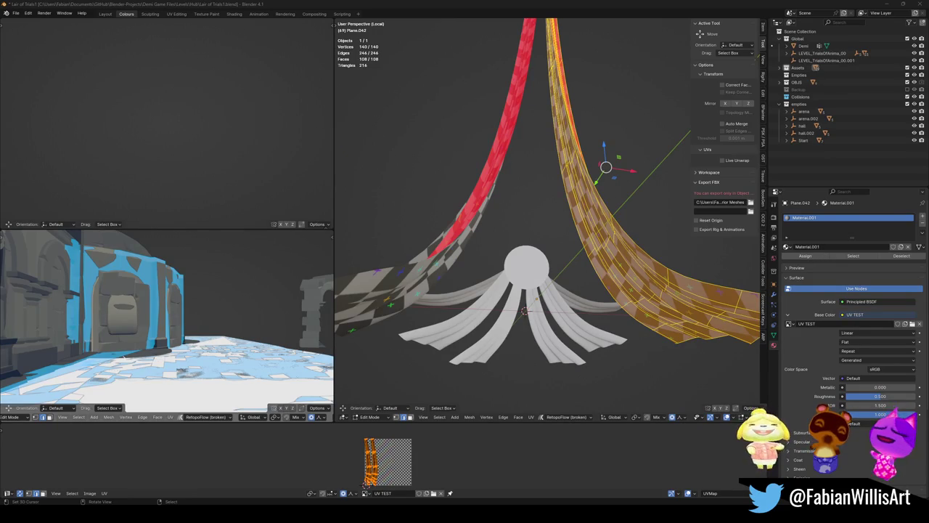
# - Shift the UV island along Y, then save Lair of Trials1.blend
pyautogui.moveTo(595, 247)
pyautogui.mouseDown()
pyautogui.moveTo(602, 239)
pyautogui.moveTo(589, 232)
pyautogui.moveTo(603, 227)
pyautogui.moveTo(602, 216)
pyautogui.moveTo(592, 224)
pyautogui.mouseUp()
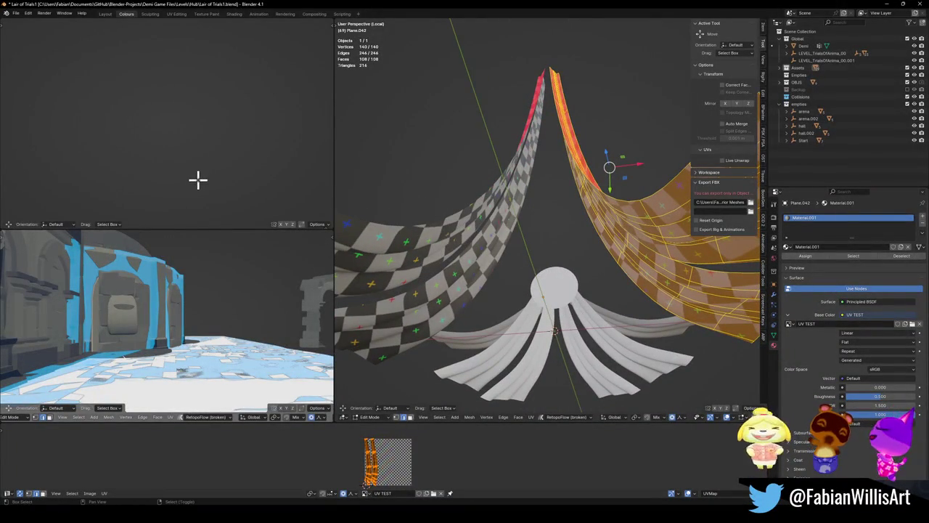
pyautogui.press('KP_Decimal')
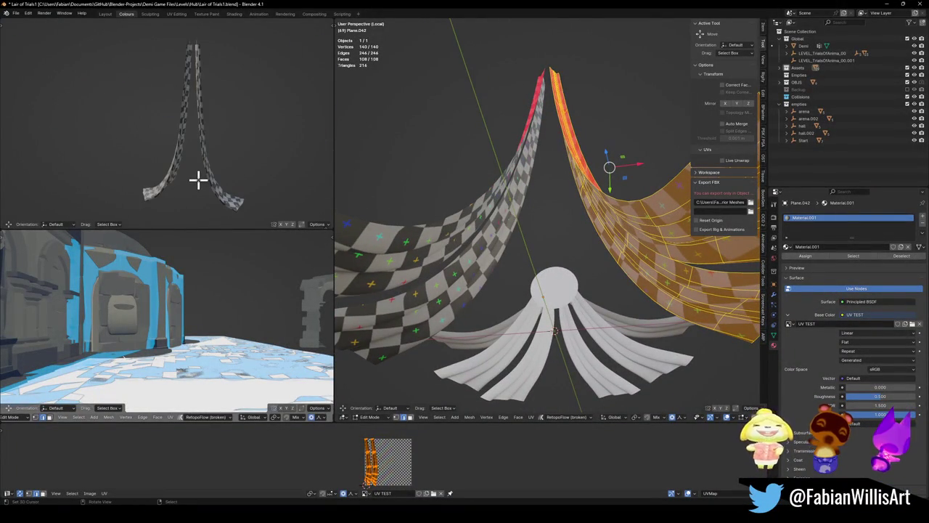
pyautogui.scroll(6, 216, 208)
pyautogui.press('g')
pyautogui.press('y')
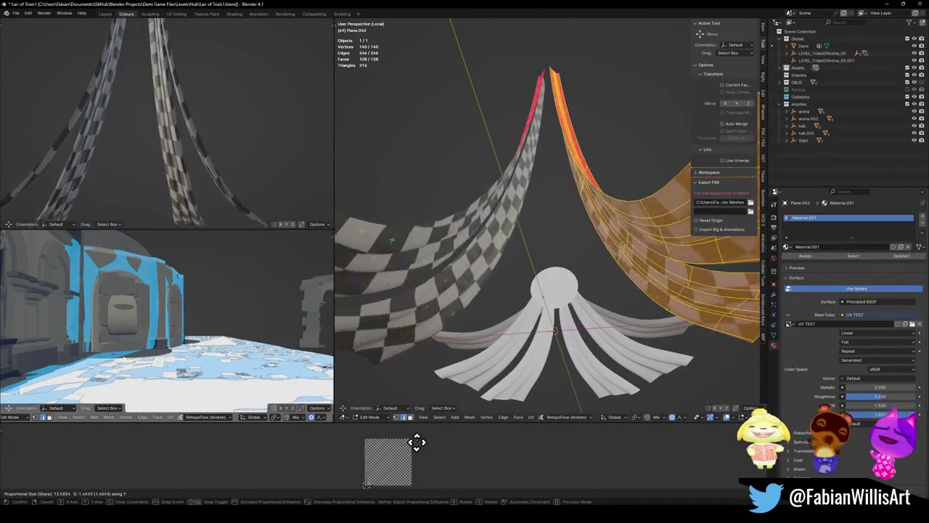
pyautogui.click(420, 438)
pyautogui.press('Tab')
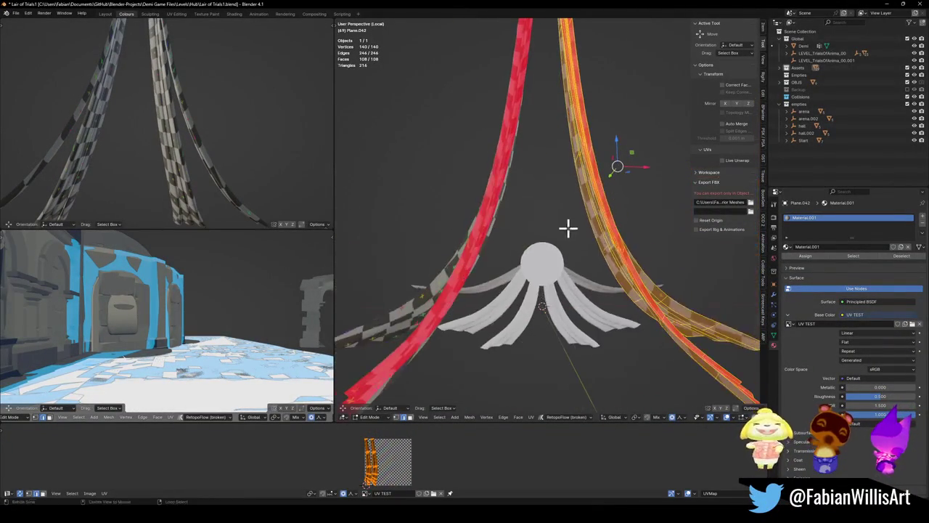
pyautogui.hotkey('ctrl', 's')
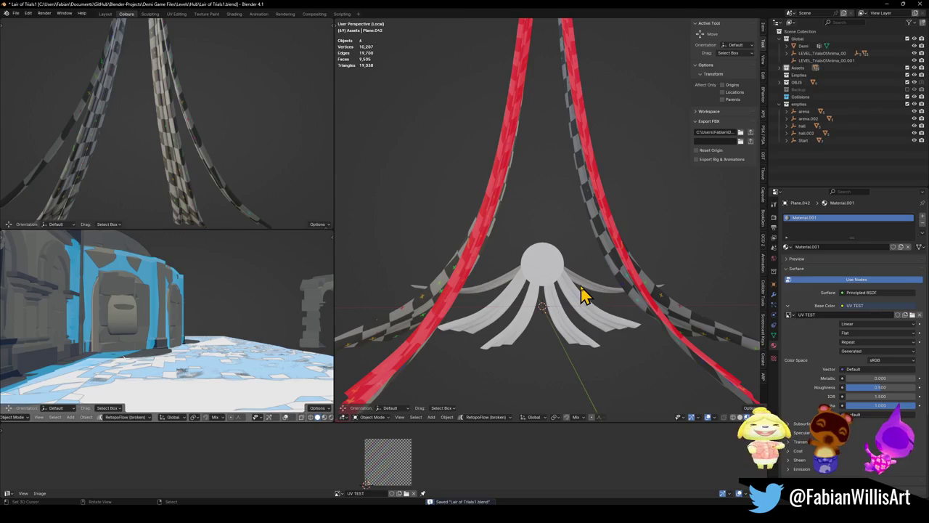
# - Copy the checkered ribbon's UV maps onto the arc-shaped petal Plane.040 and frame the petals
pyautogui.click(584, 287)
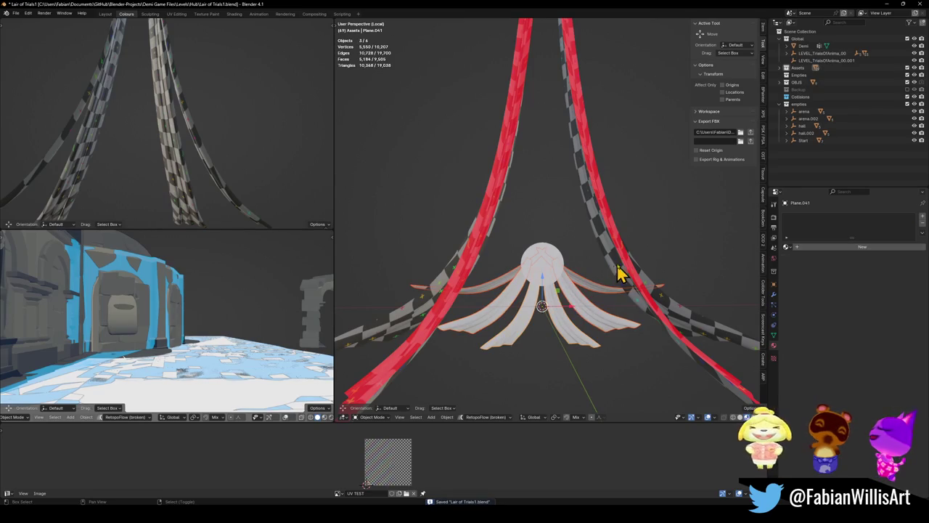
pyautogui.keyDown('shift'); pyautogui.click(617, 272); pyautogui.keyUp('shift')
pyautogui.press('q')
pyautogui.click(588, 159)
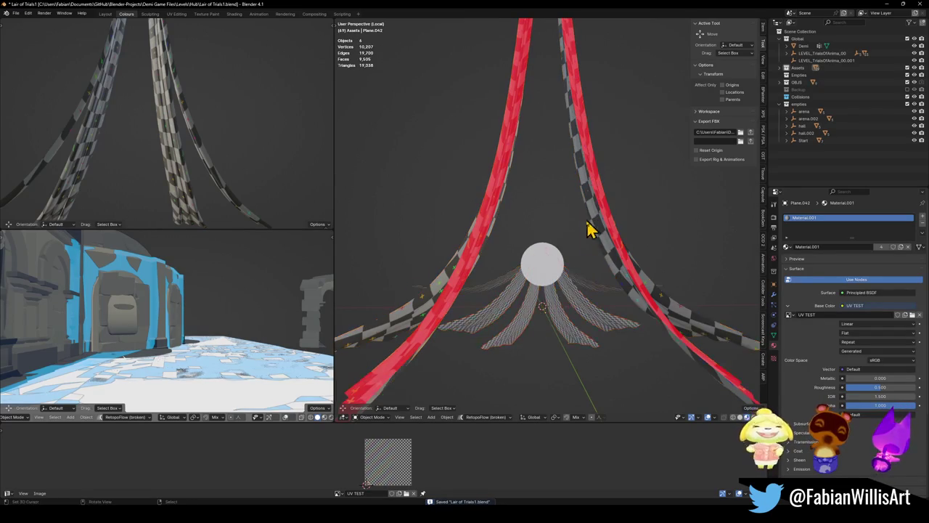
pyautogui.press('KP_Decimal')
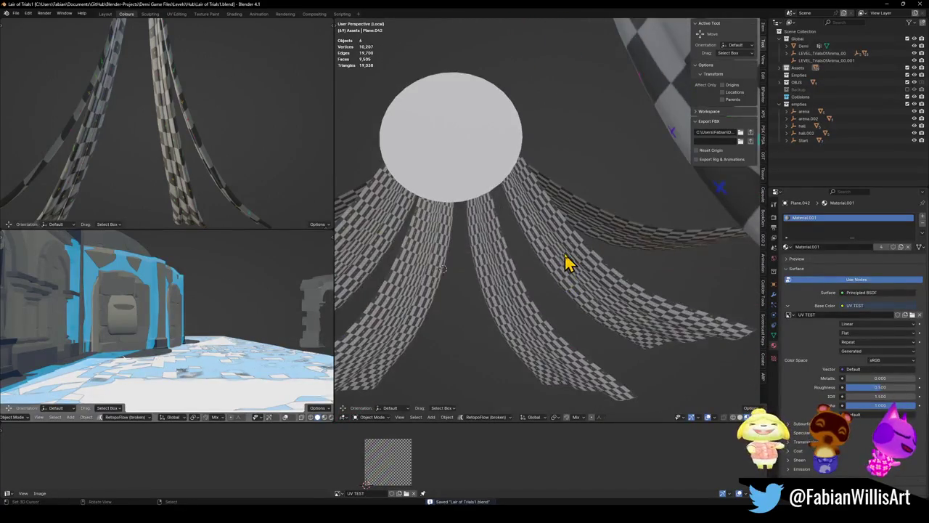
pyautogui.scroll(-4, 510, 290)
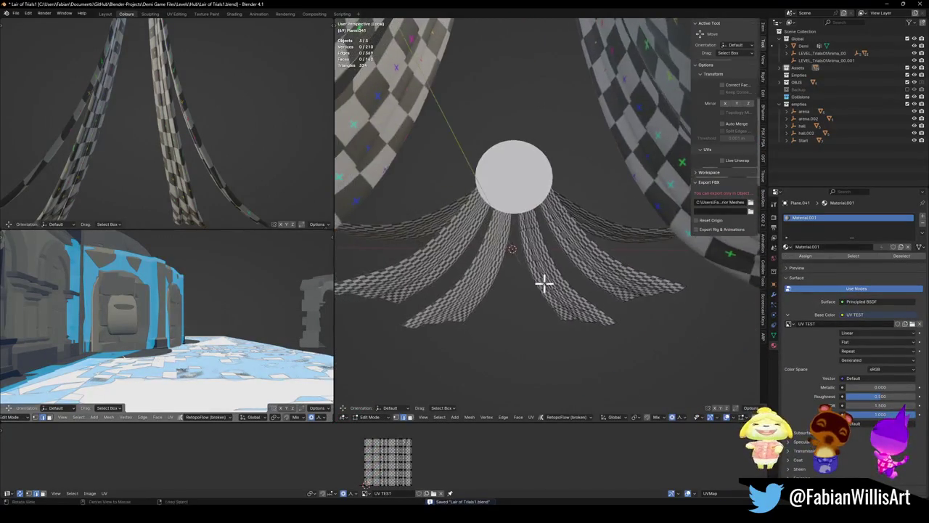
# - Scale the right petals' UV island by about 2.33 and move it vertically to the texture centre
pyautogui.press('Tab')
pyautogui.press('s')
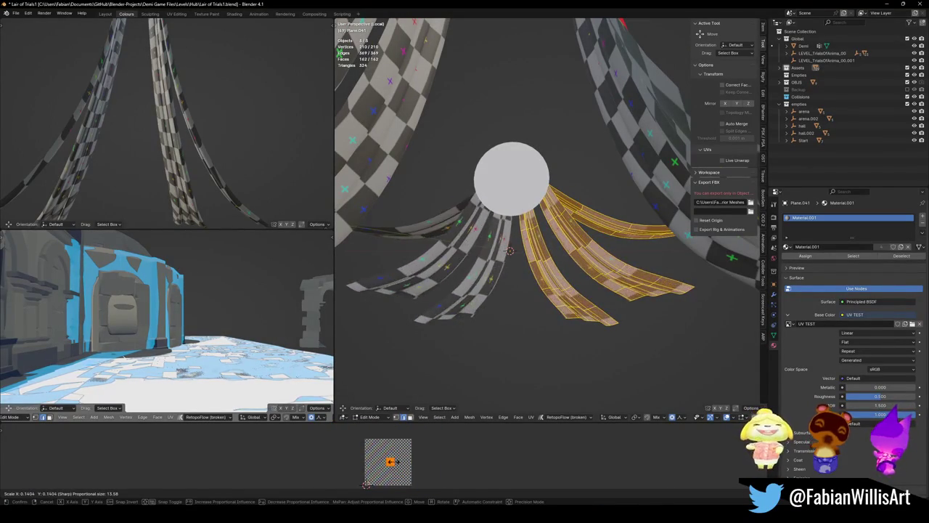
pyautogui.click(403, 458)
pyautogui.press('g')
pyautogui.press('y')
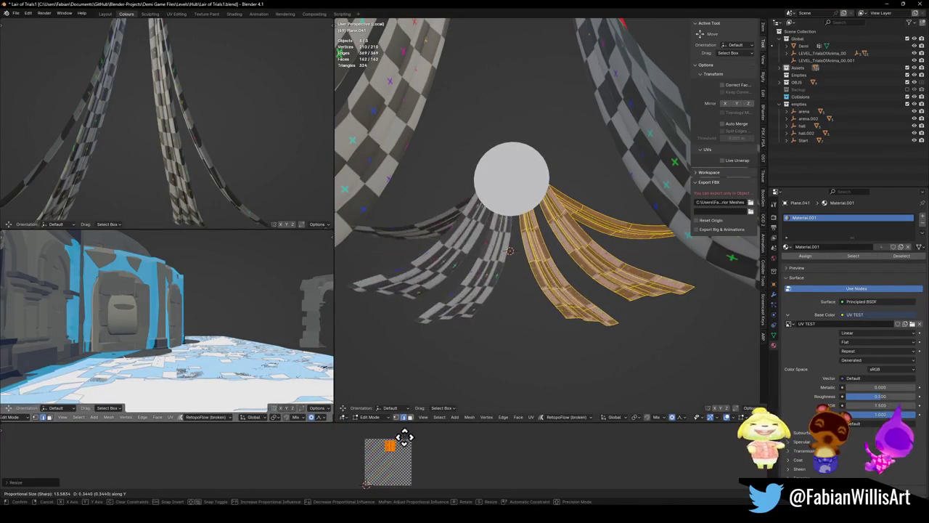
pyautogui.click(435, 484)
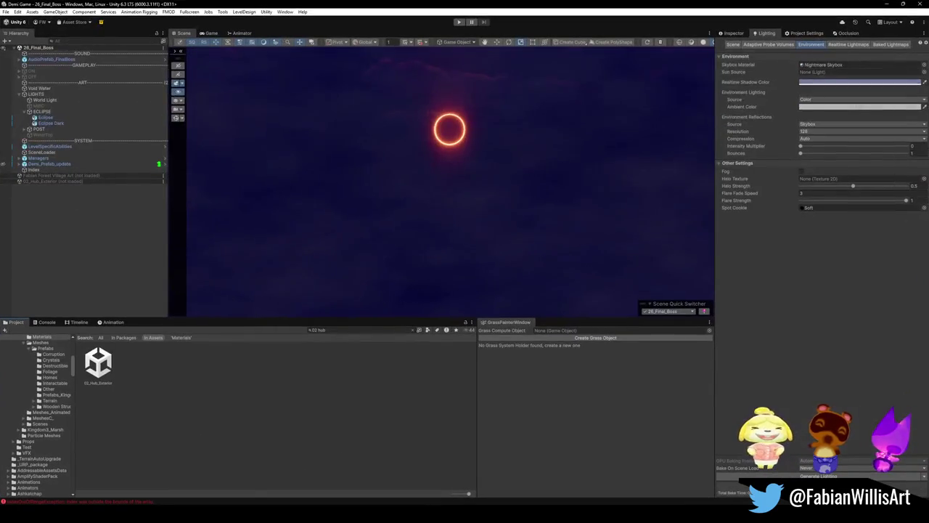
# - Deactivate the POST post-processing object from its Inspector checkbox
pyautogui.moveTo(497, 170); pyautogui.dragTo(492, 181)
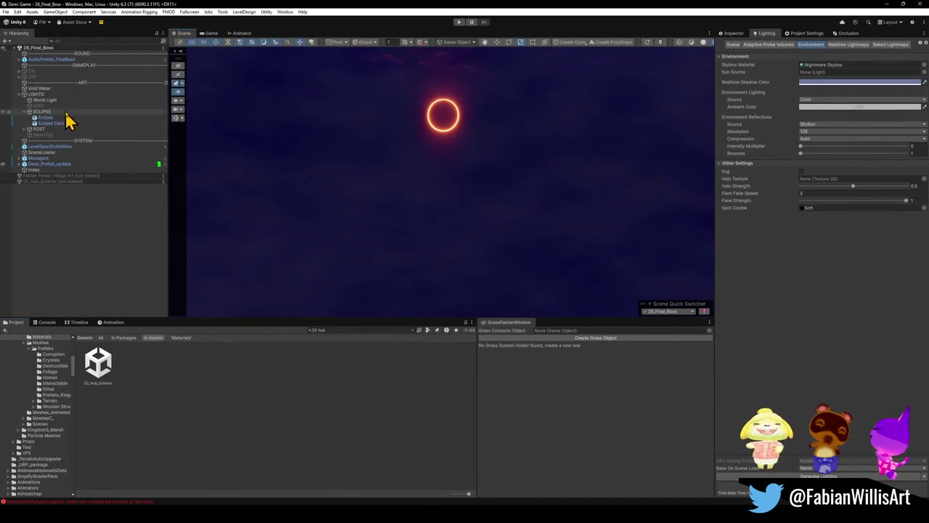
pyautogui.click(48, 129)
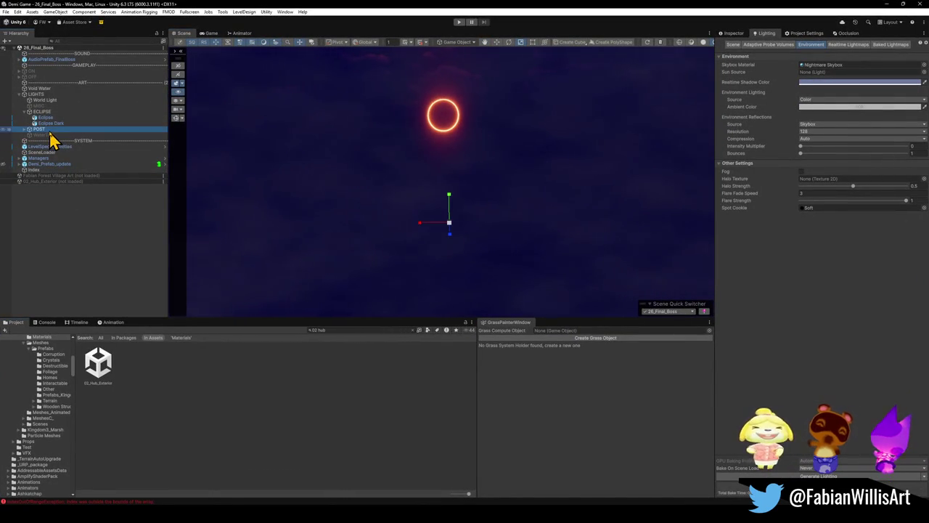
pyautogui.click(733, 33)
pyautogui.click(733, 44)
# - Orbit the view to show the eclipse ring and clouds, then select WaterTop
pyautogui.moveTo(457, 135)
pyautogui.mouseDown()
pyautogui.moveTo(458, 182)
pyautogui.moveTo(465, 174)
pyautogui.mouseUp()
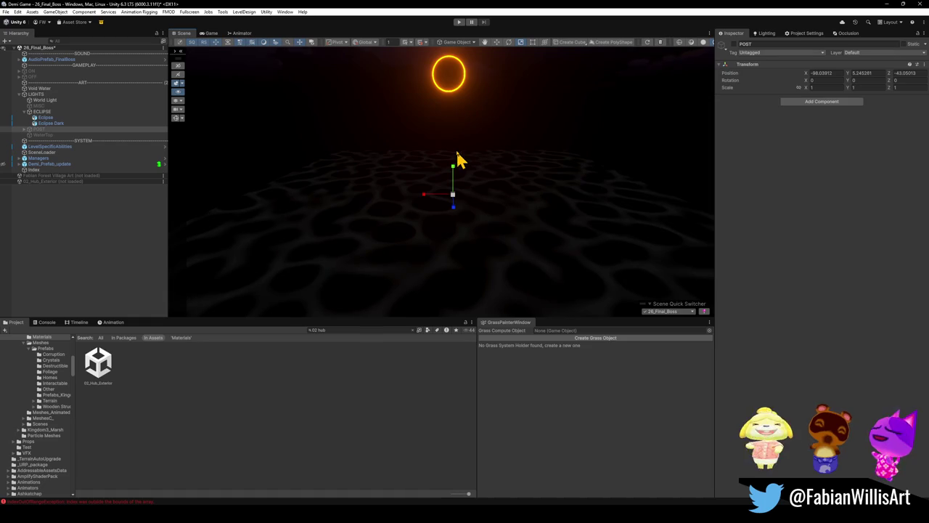
pyautogui.moveTo(460, 167)
pyautogui.mouseDown()
pyautogui.moveTo(483, 187)
pyautogui.moveTo(457, 128)
pyautogui.mouseUp()
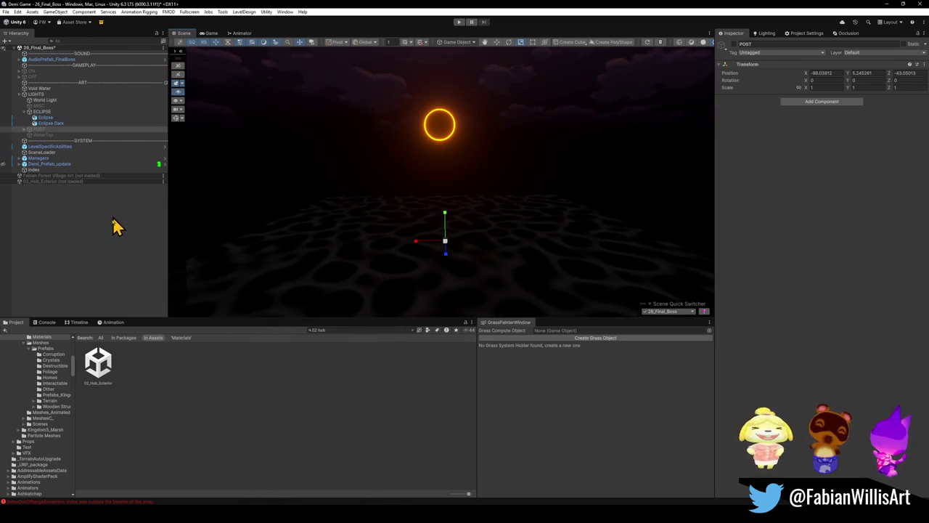
pyautogui.click(69, 135)
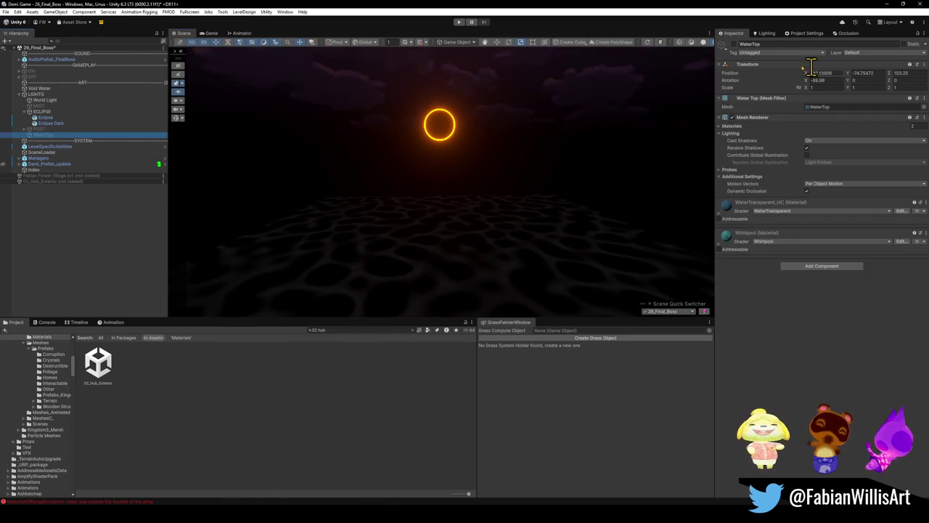
# - Turn WaterTop back on and frame its bright water surface in the Scene view
pyautogui.click(734, 44)
pyautogui.moveTo(406, 184)
pyautogui.mouseDown()
pyautogui.moveTo(714, 216)
pyautogui.moveTo(649, 278)
pyautogui.moveTo(492, 276)
pyautogui.moveTo(467, 208)
pyautogui.moveTo(431, 193)
pyautogui.moveTo(479, 217)
pyautogui.mouseUp()
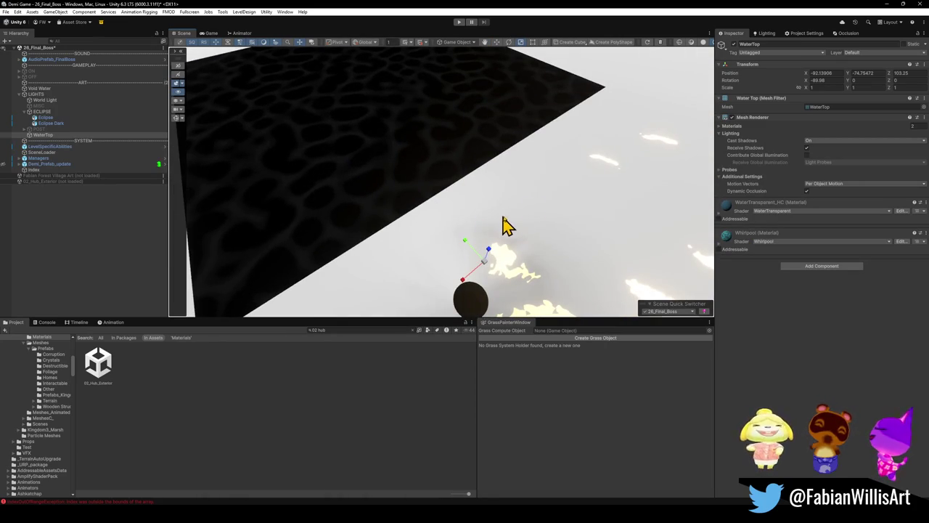
pyautogui.moveTo(436, 150)
pyautogui.mouseDown()
pyautogui.moveTo(674, 92)
pyautogui.moveTo(635, 114)
pyautogui.mouseUp()
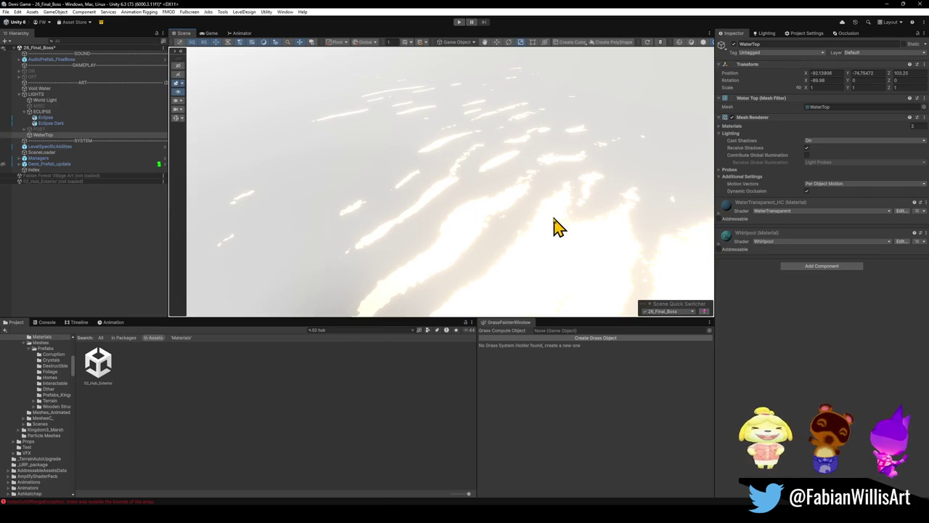
pyautogui.press('f')
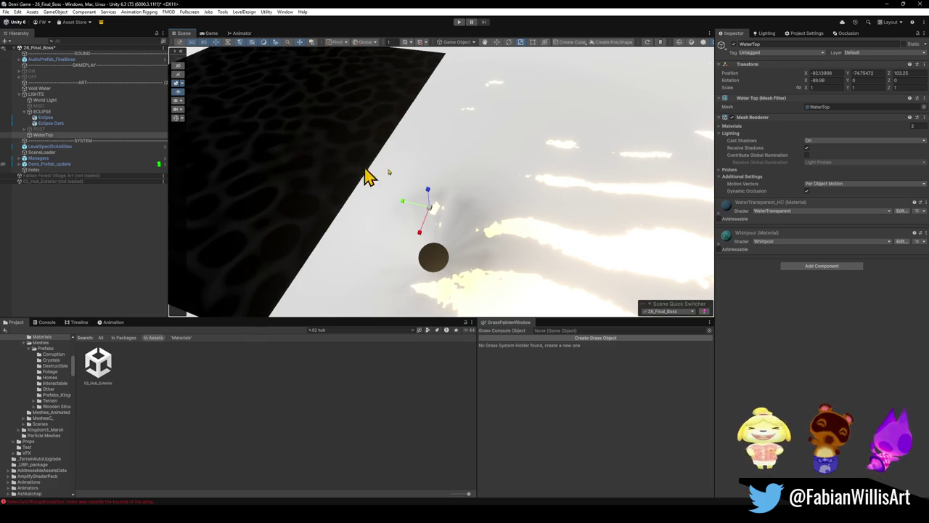
# - Expand the WaterTransparent_HC material, hide the dark textured plane, and deselect WaterTop
pyautogui.click(719, 207)
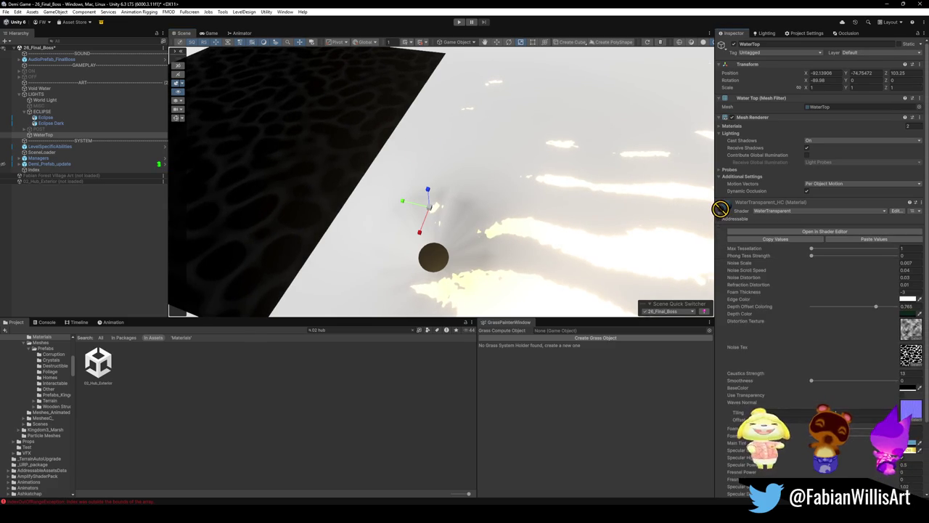
pyautogui.click(178, 119)
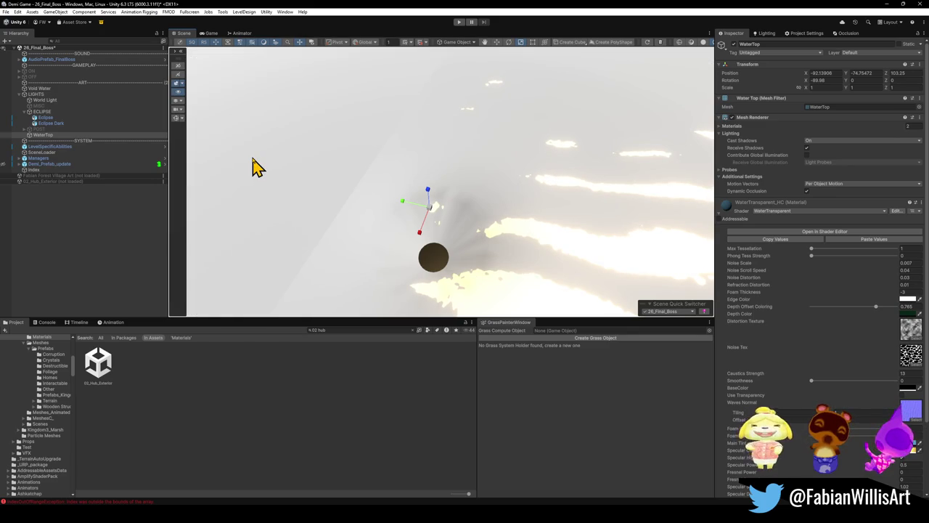
pyautogui.click(75, 222)
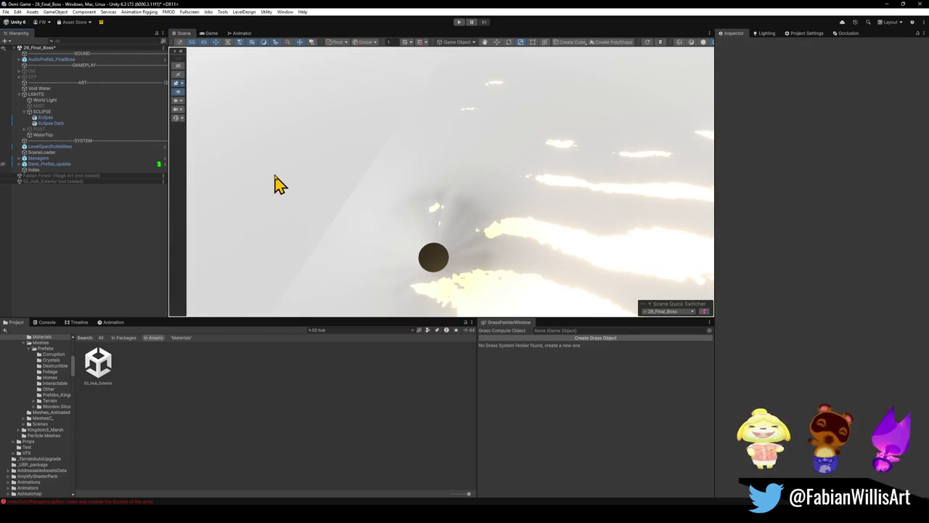
# - Duplicate the Void Water plane and lower the copy, Void Water (1), to Y -2.2
pyautogui.rightClick(44, 201)
pyautogui.click(45, 89)
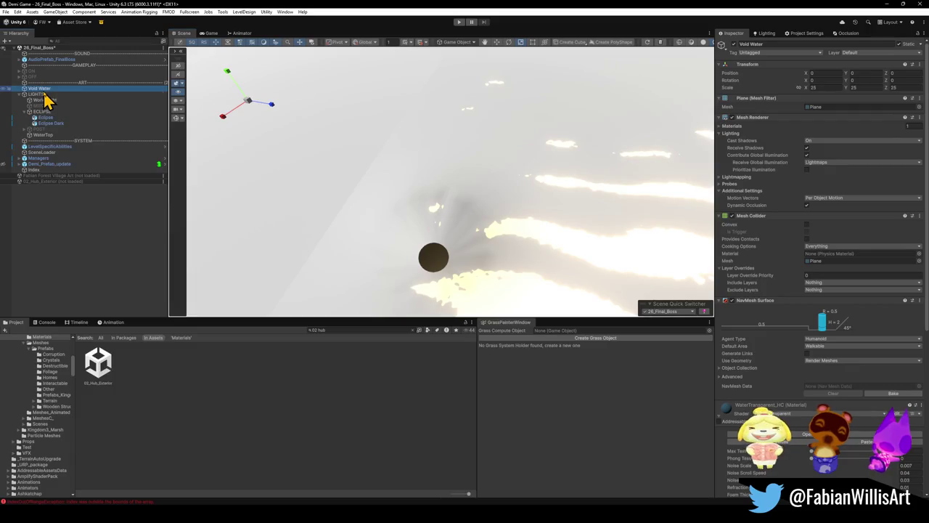
pyautogui.rightClick(45, 90)
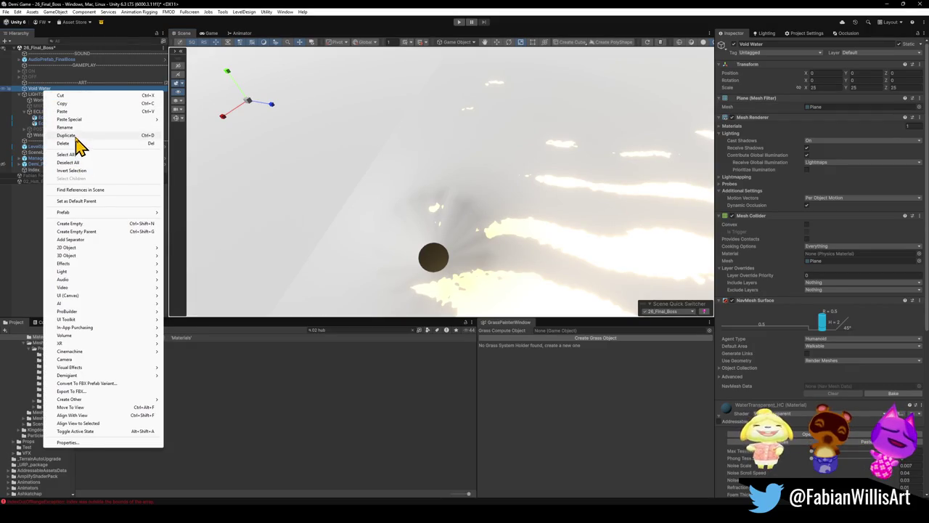
pyautogui.click(76, 136)
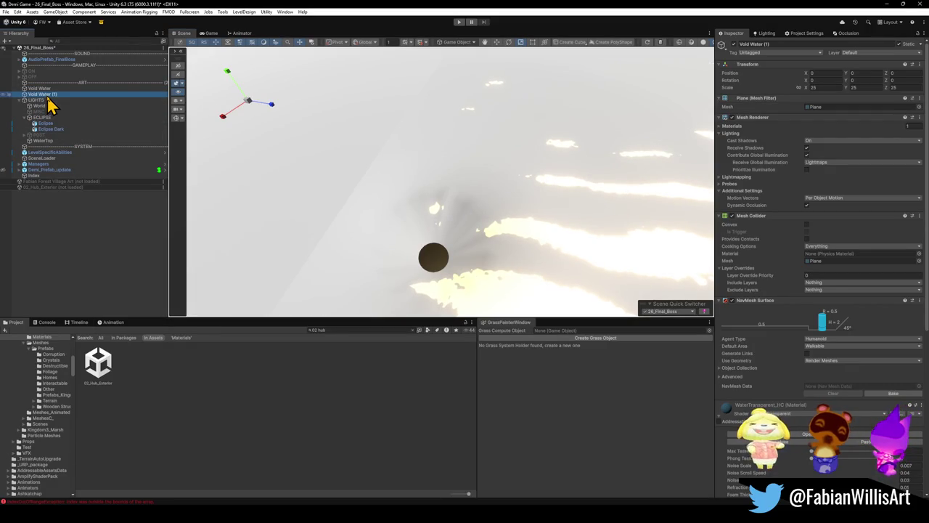
pyautogui.moveTo(233, 88); pyautogui.dragTo(233, 91)
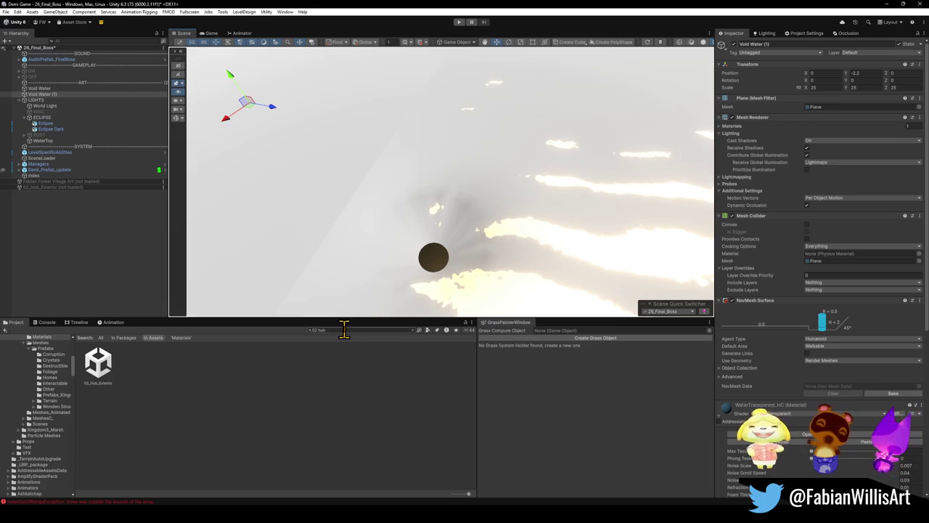
# - Make a copy of the pink Dng2_Symbol_Portal_purple material
pyautogui.click(412, 330)
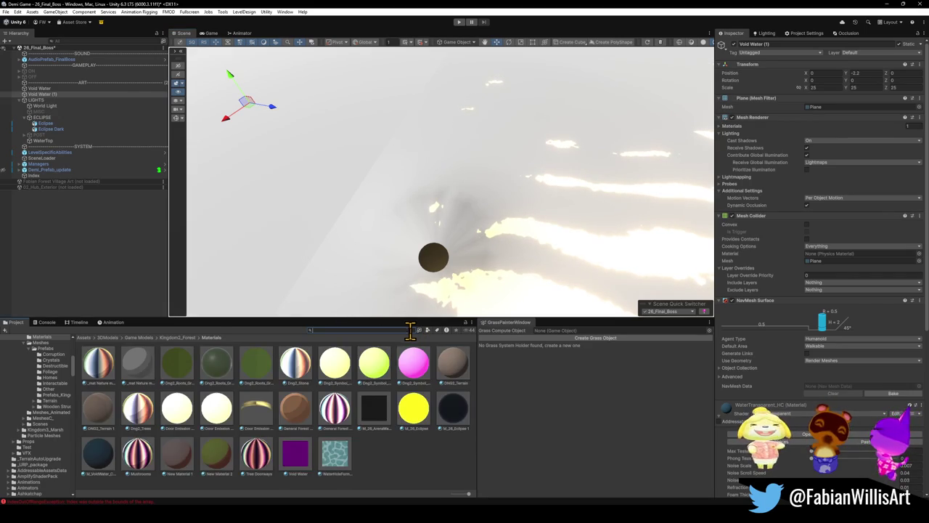
pyautogui.click(386, 471)
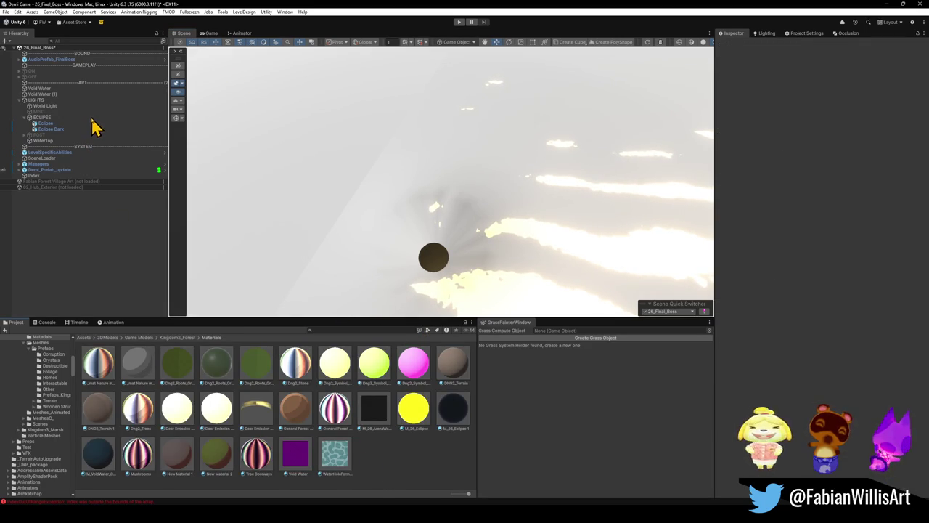
pyautogui.click(55, 95)
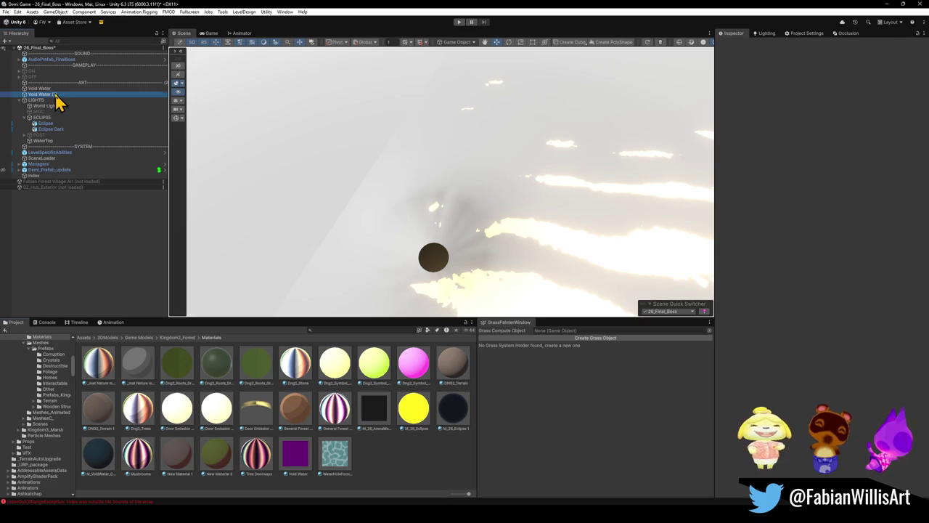
pyautogui.click(413, 365)
pyautogui.hotkey('ctrl', 'd')
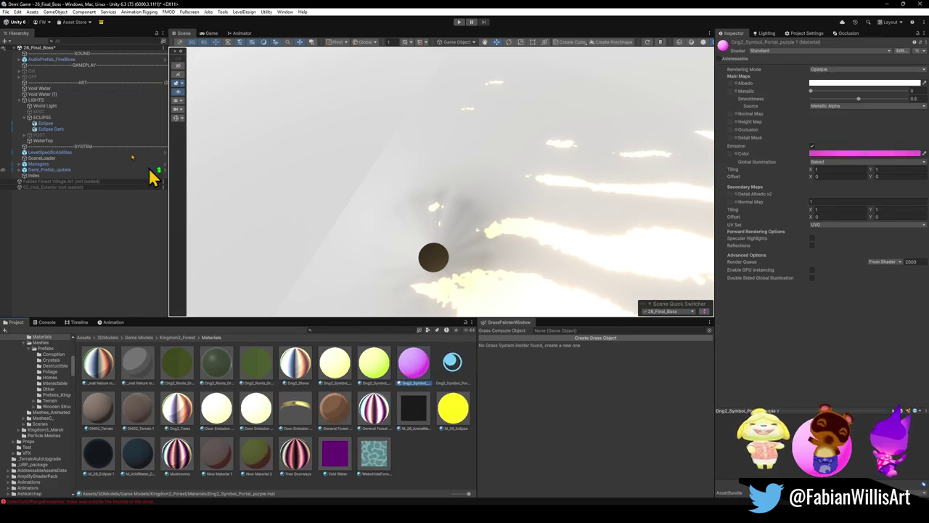
# - Apply the pink portal material copy to Void Water (1) and frame the plane
pyautogui.click(48, 95)
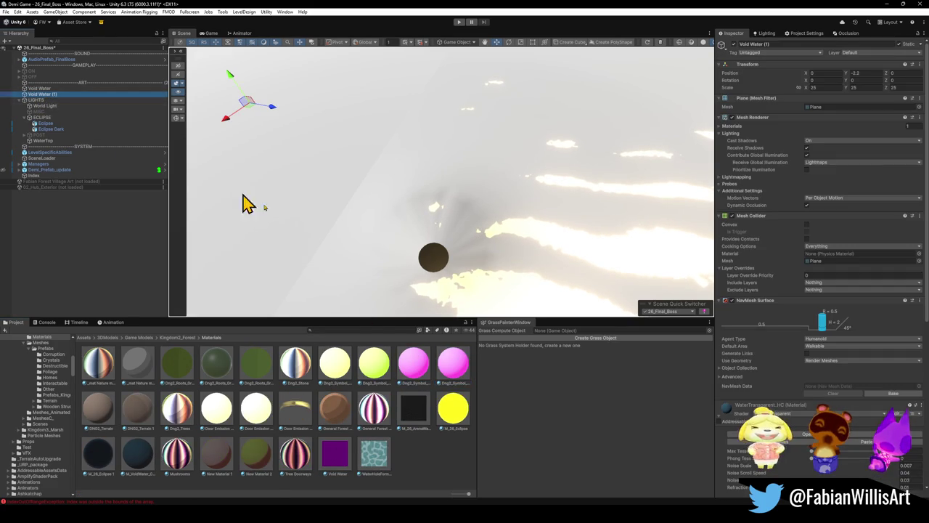
pyautogui.click(451, 371)
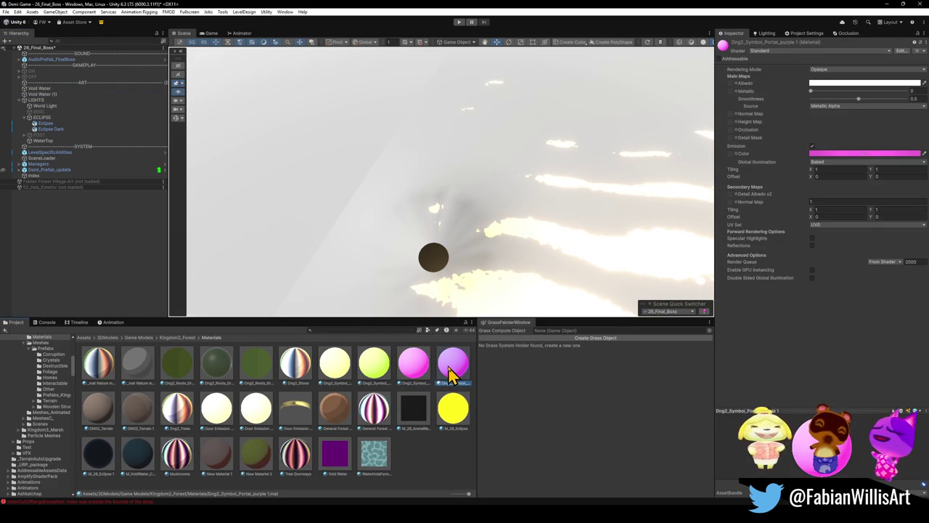
pyautogui.click(48, 95)
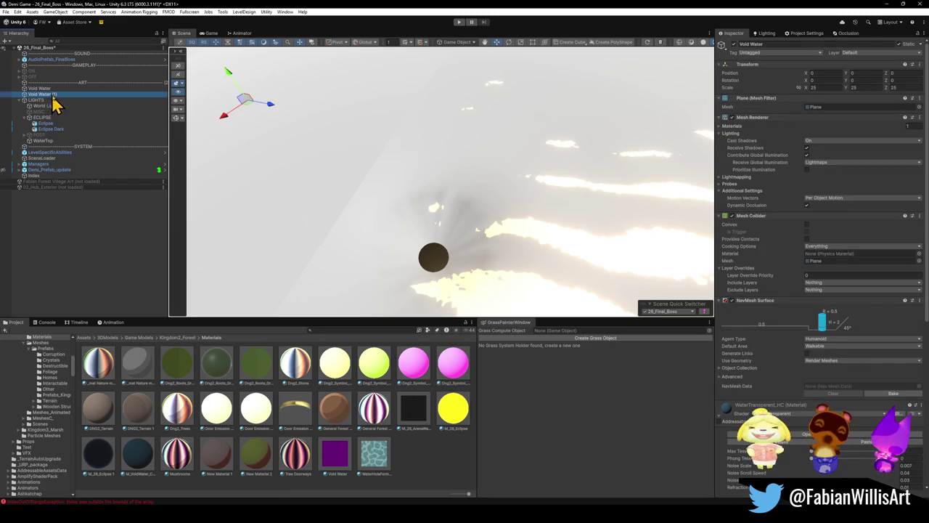
pyautogui.click(719, 415)
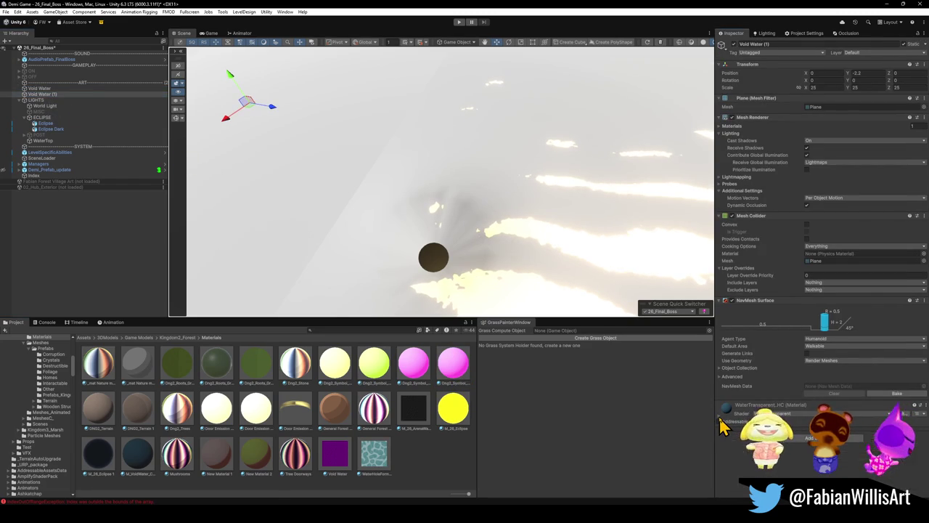
pyautogui.moveTo(465, 373); pyautogui.dragTo(223, 172)
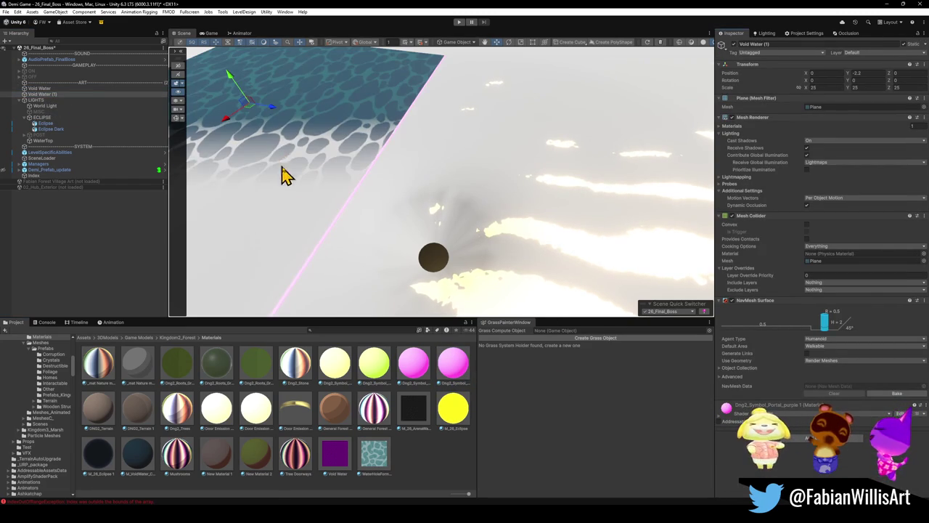
pyautogui.press('f')
pyautogui.moveTo(469, 172)
pyautogui.mouseDown()
pyautogui.moveTo(487, 204)
pyautogui.moveTo(479, 210)
pyautogui.mouseUp()
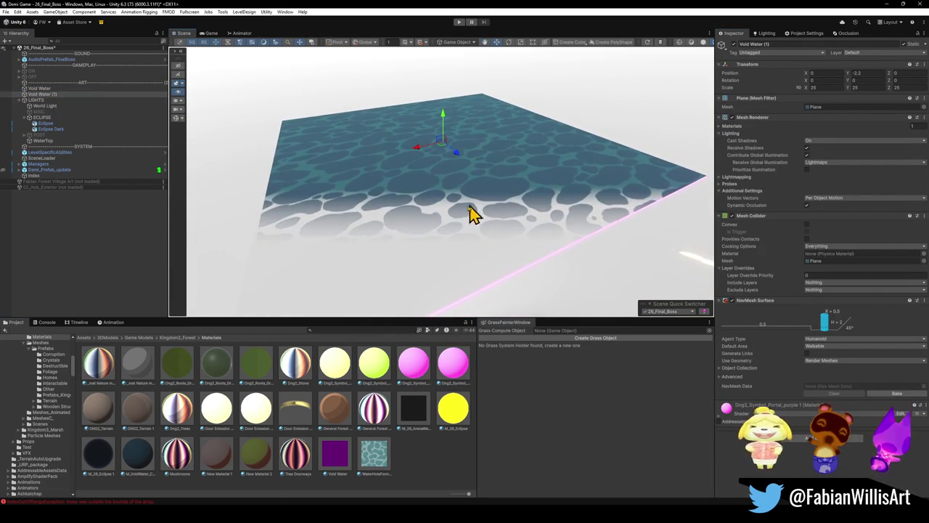
# - Turn off the portal material's Emission and inspect WaterTop's components
pyautogui.click(453, 378)
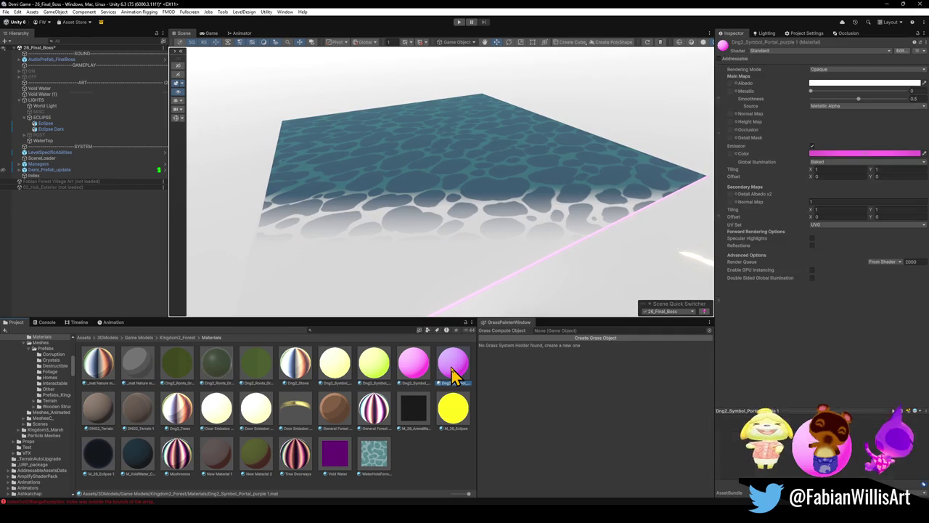
pyautogui.click(812, 145)
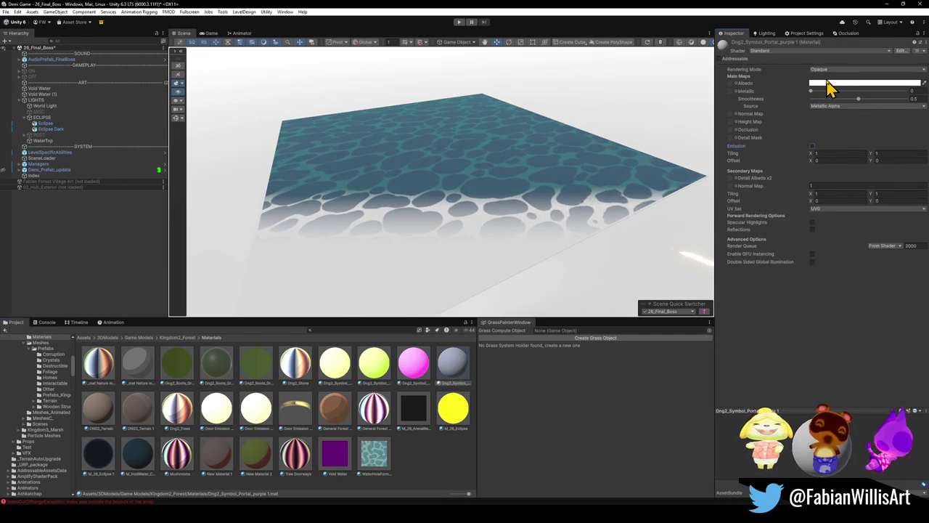
pyautogui.moveTo(682, 95)
pyautogui.mouseDown()
pyautogui.moveTo(475, 178)
pyautogui.moveTo(394, 175)
pyautogui.mouseUp()
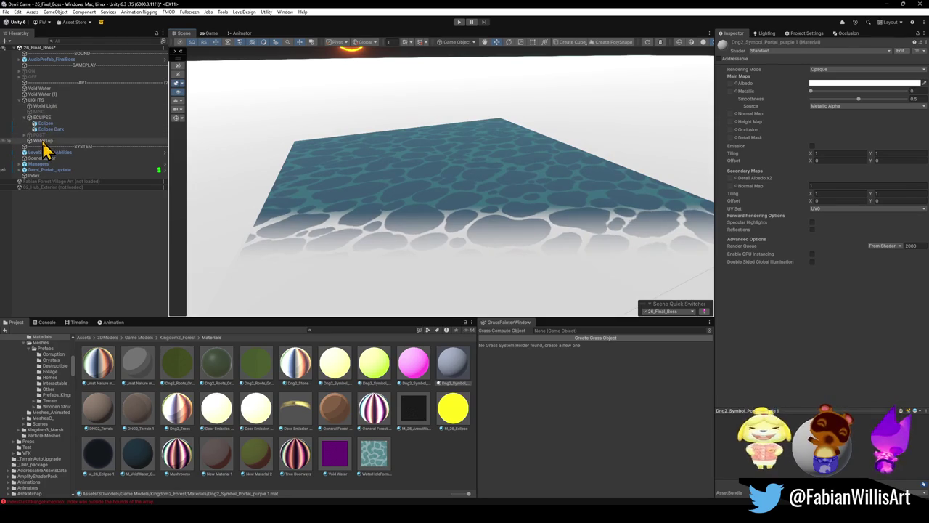
pyautogui.click(43, 140)
pyautogui.moveTo(552, 156)
pyautogui.mouseDown()
pyautogui.moveTo(495, 160)
pyautogui.moveTo(471, 119)
pyautogui.mouseUp()
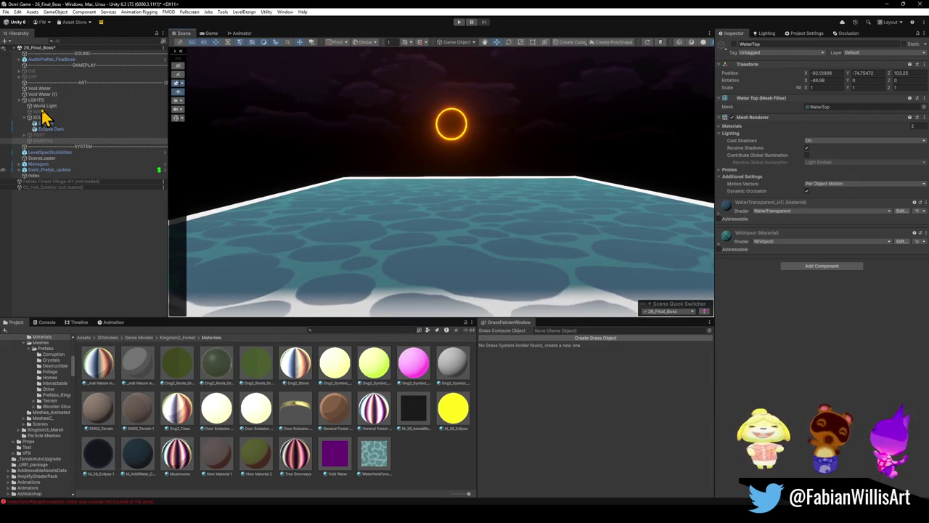
# - Find Void Water's WaterTransparent_HC material, duplicate it, and name the copy 26_NightmareWater
pyautogui.moveTo(386, 189)
pyautogui.mouseDown()
pyautogui.moveTo(322, 203)
pyautogui.moveTo(370, 204)
pyautogui.mouseUp()
pyautogui.click(371, 190)
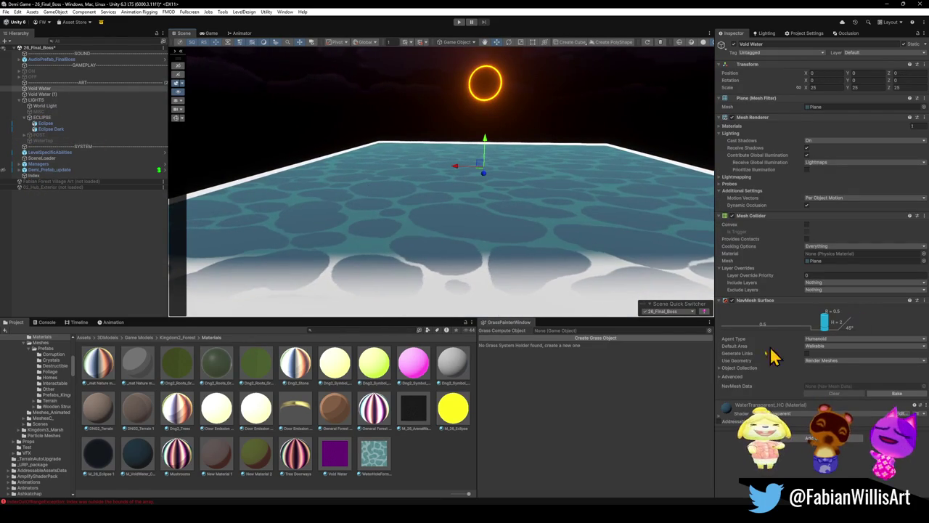
pyautogui.rightClick(730, 418)
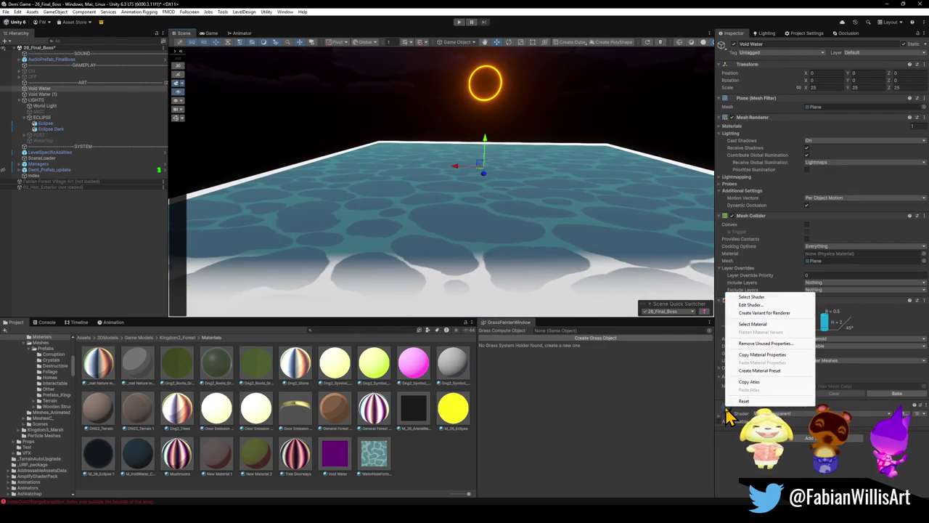
pyautogui.click(755, 324)
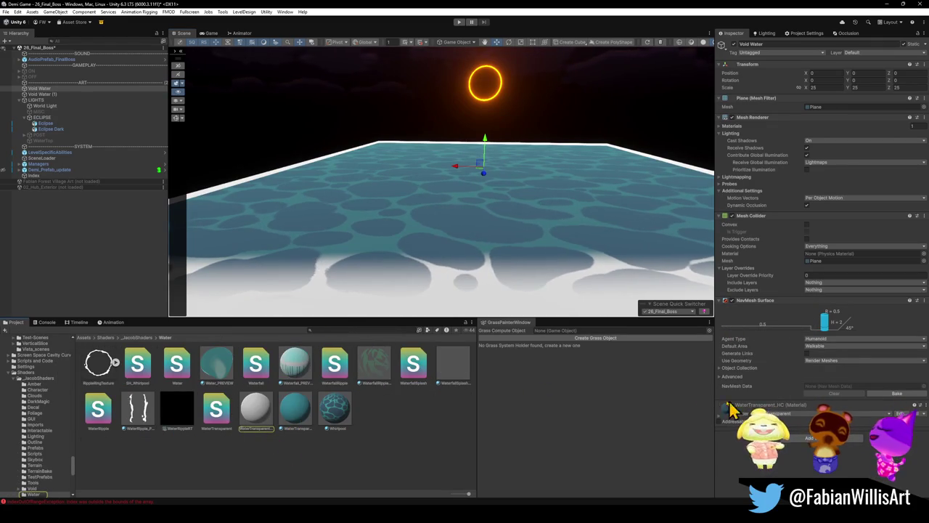
pyautogui.click(266, 425)
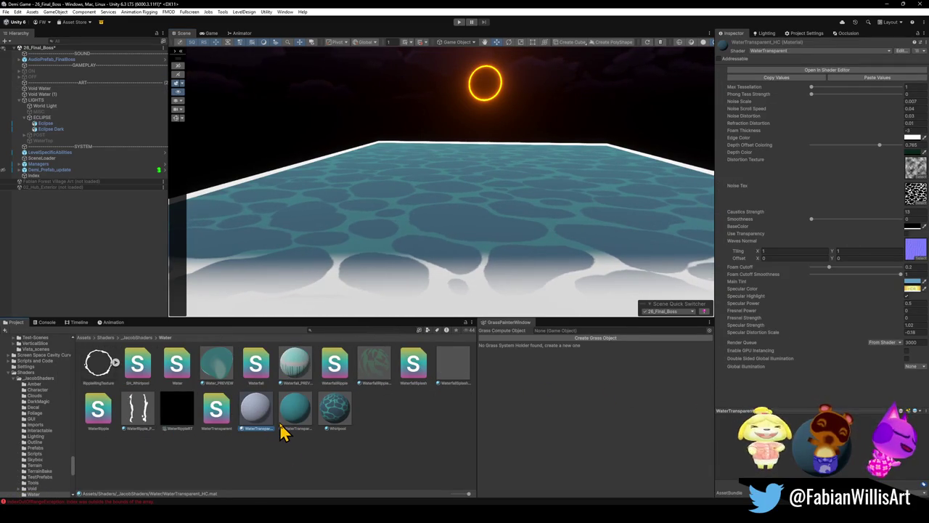
pyautogui.hotkey('ctrl', 'd')
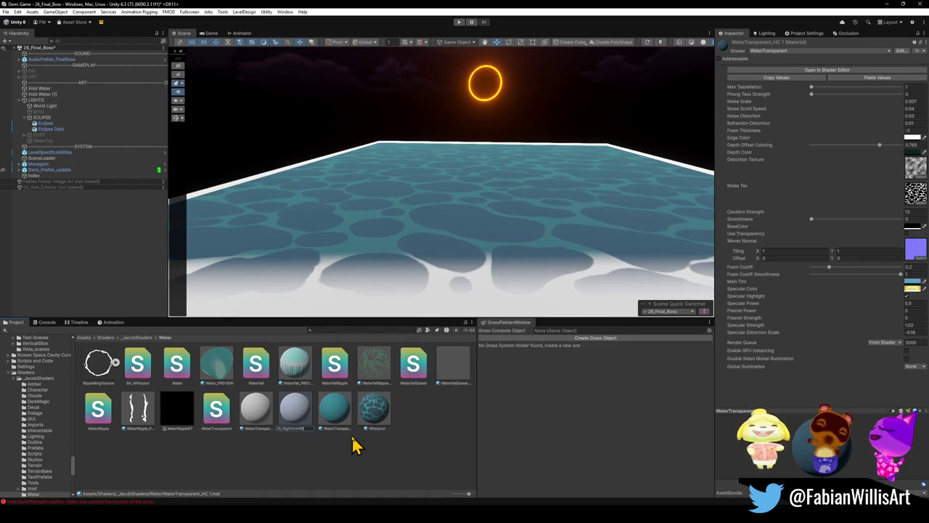
pyautogui.press('Return')
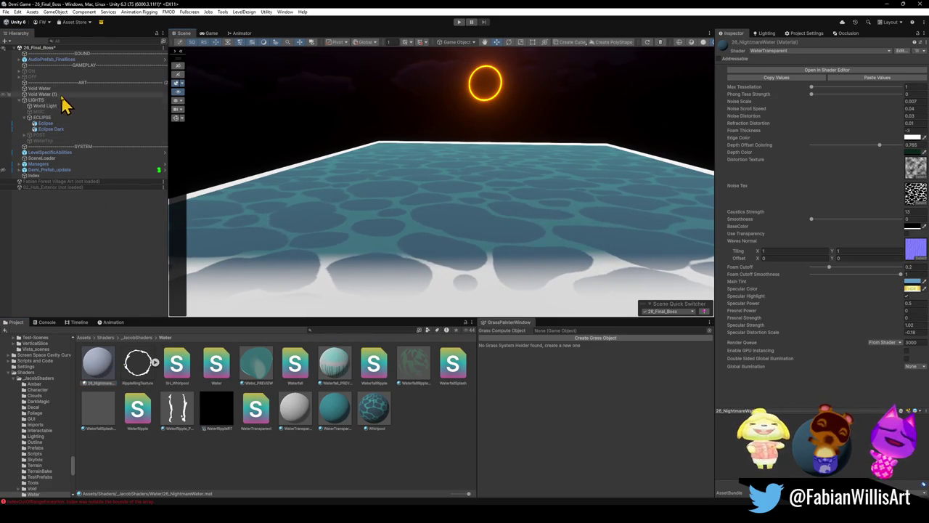
pyautogui.click(51, 89)
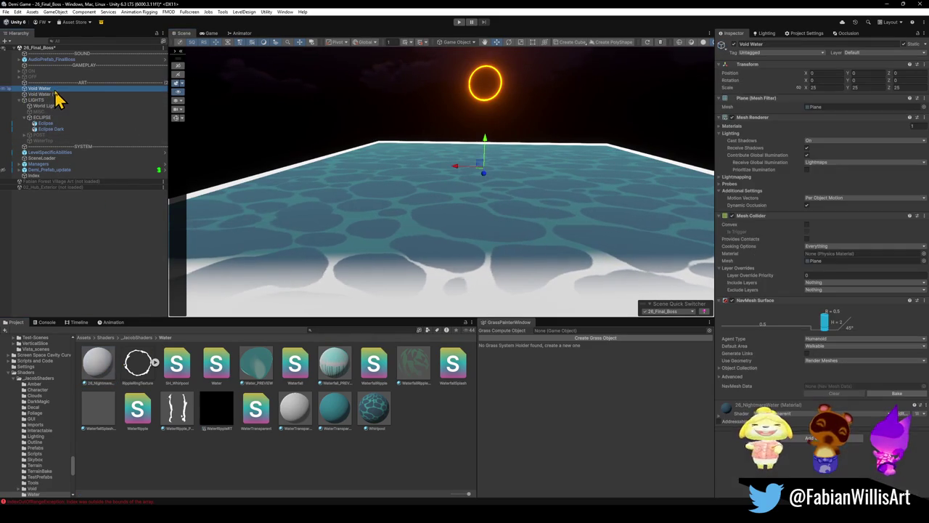
# - Expand the 26_NightmareWater material's properties and tweak its settings
pyautogui.click(730, 406)
pyautogui.scroll(-3, 760, 383)
pyautogui.moveTo(520, 209)
pyautogui.mouseDown()
pyautogui.moveTo(479, 214)
pyautogui.moveTo(612, 235)
pyautogui.moveTo(601, 213)
pyautogui.moveTo(644, 212)
pyautogui.moveTo(616, 214)
pyautogui.mouseUp()
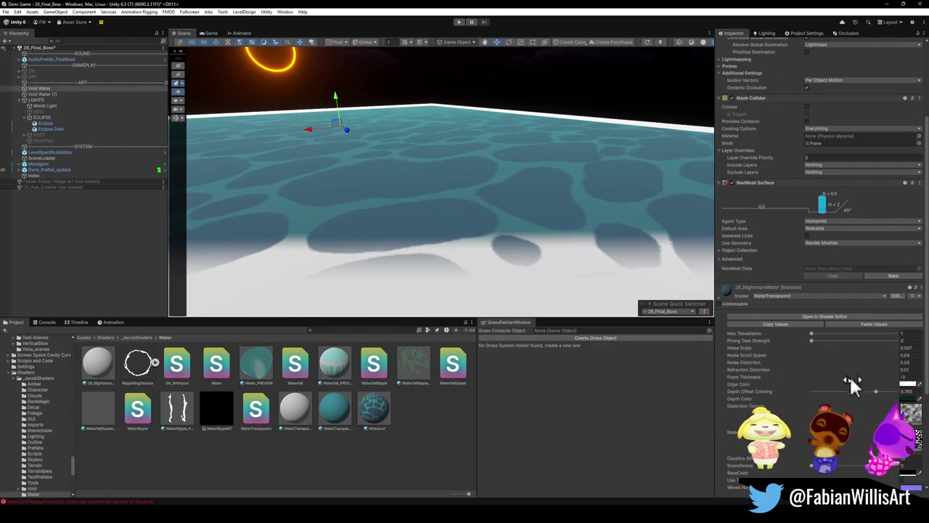
pyautogui.click(811, 334)
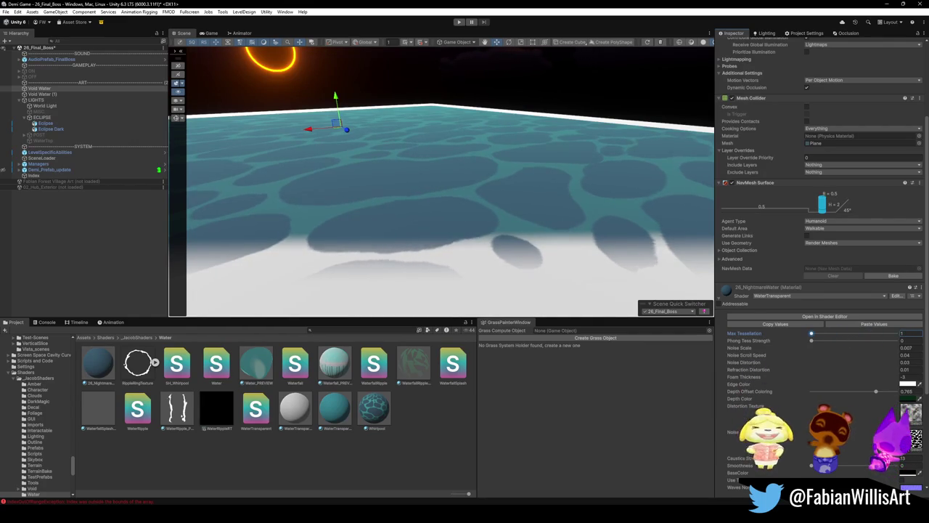
pyautogui.scroll(-5, 740, 372)
pyautogui.scroll(-1, 741, 464)
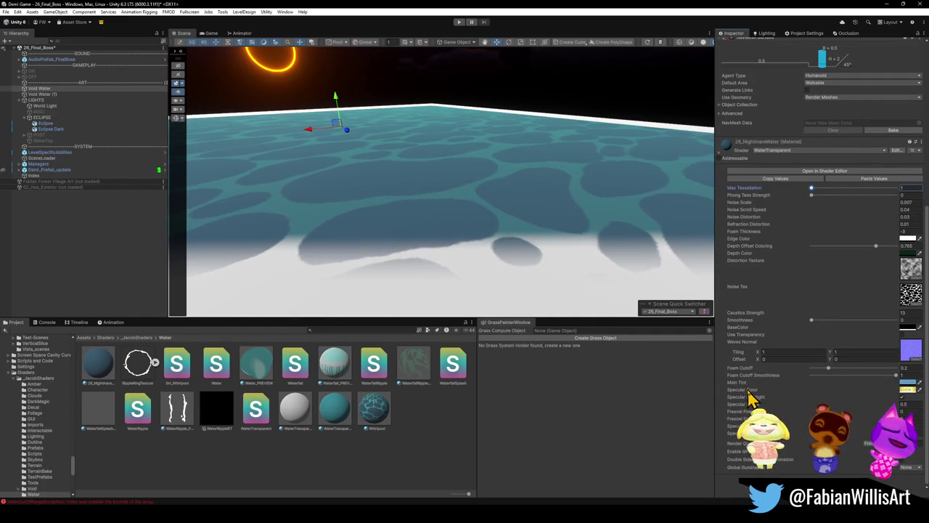
# - Set Fresnel Power to 0, then undo both Fresnel edits to restore the teal water
pyautogui.moveTo(740, 410); pyautogui.dragTo(858, 420)
pyautogui.write('0')
pyautogui.press('Tab')
pyautogui.hotkey('ctrl', 'z')
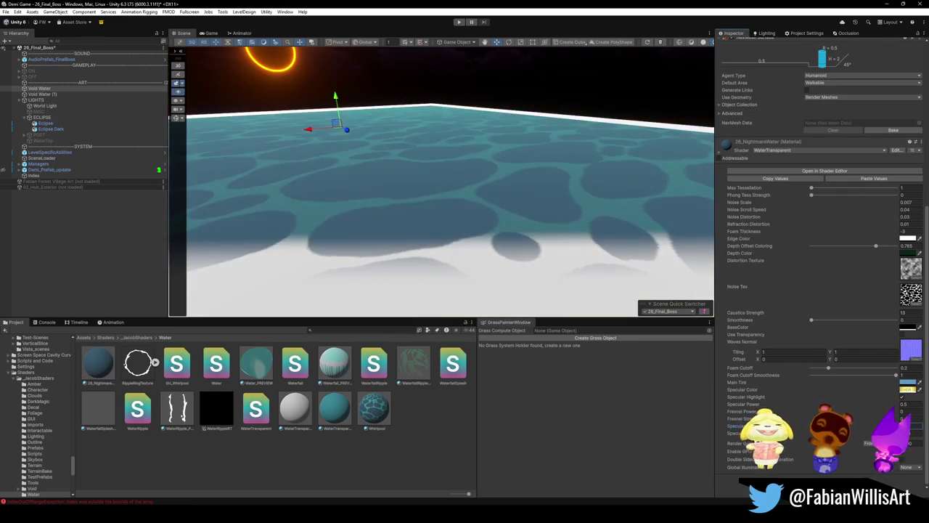
pyautogui.hotkey('ctrl', 'z')
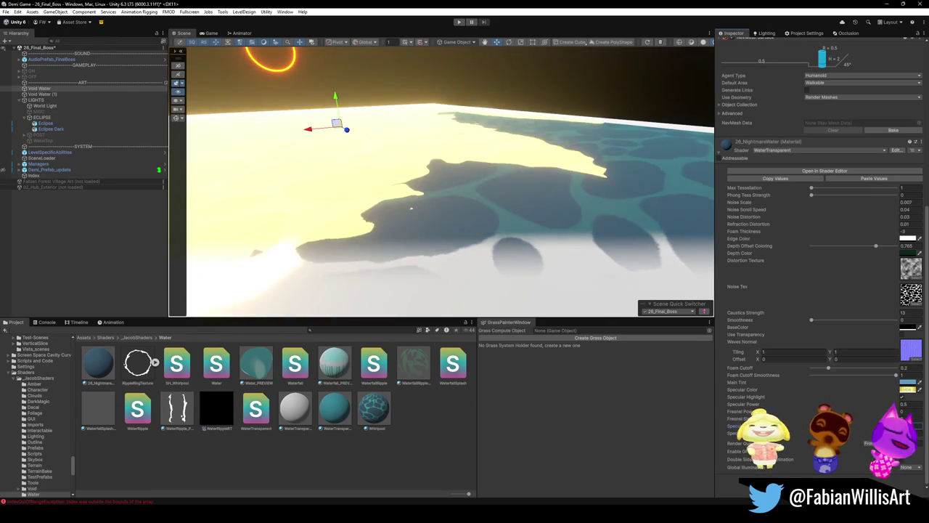
pyautogui.moveTo(564, 232)
pyautogui.mouseDown()
pyautogui.moveTo(471, 197)
pyautogui.moveTo(490, 214)
pyautogui.mouseUp()
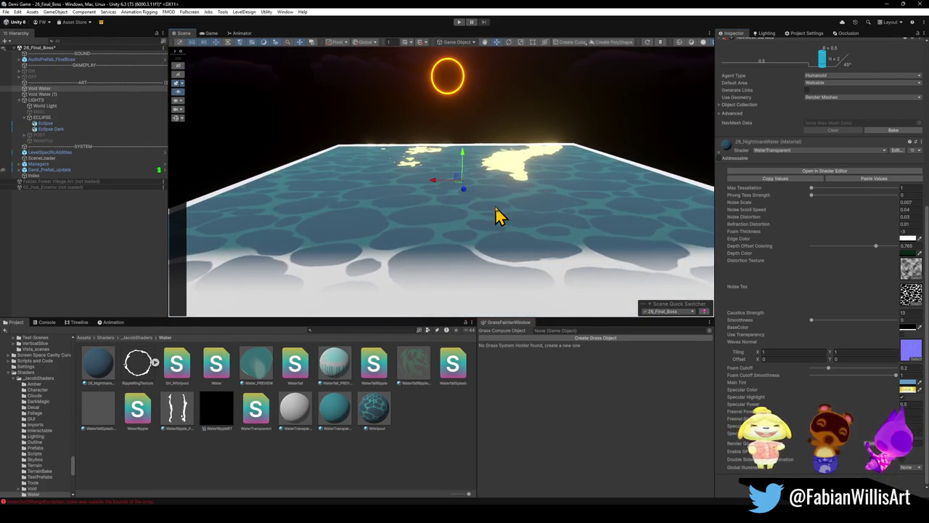
pyautogui.click(56, 107)
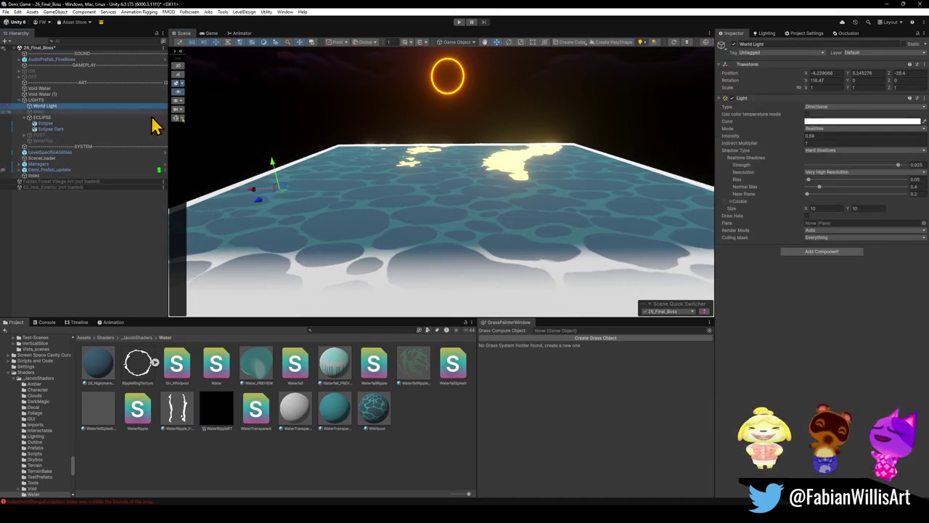
# - Angle the World Light to about 260° on X so sand-coloured paths cross the water
pyautogui.moveTo(805, 77)
pyautogui.mouseDown()
pyautogui.moveTo(726, 87)
pyautogui.moveTo(376, 69)
pyautogui.mouseUp()
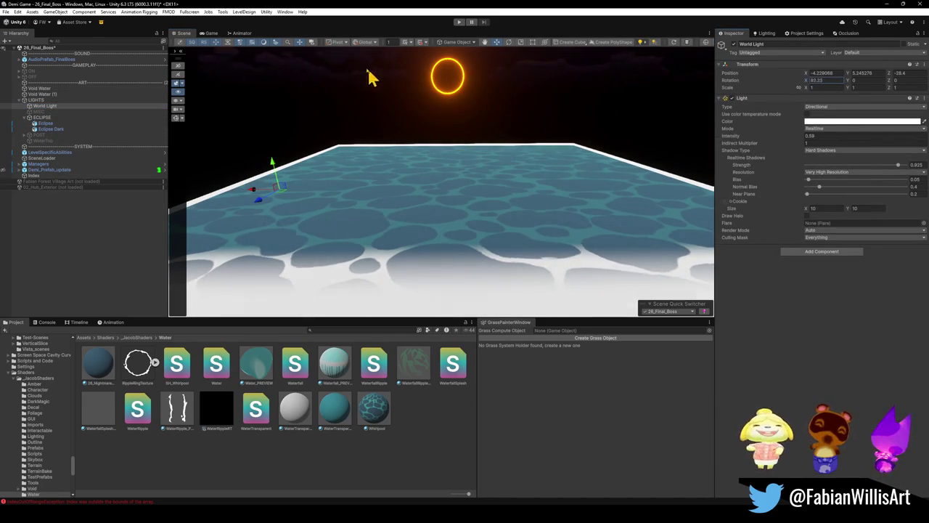
pyautogui.moveTo(856, 49)
pyautogui.mouseDown()
pyautogui.moveTo(646, 25)
pyautogui.moveTo(339, 491)
pyautogui.moveTo(285, 470)
pyautogui.mouseUp()
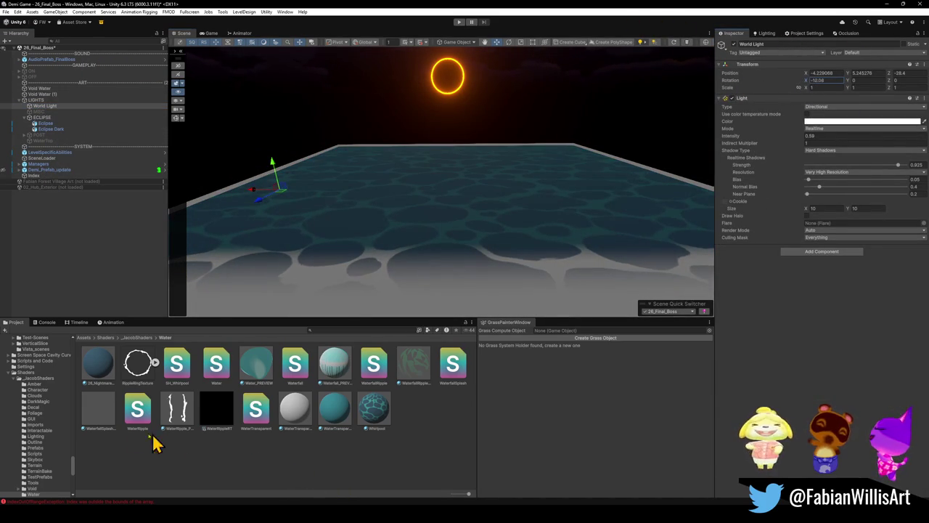
pyautogui.moveTo(158, 408)
pyautogui.mouseDown()
pyautogui.moveTo(43, 450)
pyautogui.moveTo(431, 378)
pyautogui.moveTo(118, 460)
pyautogui.moveTo(406, 464)
pyautogui.moveTo(349, 460)
pyautogui.moveTo(363, 460)
pyautogui.moveTo(704, 497)
pyautogui.moveTo(621, 482)
pyautogui.moveTo(702, 487)
pyautogui.moveTo(663, 486)
pyautogui.mouseUp()
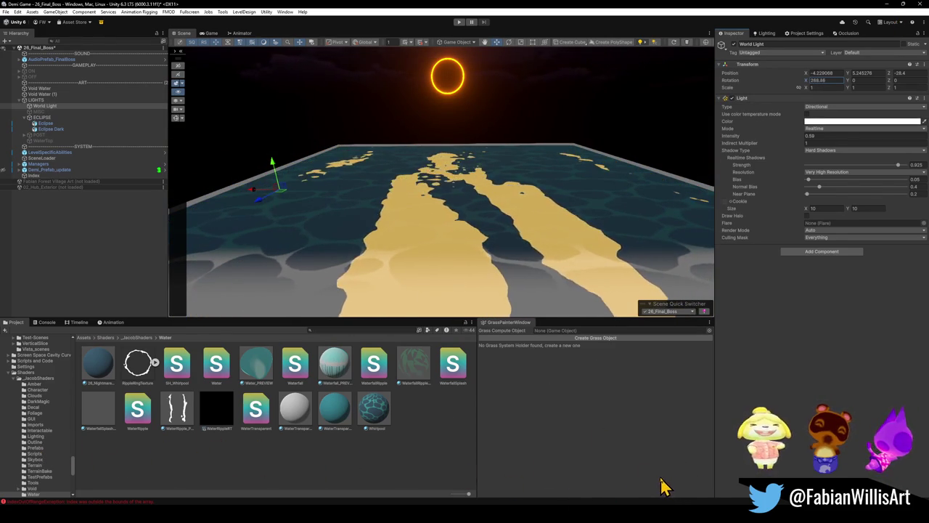
pyautogui.moveTo(515, 207)
pyautogui.mouseDown()
pyautogui.moveTo(518, 176)
pyautogui.moveTo(496, 184)
pyautogui.moveTo(508, 182)
pyautogui.mouseUp()
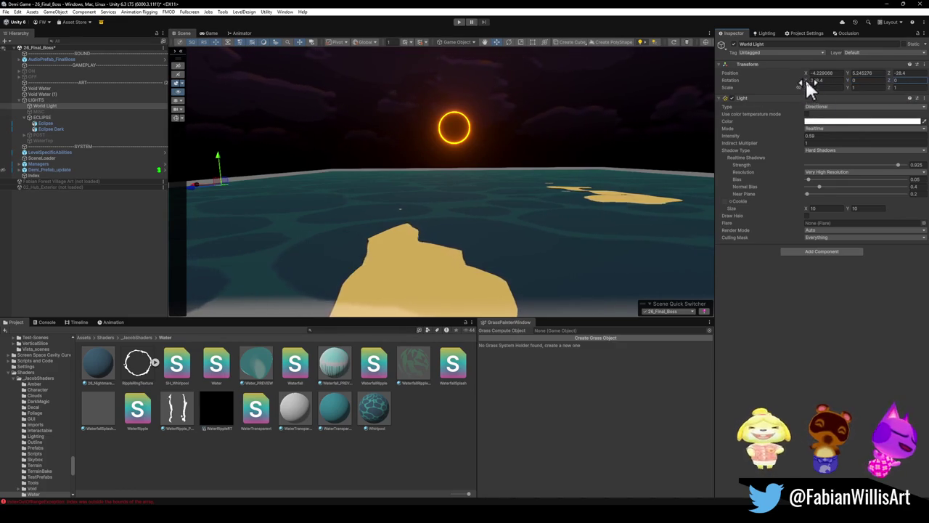
pyautogui.moveTo(805, 78); pyautogui.dragTo(817, 78)
pyautogui.moveTo(119, 144); pyautogui.dragTo(556, 87)
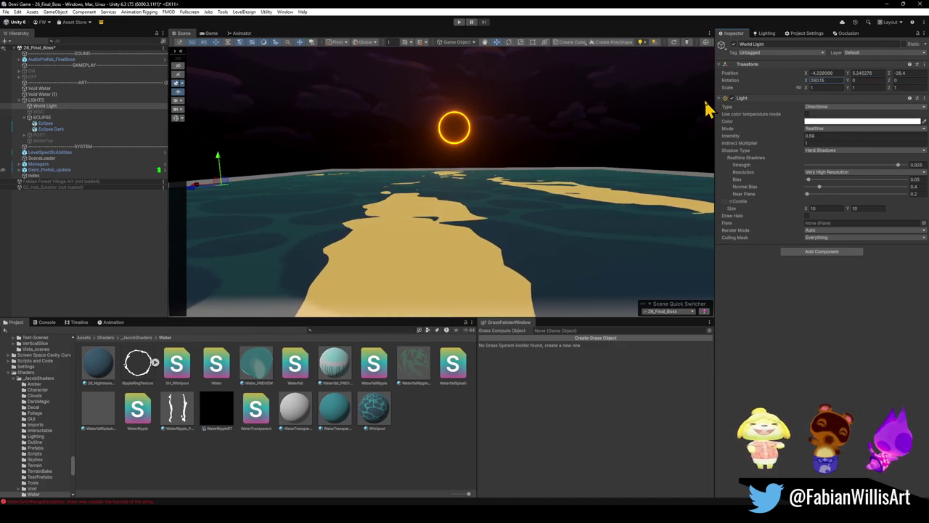
# - Rotate the Void Water plane around its vertical axis to Y 188.88
pyautogui.moveTo(703, 109)
pyautogui.mouseDown()
pyautogui.moveTo(591, 153)
pyautogui.moveTo(589, 172)
pyautogui.moveTo(601, 178)
pyautogui.moveTo(586, 168)
pyautogui.mouseUp()
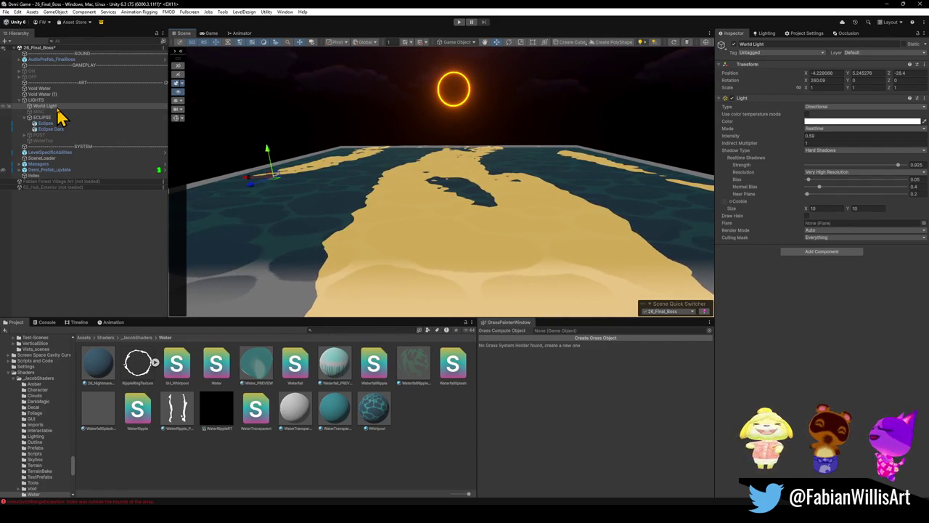
pyautogui.moveTo(508, 222)
pyautogui.mouseDown()
pyautogui.moveTo(597, 222)
pyautogui.moveTo(559, 210)
pyautogui.mouseUp()
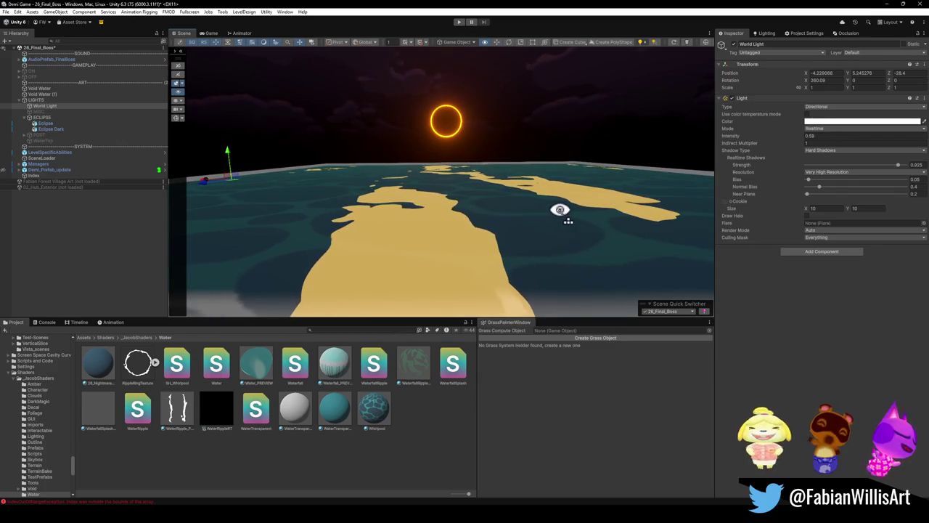
pyautogui.click(56, 88)
pyautogui.moveTo(465, 186); pyautogui.dragTo(398, 193)
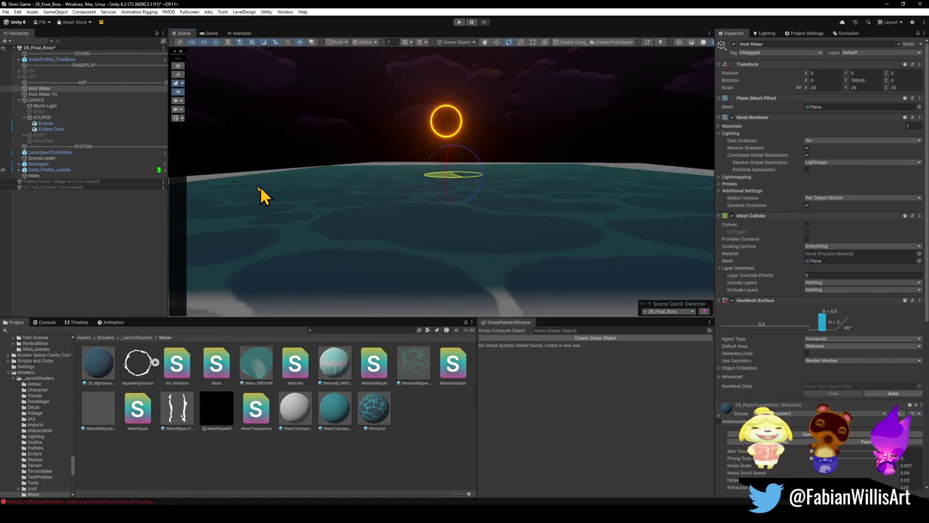
# - Undo the plane's rotation and set Void Water's Transform Rotation Y to 90
pyautogui.hotkey('ctrl', 'z')
pyautogui.hotkey('ctrl', 'z')
pyautogui.hotkey('ctrl', 'z')
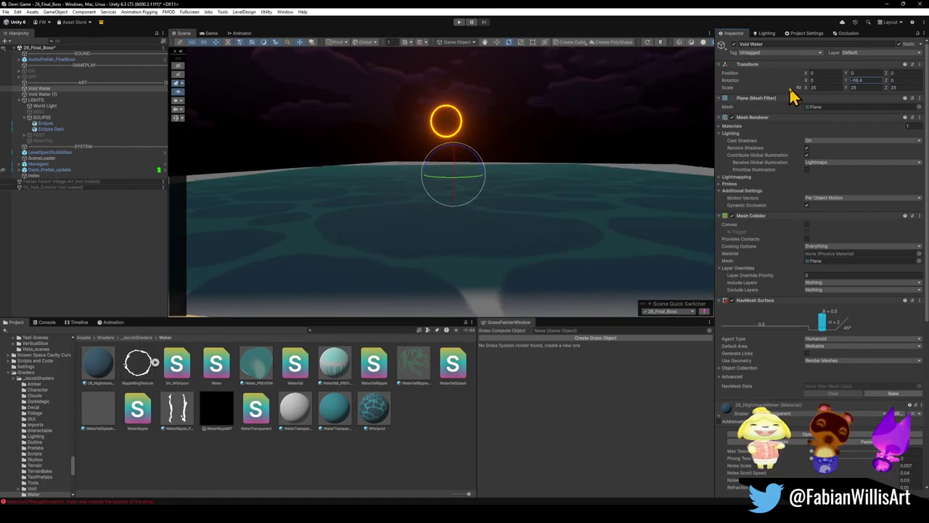
pyautogui.click(69, 99)
pyautogui.click(63, 93)
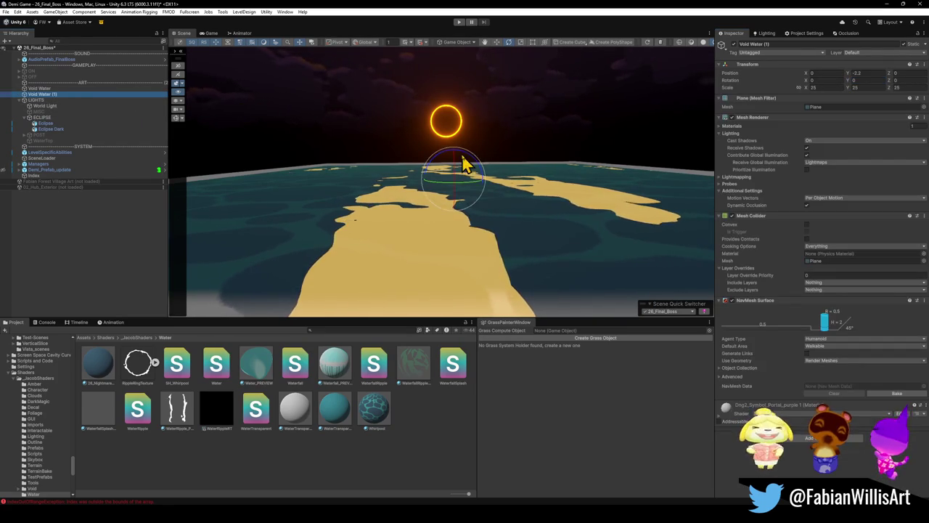
pyautogui.click(65, 89)
pyautogui.click(865, 81)
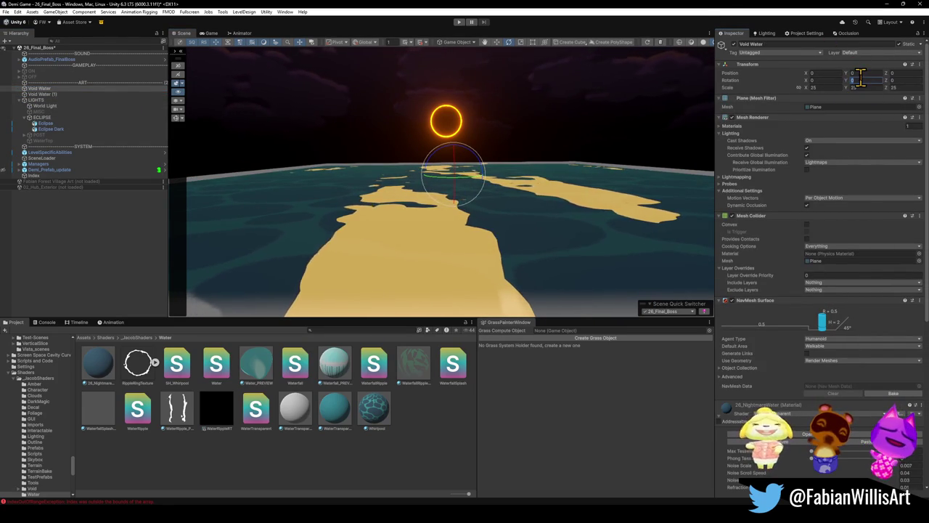
pyautogui.write('90')
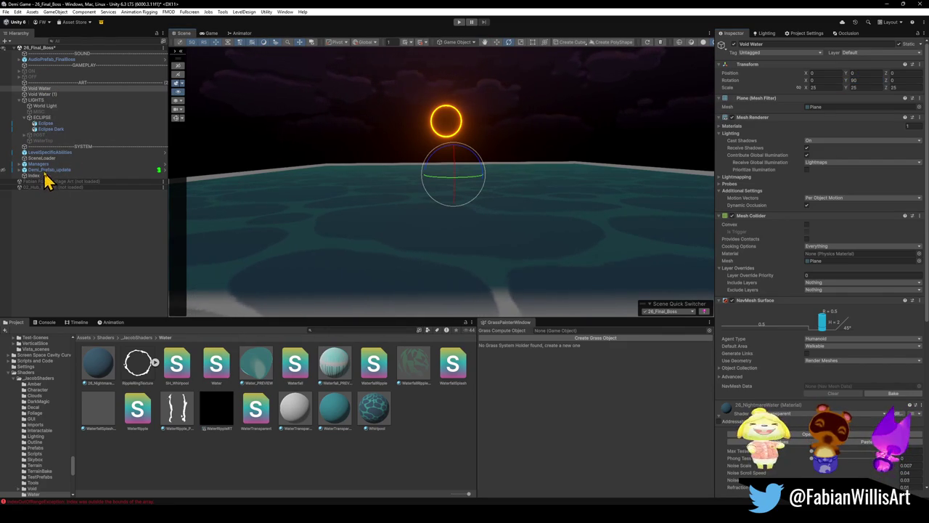
pyautogui.click(45, 106)
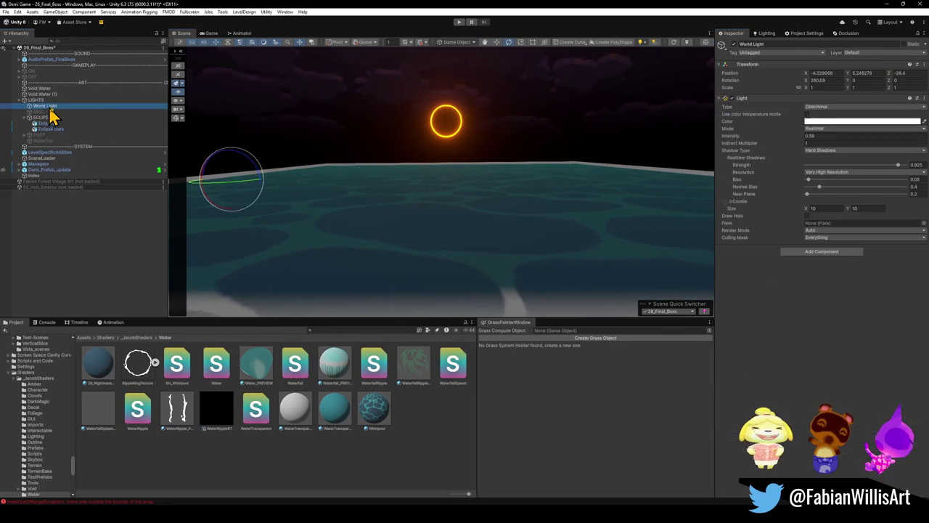
# - Try several World Light X rotations, undoing the last to keep about 260.09
pyautogui.click(807, 79)
pyautogui.write('235.5')
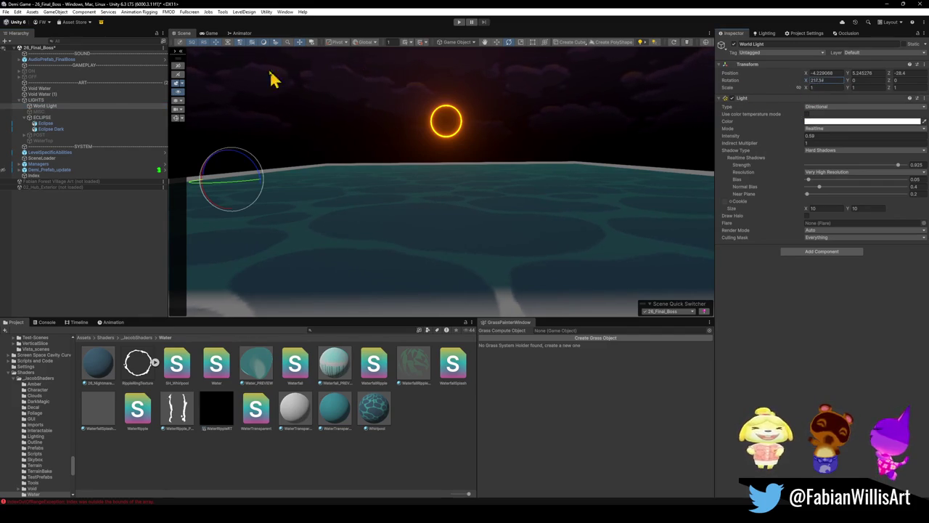
pyautogui.write('98.81')
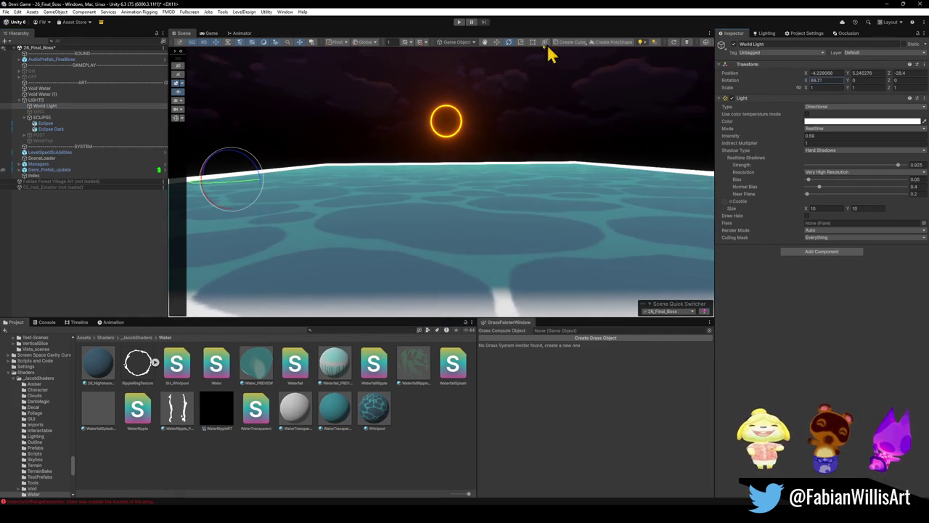
pyautogui.write('12.83')
pyautogui.write('-47.75')
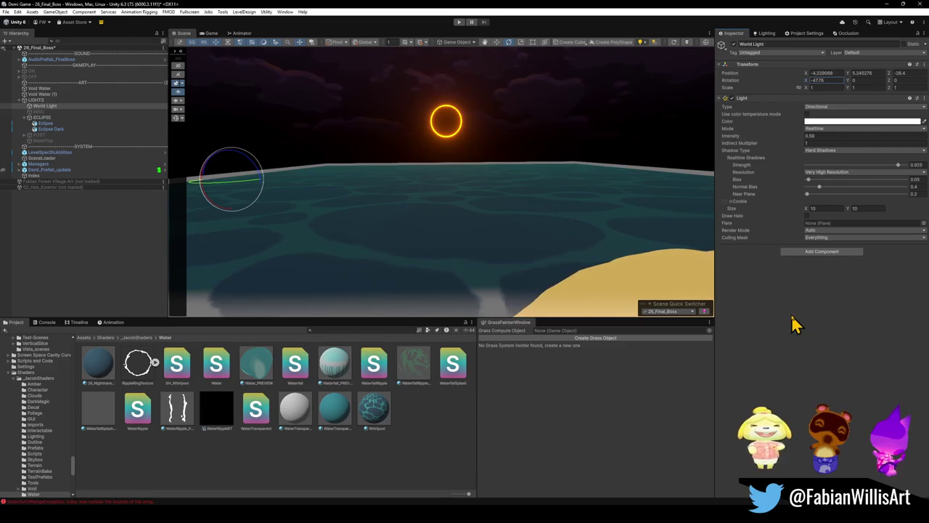
pyautogui.moveTo(793, 324); pyautogui.dragTo(501, 267)
pyautogui.moveTo(472, 224)
pyautogui.mouseDown()
pyautogui.moveTo(726, 237)
pyautogui.moveTo(238, 276)
pyautogui.moveTo(642, 324)
pyautogui.moveTo(145, 363)
pyautogui.moveTo(435, 387)
pyautogui.moveTo(73, 431)
pyautogui.moveTo(646, 463)
pyautogui.moveTo(165, 459)
pyautogui.mouseUp()
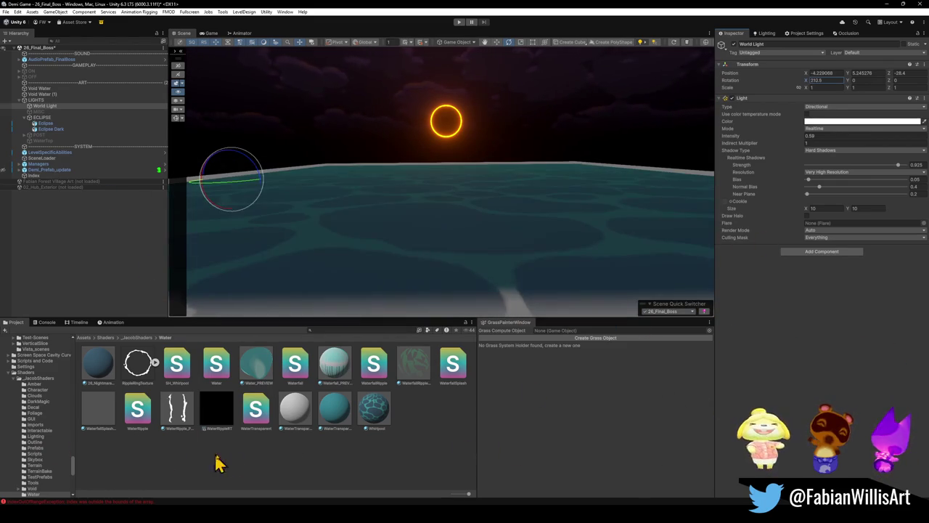
pyautogui.moveTo(134, 377)
pyautogui.mouseDown()
pyautogui.moveTo(674, 385)
pyautogui.moveTo(201, 435)
pyautogui.moveTo(37, 415)
pyautogui.moveTo(419, 217)
pyautogui.moveTo(435, 242)
pyautogui.mouseUp()
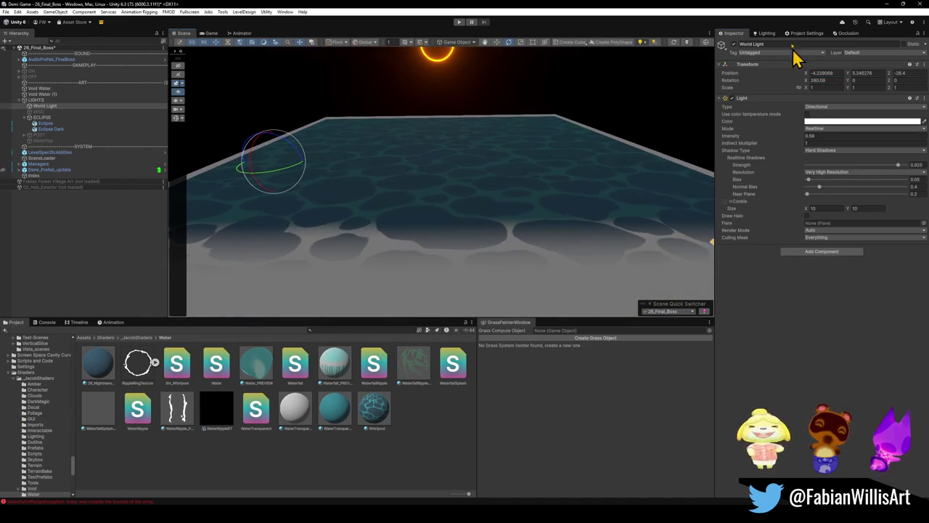
pyautogui.moveTo(806, 82)
pyautogui.mouseDown()
pyautogui.moveTo(550, 91)
pyautogui.moveTo(592, 93)
pyautogui.mouseUp()
pyautogui.hotkey('ctrl', 'z')
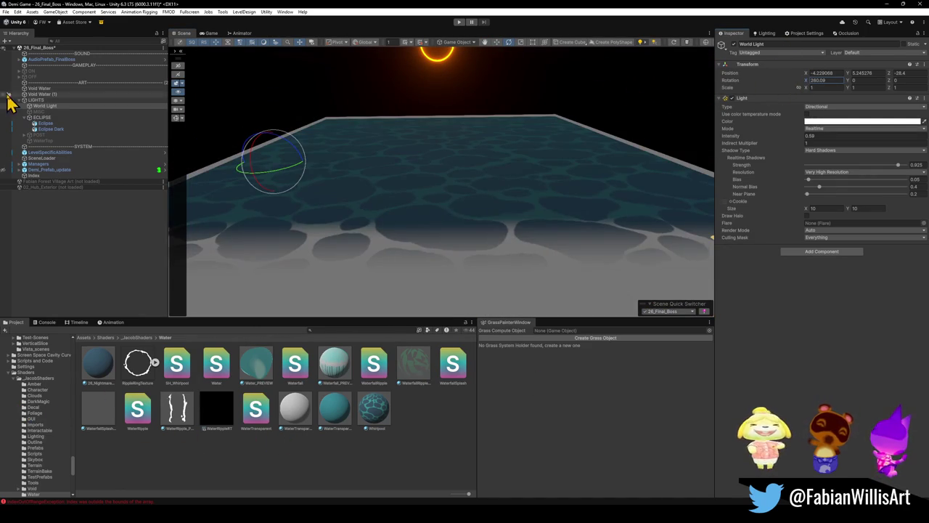
# - Open the Terrain shader folder and assign a texture to Void Water's Waves Normal slot
pyautogui.click(42, 88)
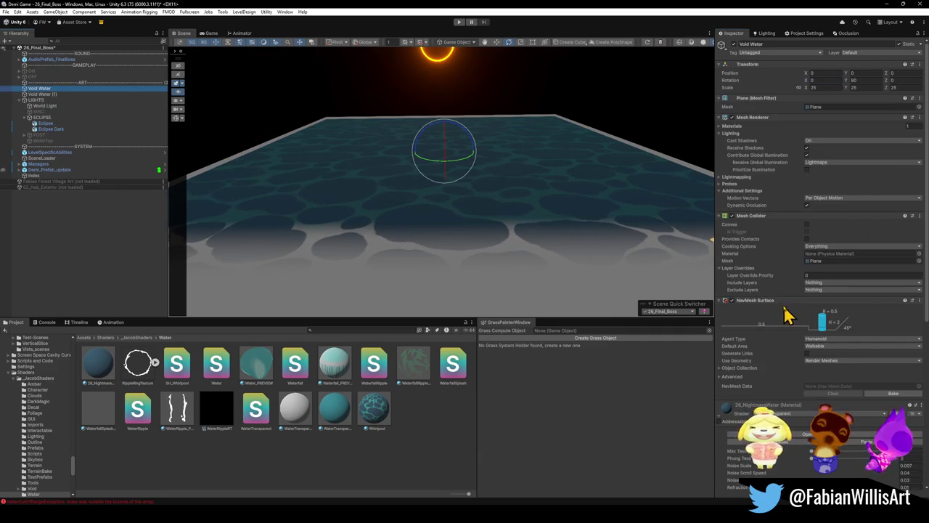
pyautogui.scroll(-7, 780, 311)
pyautogui.scroll(-1, 778, 314)
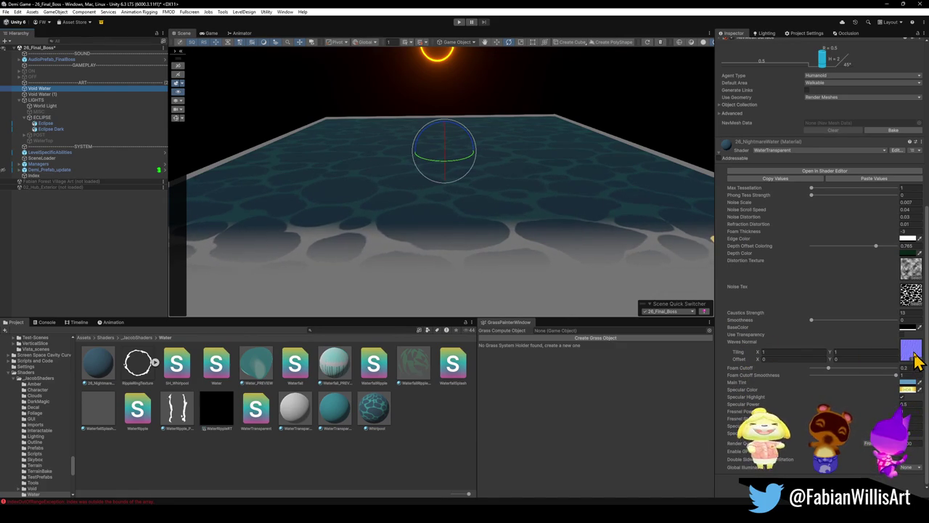
pyautogui.click(34, 464)
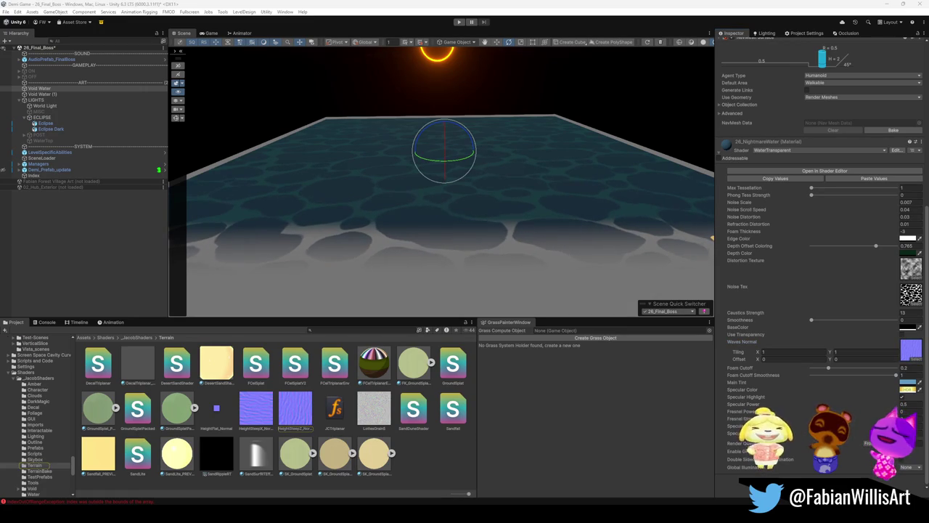
pyautogui.moveTo(256, 417); pyautogui.dragTo(813, 338)
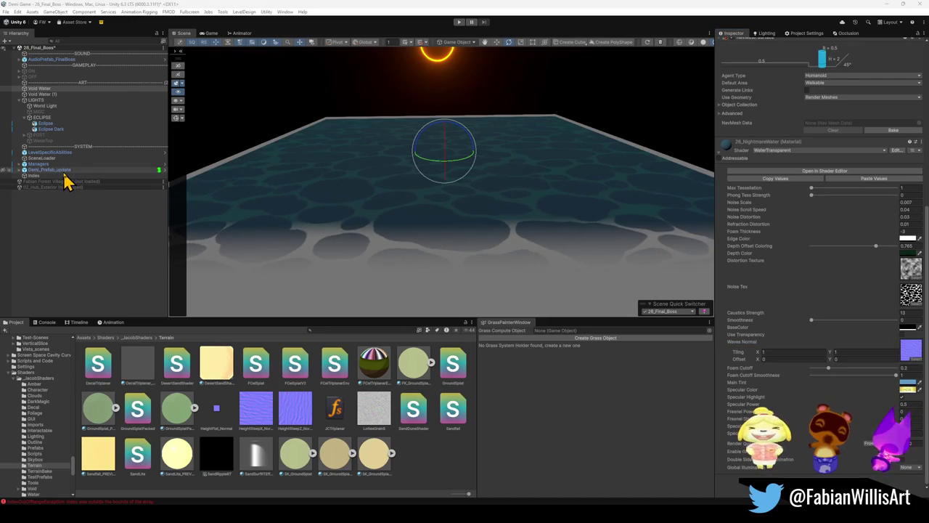
# - Reselect Void Water and adjust its Transform so sand patches show through
pyautogui.click(51, 89)
pyautogui.scroll(10, 775, 73)
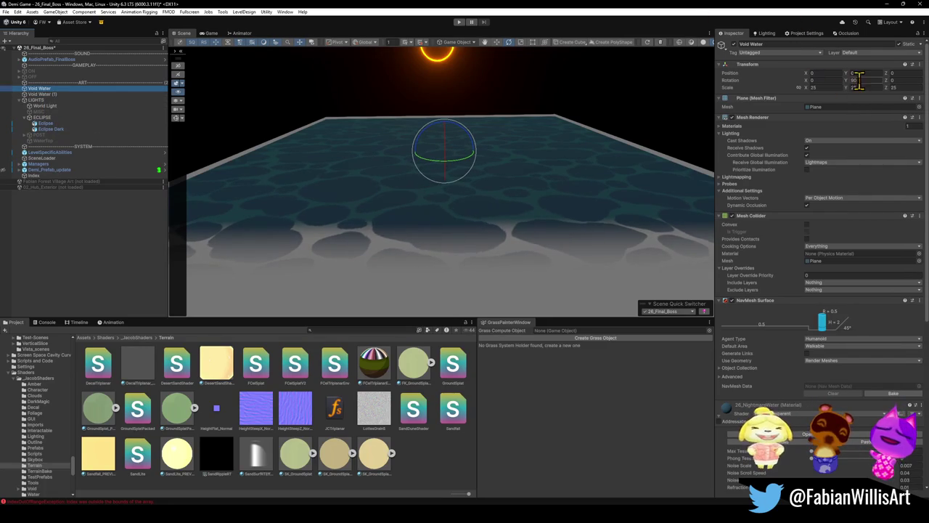
pyautogui.moveTo(844, 74); pyautogui.dragTo(829, 68)
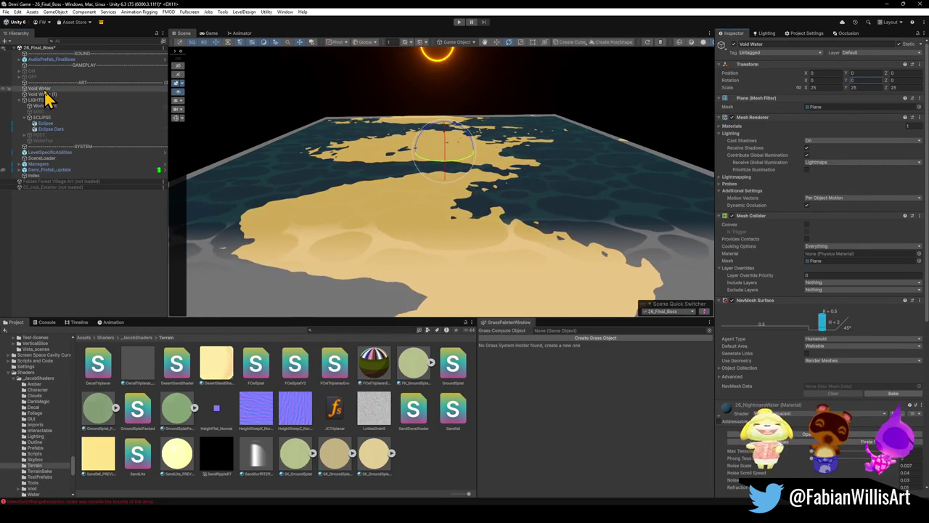
# - Shift Void Water's Transform and frame the horizon so sand patches show under the eclipse
pyautogui.scroll(-10, 782, 349)
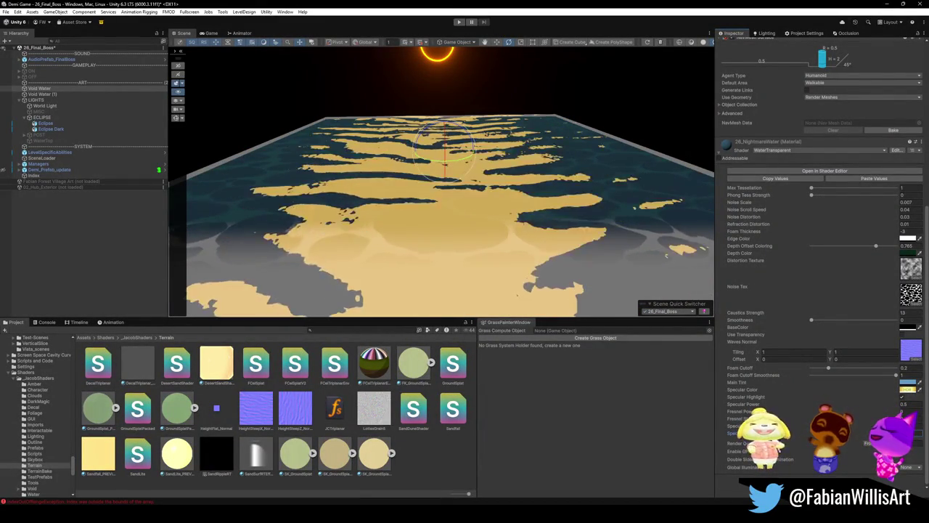
pyautogui.moveTo(574, 291)
pyautogui.mouseDown()
pyautogui.moveTo(572, 218)
pyautogui.moveTo(610, 220)
pyautogui.moveTo(583, 220)
pyautogui.moveTo(575, 246)
pyautogui.mouseUp()
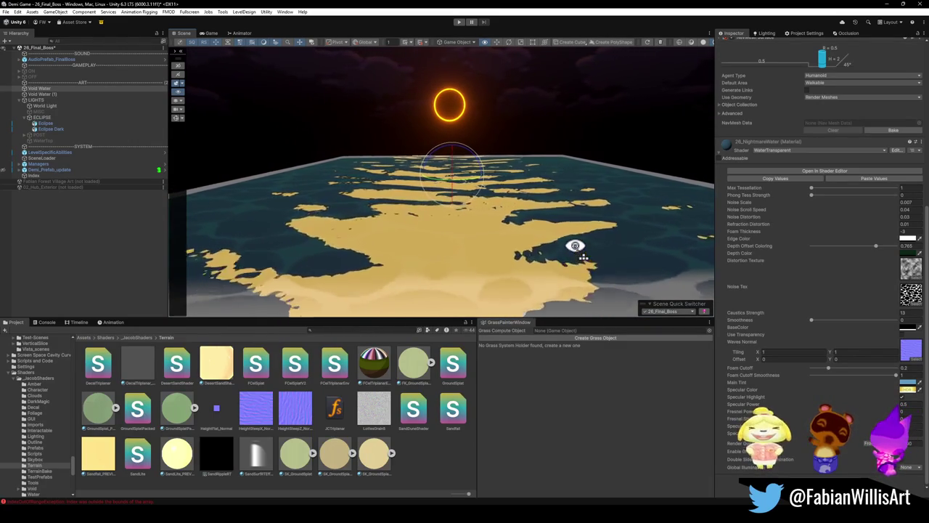
pyautogui.moveTo(473, 176); pyautogui.dragTo(456, 161)
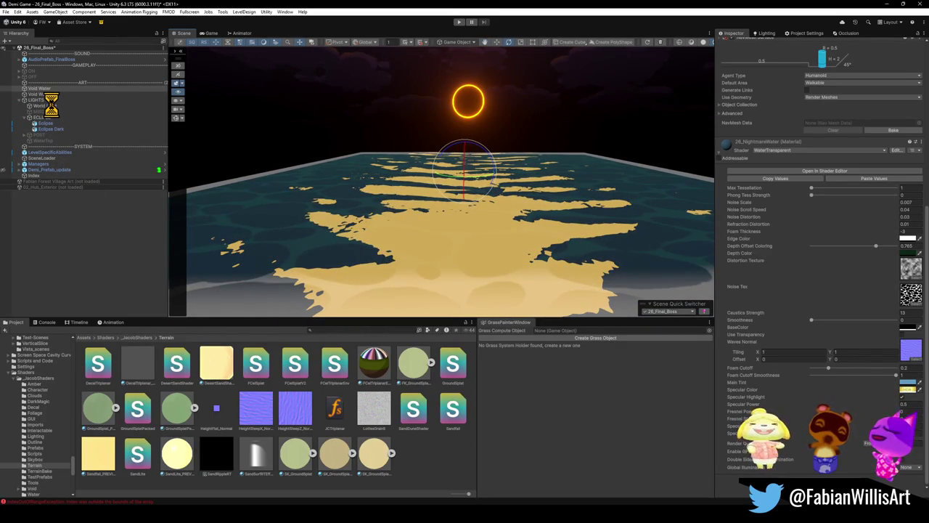
pyautogui.click(46, 106)
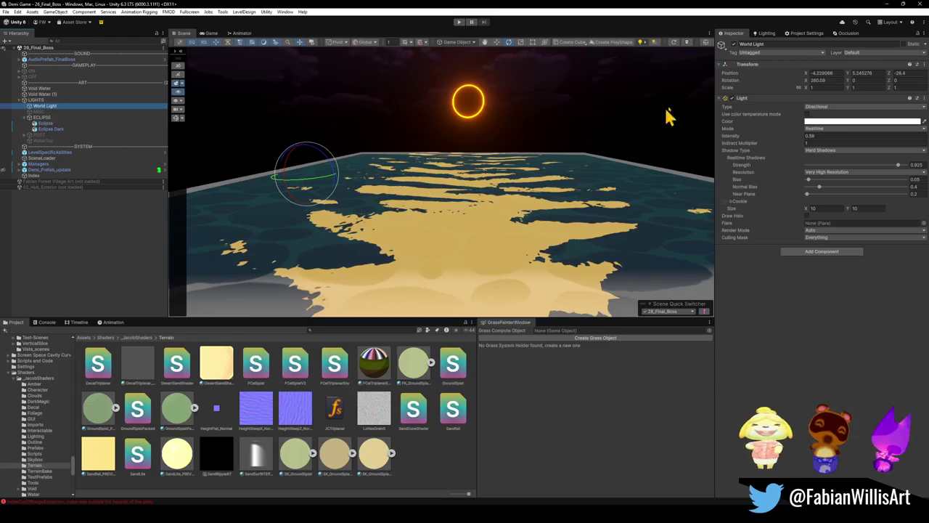
# - Rotate the World Light to about 114.9° on X so the water surface is brightly lit
pyautogui.moveTo(806, 78)
pyautogui.mouseDown()
pyautogui.moveTo(711, 88)
pyautogui.moveTo(921, 124)
pyautogui.moveTo(193, 152)
pyautogui.moveTo(46, 145)
pyautogui.moveTo(881, 141)
pyautogui.moveTo(808, 138)
pyautogui.moveTo(926, 149)
pyautogui.moveTo(24, 156)
pyautogui.moveTo(923, 154)
pyautogui.mouseUp()
pyautogui.moveTo(555, 149)
pyautogui.mouseDown()
pyautogui.moveTo(561, 116)
pyautogui.moveTo(566, 123)
pyautogui.mouseUp()
pyautogui.moveTo(805, 80)
pyautogui.mouseDown()
pyautogui.moveTo(841, 94)
pyautogui.moveTo(796, 96)
pyautogui.mouseUp()
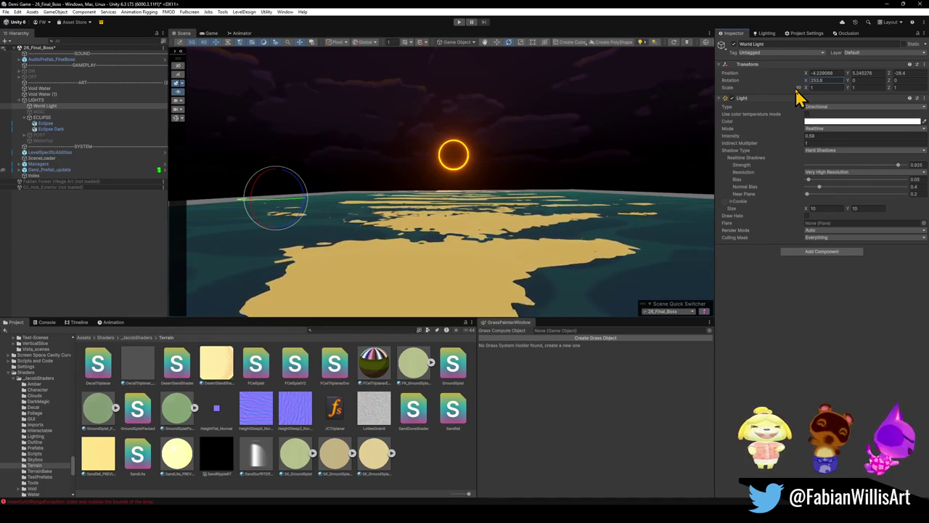
pyautogui.moveTo(601, 186)
pyautogui.mouseDown()
pyautogui.moveTo(608, 166)
pyautogui.moveTo(600, 170)
pyautogui.mouseUp()
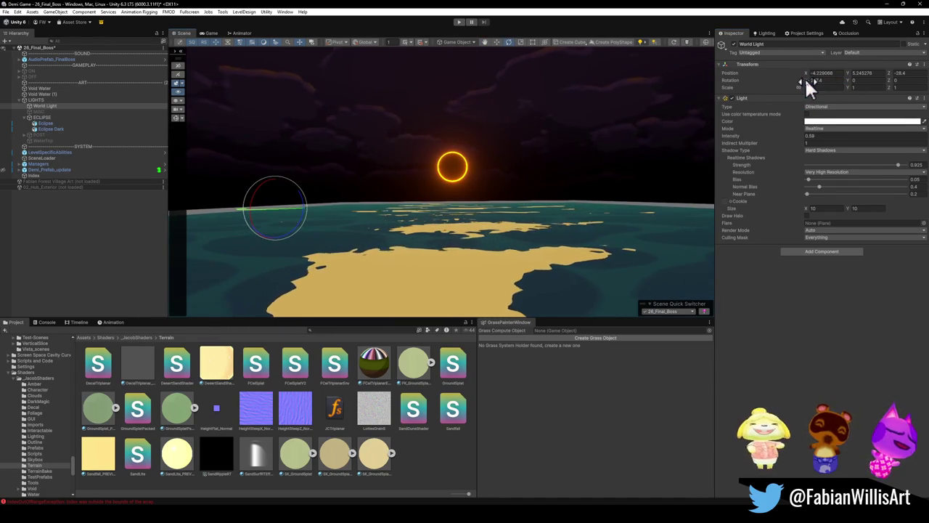
pyautogui.moveTo(807, 82)
pyautogui.mouseDown()
pyautogui.moveTo(777, 94)
pyautogui.moveTo(695, 96)
pyautogui.moveTo(712, 91)
pyautogui.moveTo(704, 95)
pyautogui.mouseUp()
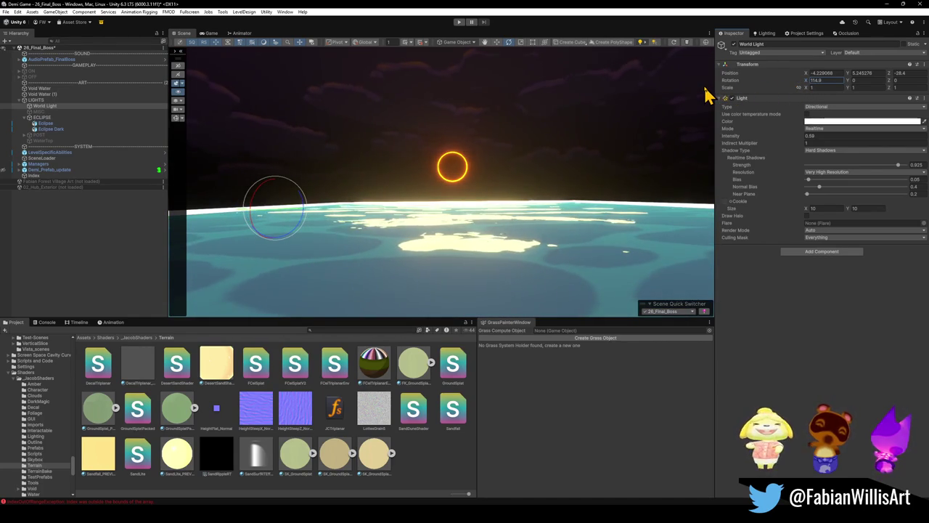
pyautogui.moveTo(599, 128); pyautogui.dragTo(606, 169)
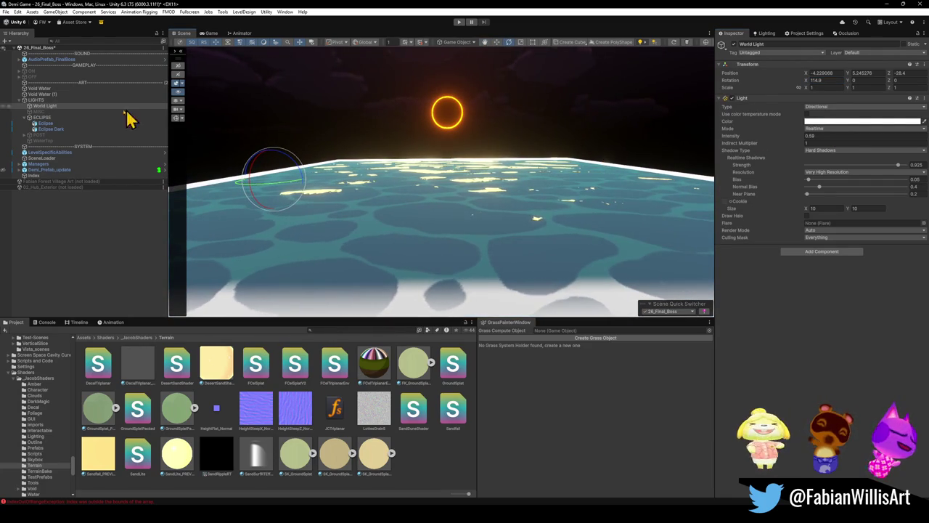
pyautogui.click(45, 89)
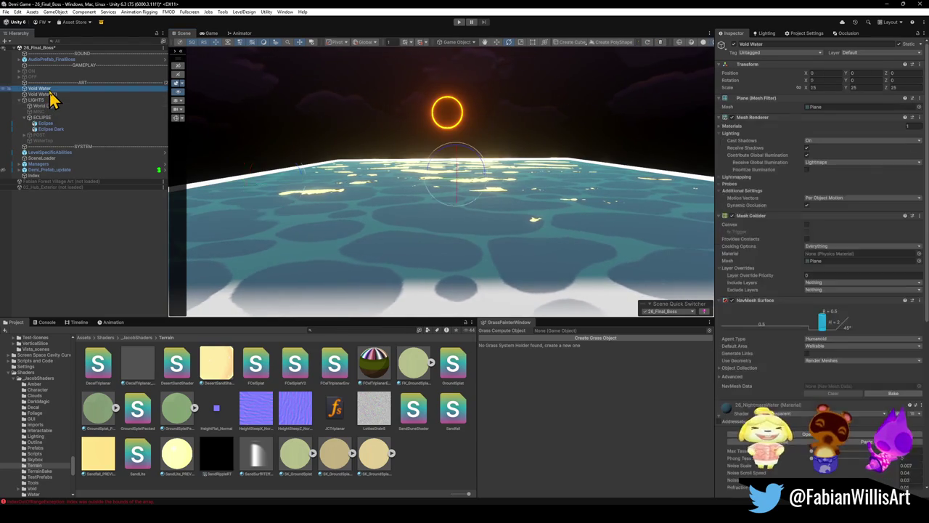
# - Collapse NavMesh Surface and lighten the water material's Depth Color toward white
pyautogui.scroll(-5, 794, 263)
pyautogui.scroll(2, 755, 203)
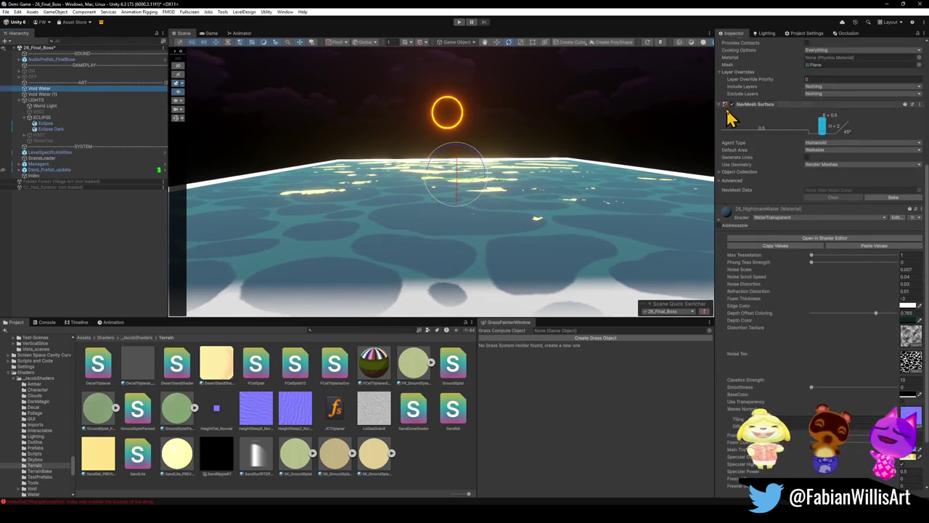
pyautogui.click(720, 133)
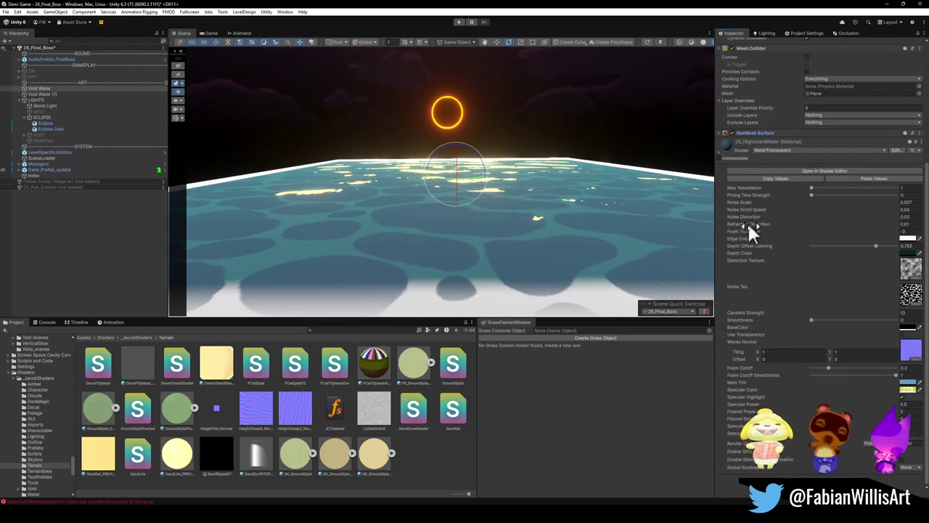
pyautogui.click(905, 253)
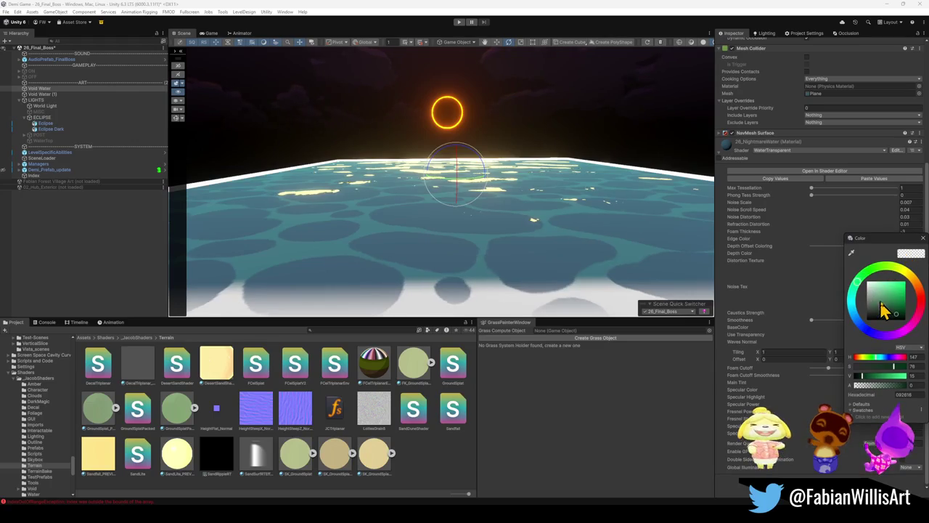
pyautogui.press('Escape')
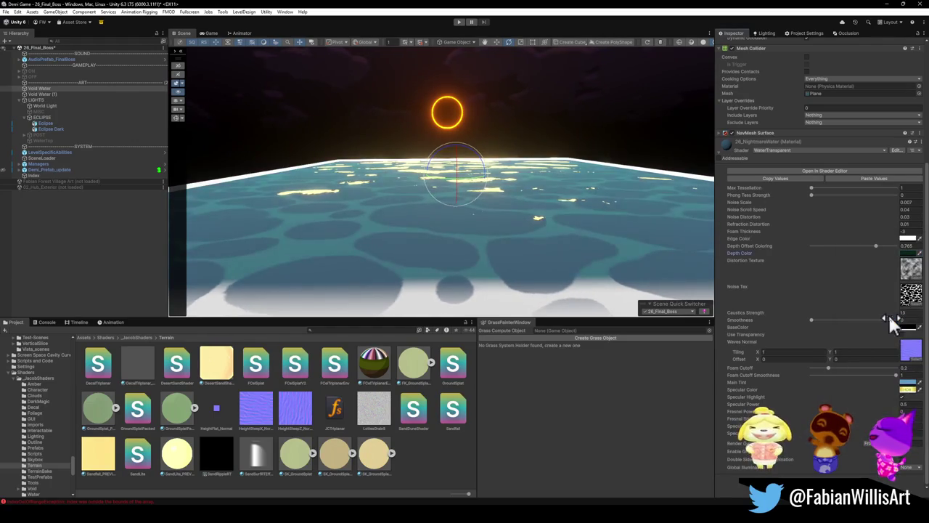
pyautogui.click(905, 253)
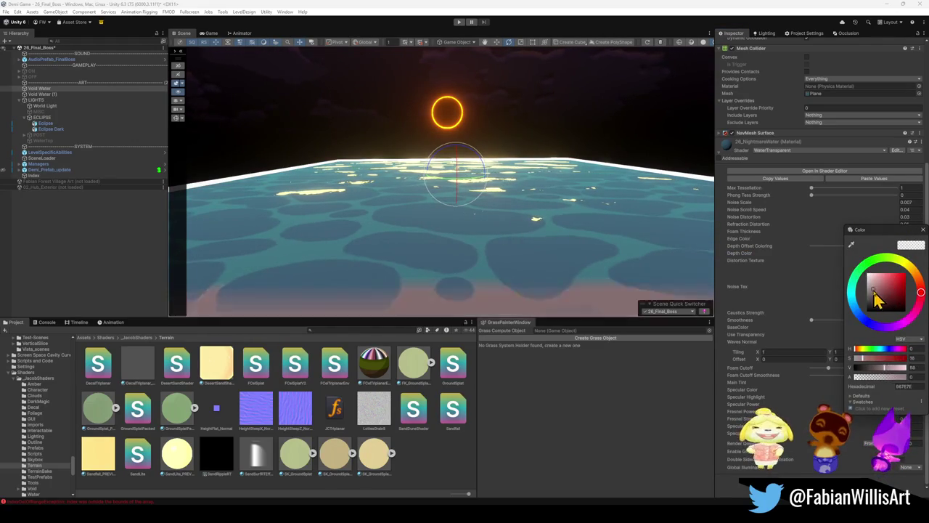
pyautogui.moveTo(869, 317); pyautogui.dragTo(868, 294)
pyautogui.press('Escape')
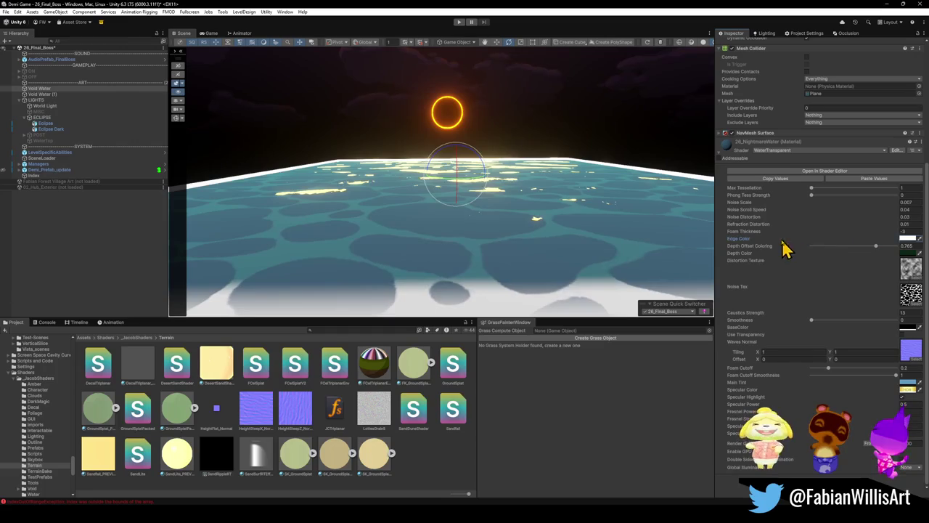
# - Lower the water's Specular value slightly and bring up the Depth Color picker again
pyautogui.click(876, 246)
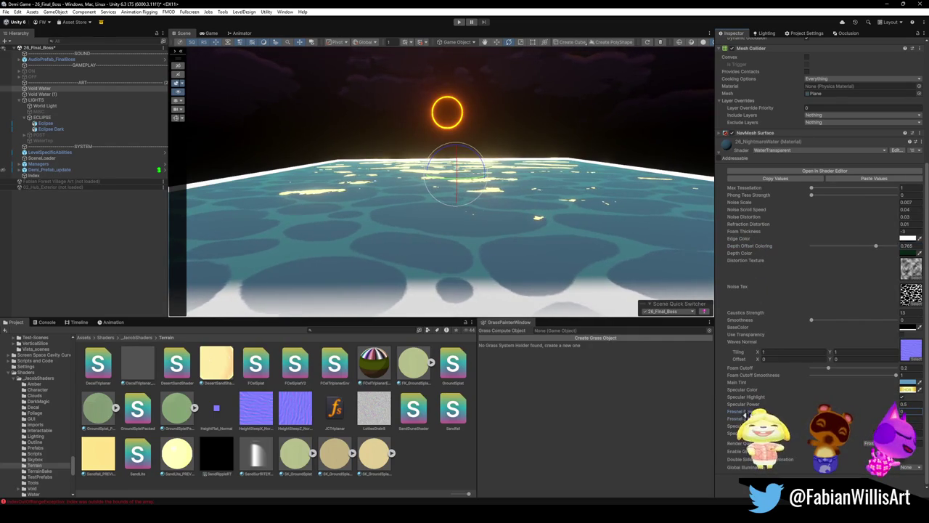
pyautogui.moveTo(748, 407); pyautogui.dragTo(753, 407)
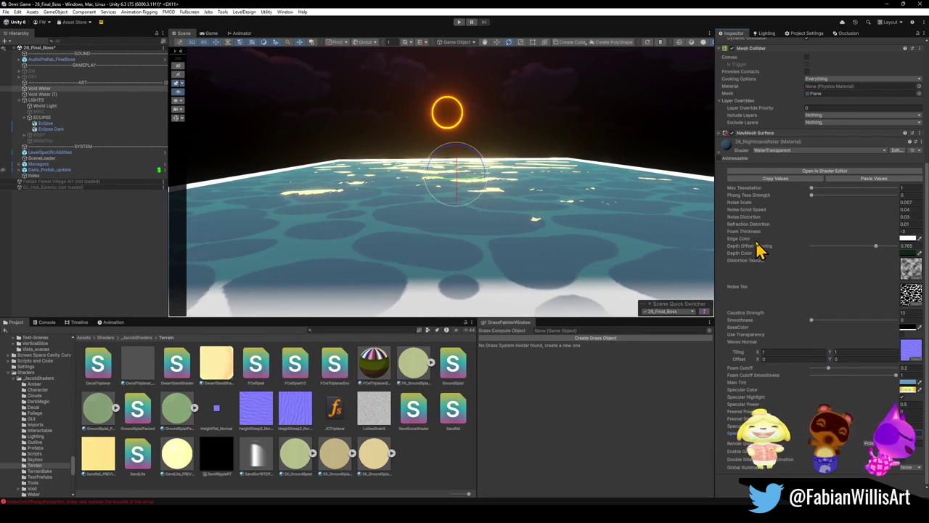
pyautogui.click(904, 252)
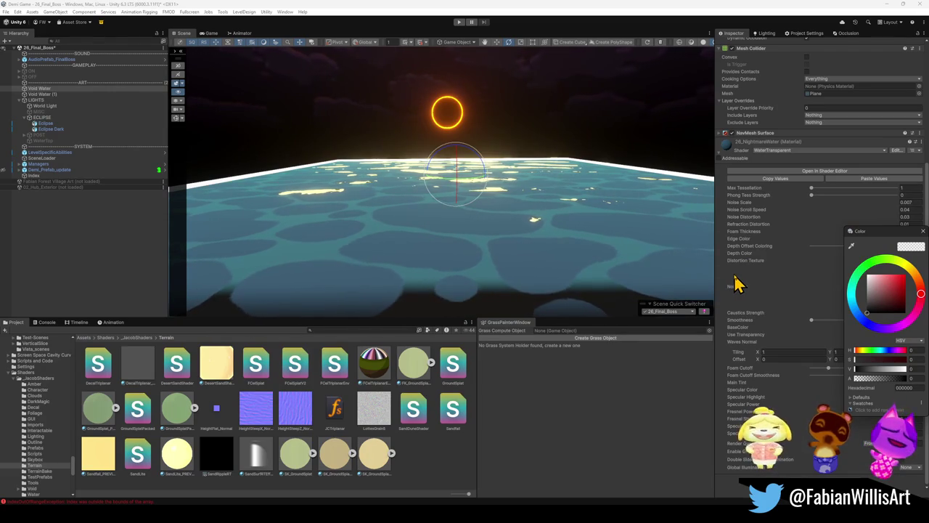
# - Lower the depth colour's alpha to 47 and set Foam Thickness to 0
pyautogui.moveTo(890, 379); pyautogui.dragTo(879, 379)
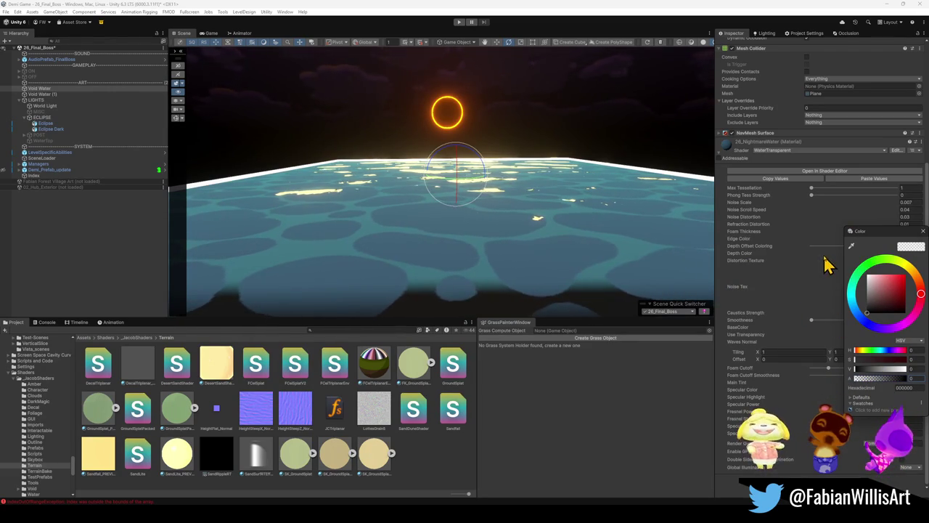
pyautogui.click(760, 285)
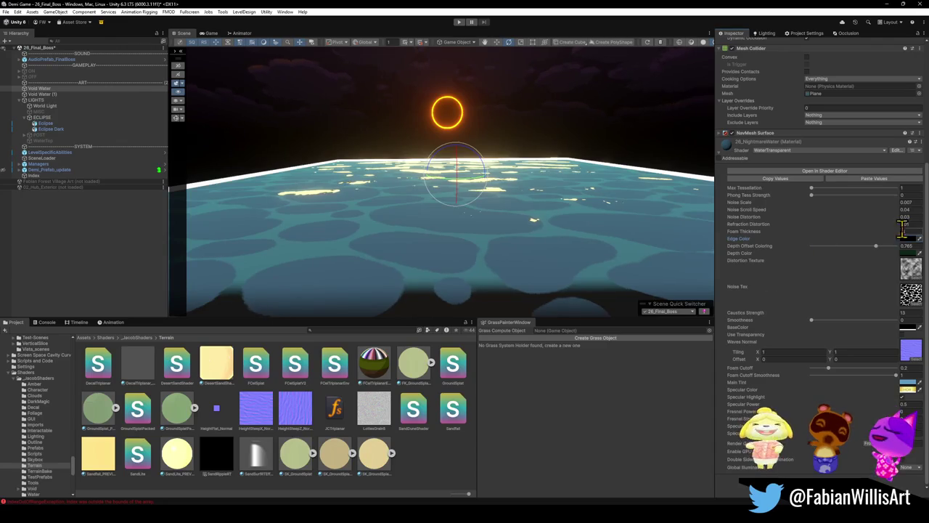
pyautogui.moveTo(898, 235)
pyautogui.mouseDown()
pyautogui.moveTo(819, 246)
pyautogui.moveTo(632, 242)
pyautogui.moveTo(867, 263)
pyautogui.moveTo(21, 276)
pyautogui.moveTo(911, 269)
pyautogui.moveTo(15, 270)
pyautogui.moveTo(664, 243)
pyautogui.moveTo(921, 248)
pyautogui.mouseUp()
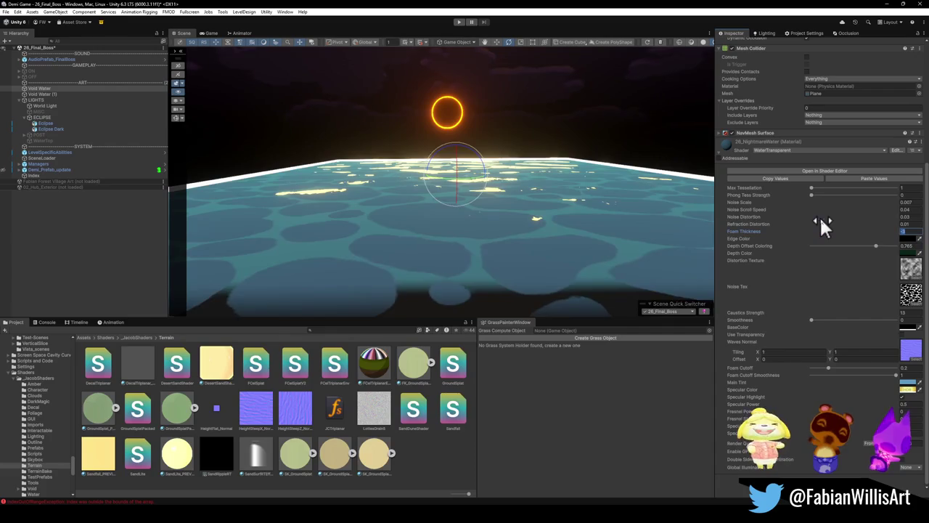
pyautogui.write('0')
pyautogui.moveTo(508, 218)
pyautogui.mouseDown()
pyautogui.moveTo(465, 215)
pyautogui.moveTo(400, 234)
pyautogui.moveTo(465, 196)
pyautogui.moveTo(496, 191)
pyautogui.mouseUp()
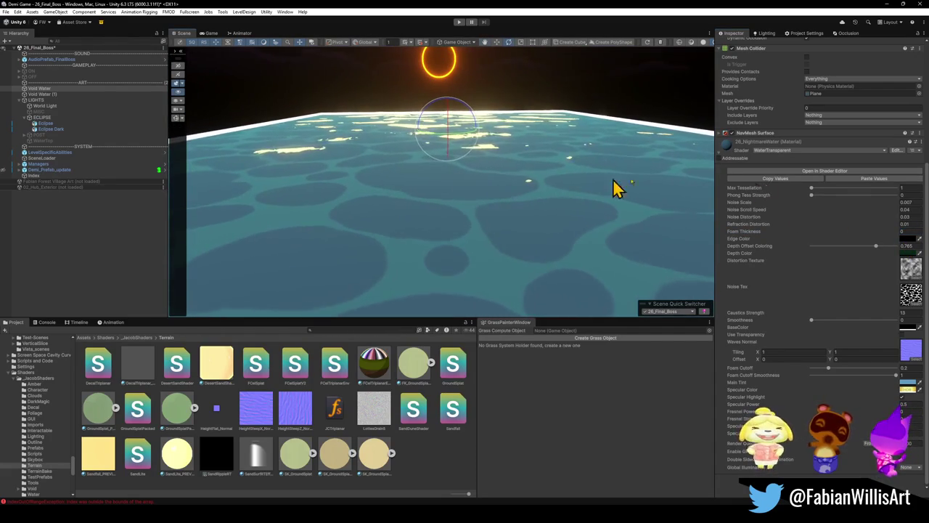
# - Set Noise Distortion to 0.03 and revert a Noise Scale test, keeping 0.007
pyautogui.click(906, 226)
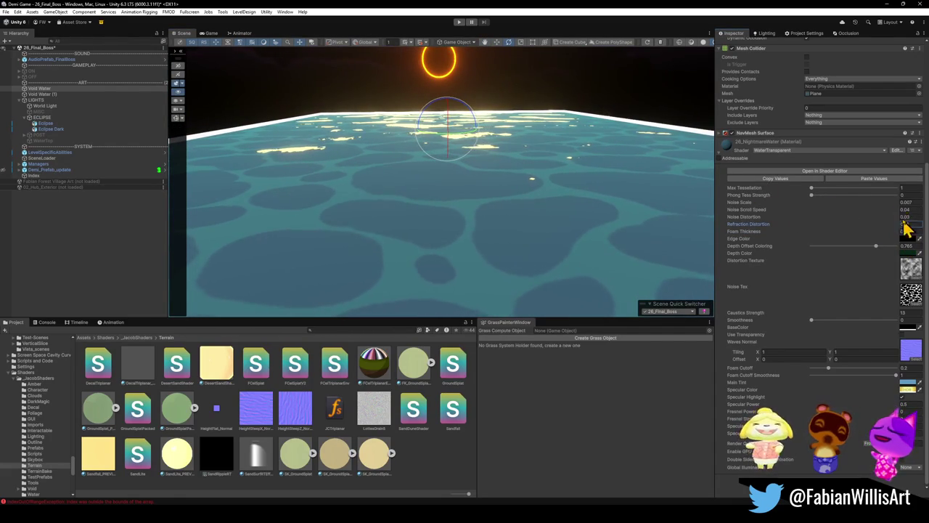
pyautogui.moveTo(900, 218); pyautogui.dragTo(895, 216)
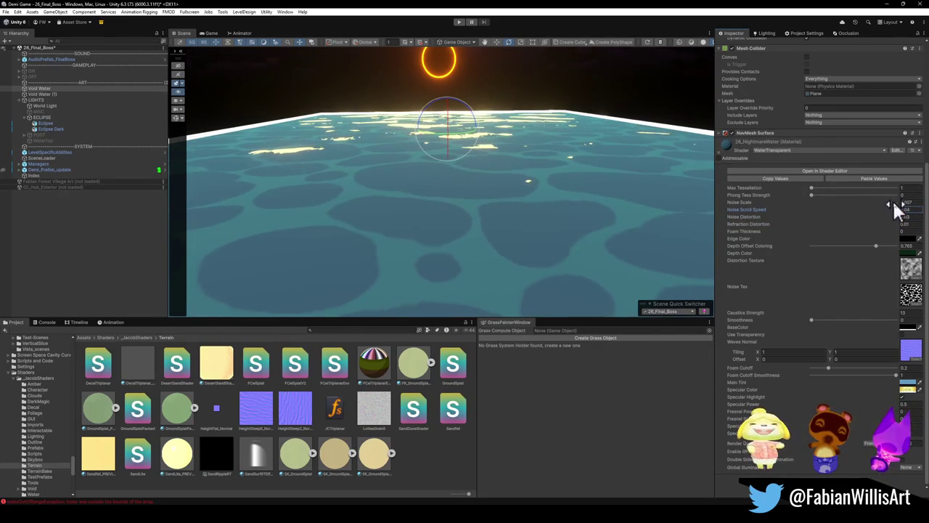
pyautogui.click(893, 202)
pyautogui.write('1')
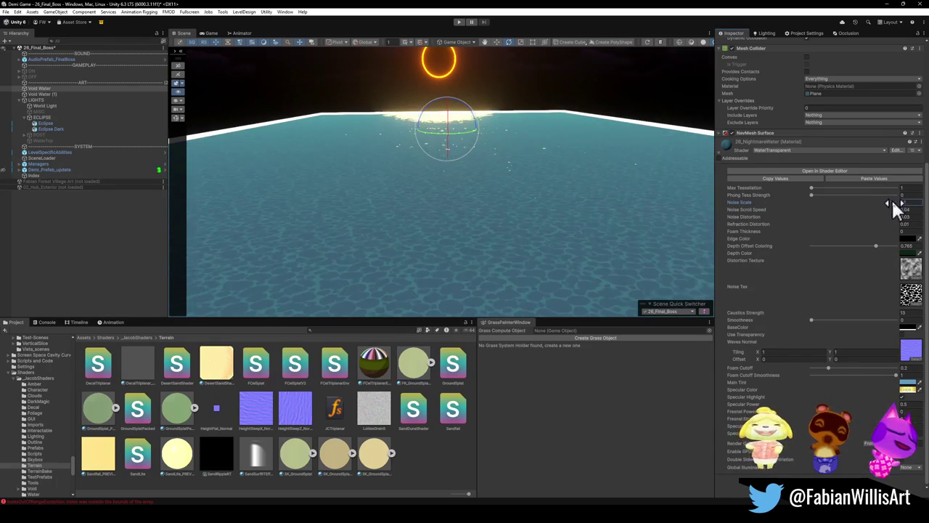
pyautogui.press('Escape')
pyautogui.click(812, 195)
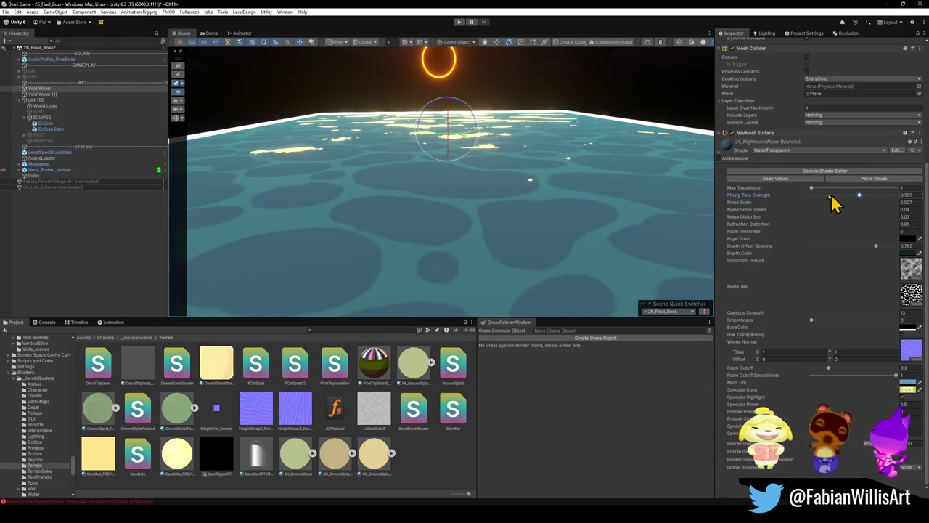
pyautogui.click(814, 187)
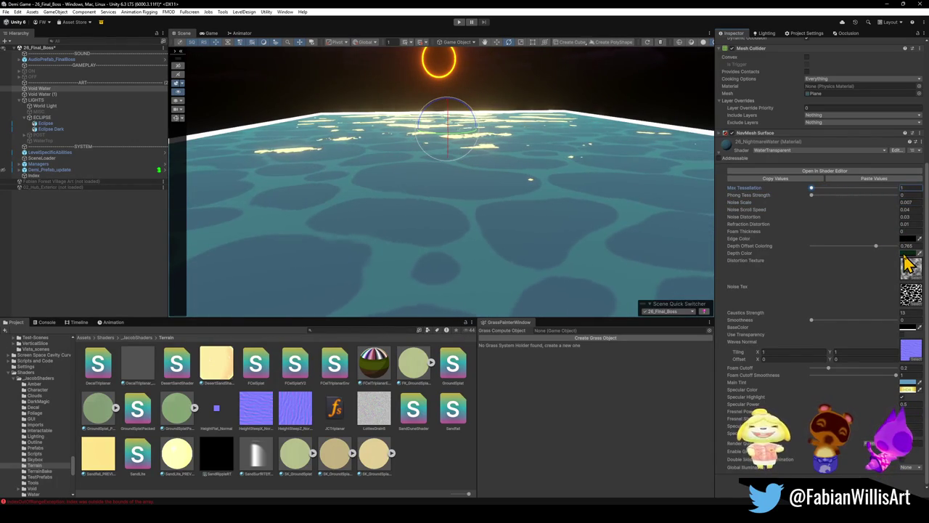
pyautogui.click(907, 382)
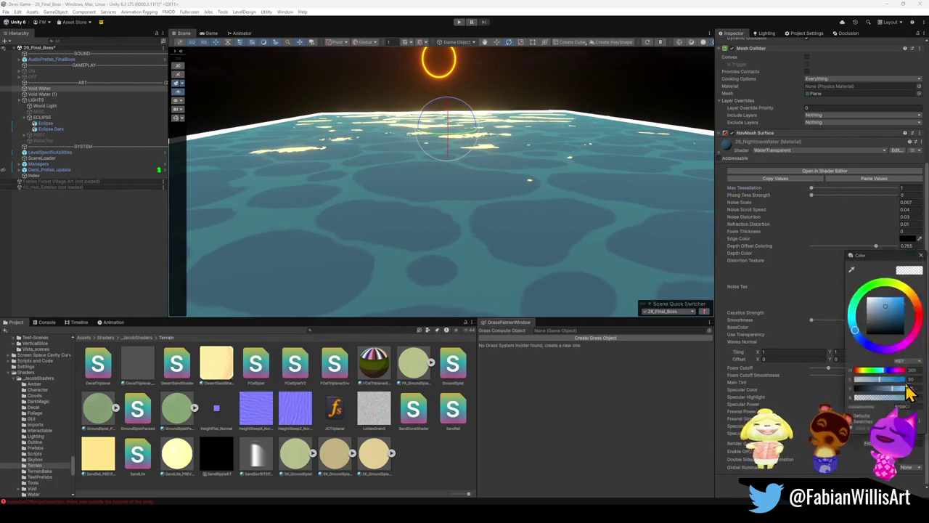
# - Make the water's Depth Color black and its Main Tint dark grey
pyautogui.moveTo(883, 311)
pyautogui.mouseDown()
pyautogui.moveTo(886, 341)
pyautogui.moveTo(892, 332)
pyautogui.moveTo(858, 326)
pyautogui.moveTo(850, 341)
pyautogui.mouseUp()
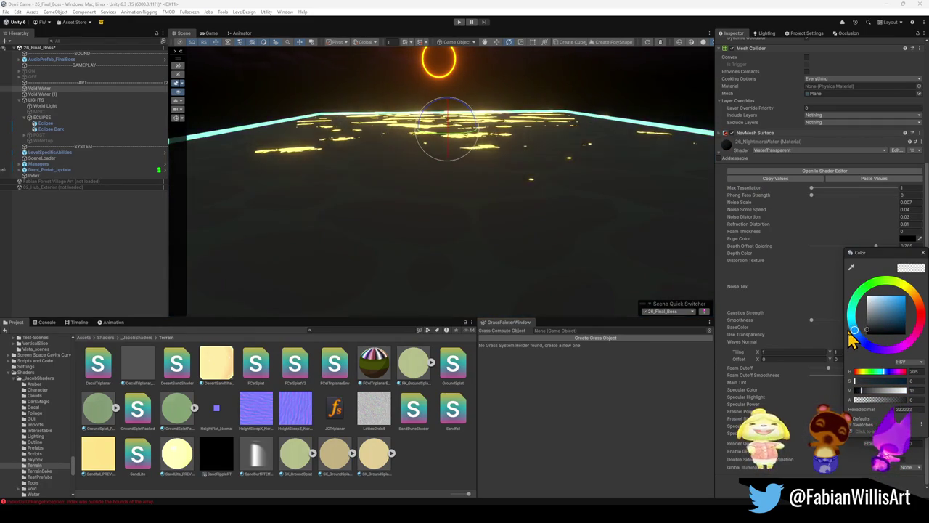
pyautogui.click(728, 305)
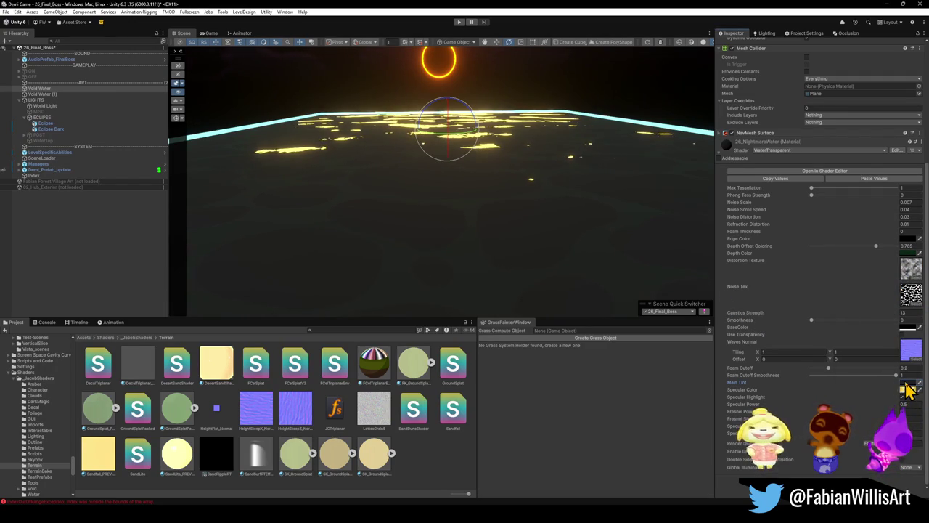
pyautogui.click(907, 252)
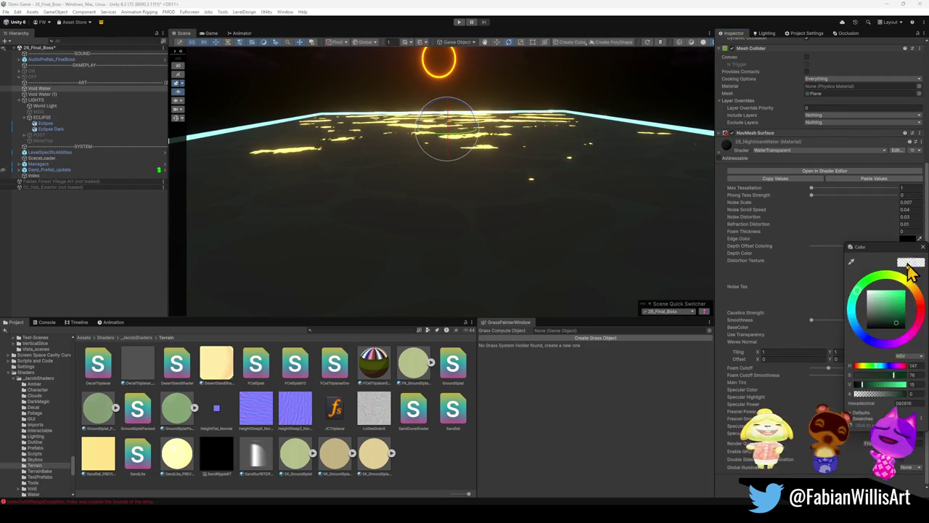
pyautogui.click(887, 318)
pyautogui.moveTo(873, 325)
pyautogui.mouseDown()
pyautogui.moveTo(865, 313)
pyautogui.moveTo(851, 328)
pyautogui.mouseUp()
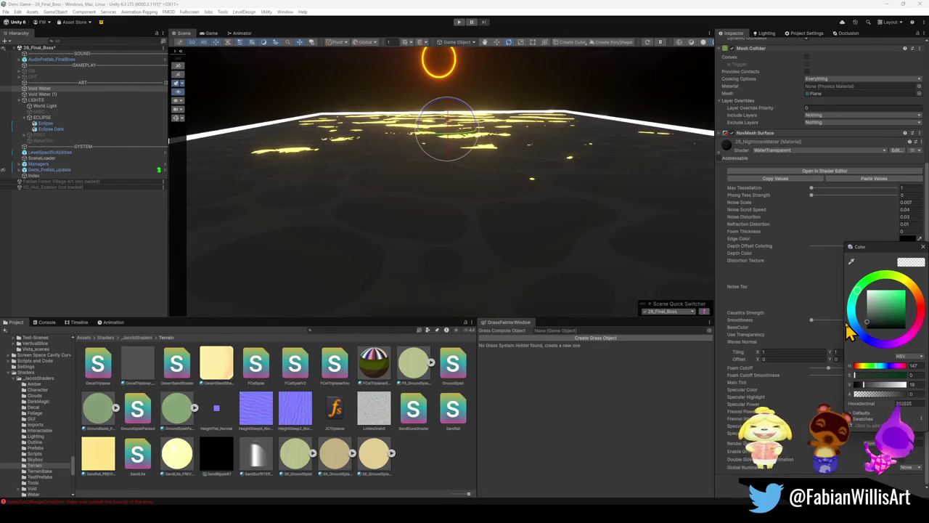
# - Move Void Water (1) to Y -5.4, scaled to 28.84 on X and Z
pyautogui.moveTo(708, 272)
pyautogui.mouseDown()
pyautogui.moveTo(566, 201)
pyautogui.moveTo(570, 214)
pyautogui.moveTo(550, 224)
pyautogui.mouseUp()
pyautogui.click(330, 309)
pyautogui.press('w')
pyautogui.moveTo(501, 153)
pyautogui.mouseDown()
pyautogui.moveTo(504, 185)
pyautogui.moveTo(499, 168)
pyautogui.mouseUp()
pyautogui.hotkey('ctrl', 'z')
pyautogui.moveTo(486, 116)
pyautogui.mouseDown()
pyautogui.moveTo(486, 108)
pyautogui.moveTo(482, 172)
pyautogui.moveTo(435, 276)
pyautogui.moveTo(460, 107)
pyautogui.moveTo(465, 117)
pyautogui.moveTo(368, 150)
pyautogui.moveTo(365, 137)
pyautogui.moveTo(471, 160)
pyautogui.moveTo(514, 135)
pyautogui.mouseUp()
pyautogui.moveTo(483, 125)
pyautogui.mouseDown()
pyautogui.moveTo(501, 92)
pyautogui.moveTo(488, 113)
pyautogui.moveTo(490, 165)
pyautogui.moveTo(472, 158)
pyautogui.moveTo(487, 161)
pyautogui.mouseUp()
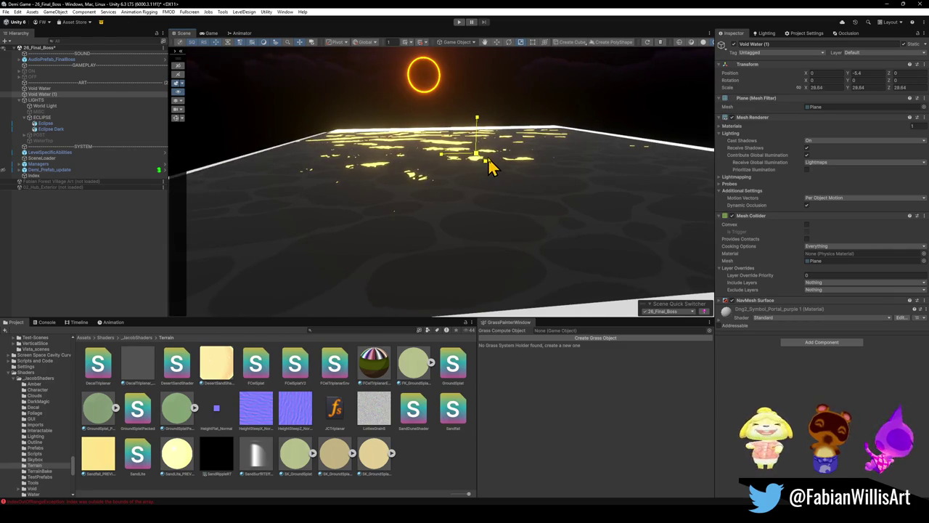
# - Toggle Void Water (1)'s rendering and orbit to inspect the plane's edge, then reselect it
pyautogui.click(732, 118)
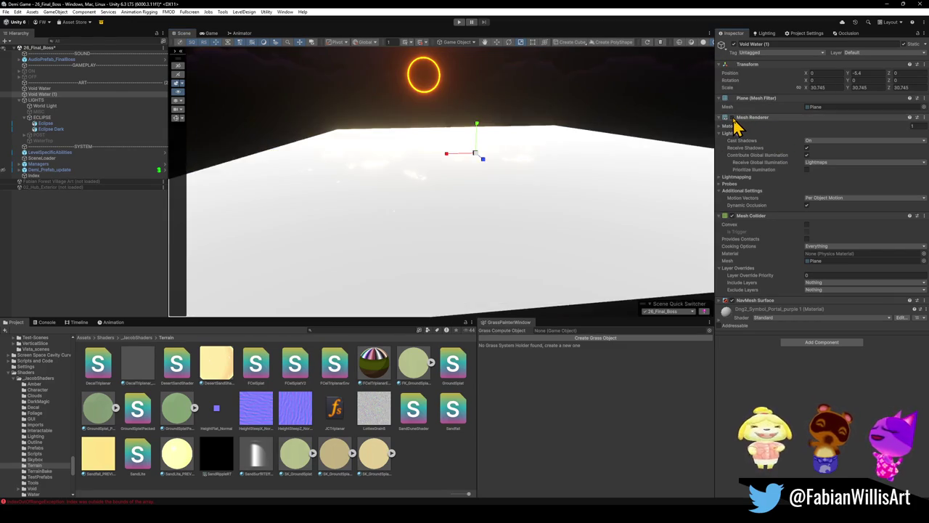
pyautogui.click(733, 119)
pyautogui.moveTo(548, 168)
pyautogui.mouseDown()
pyautogui.moveTo(535, 160)
pyautogui.moveTo(479, 176)
pyautogui.mouseUp()
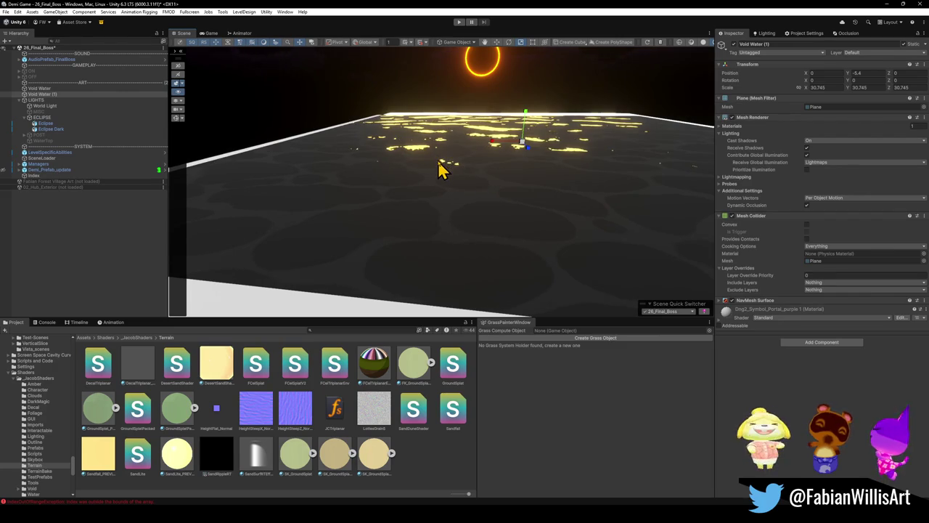
pyautogui.moveTo(443, 168)
pyautogui.mouseDown()
pyautogui.moveTo(484, 192)
pyautogui.moveTo(453, 239)
pyautogui.mouseUp()
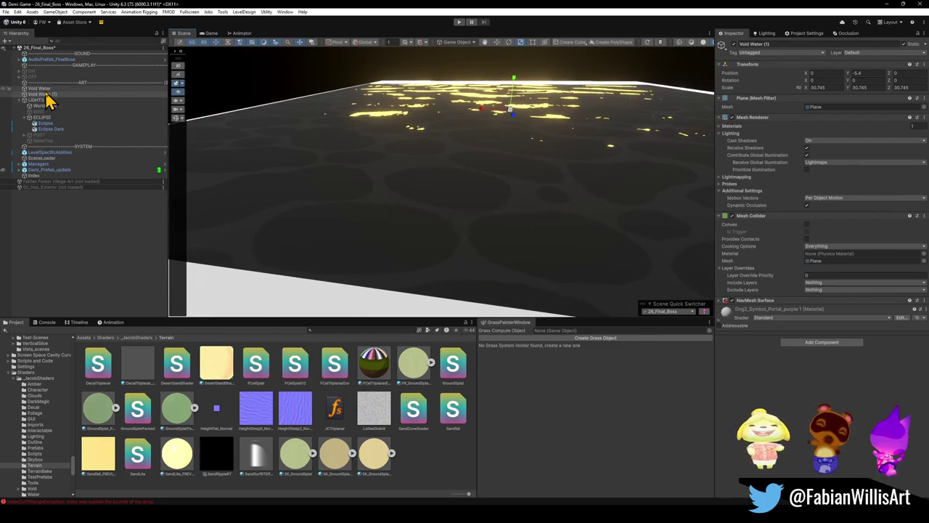
pyautogui.click(45, 89)
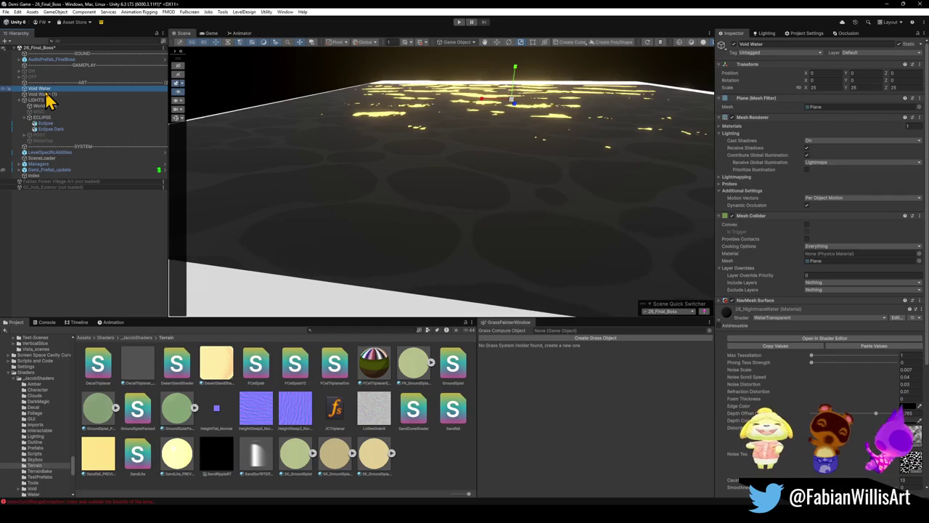
pyautogui.click(45, 94)
# - Raise Void Water (1) to Y -0.8 and scale it to 24 on every axis
pyautogui.click(820, 88)
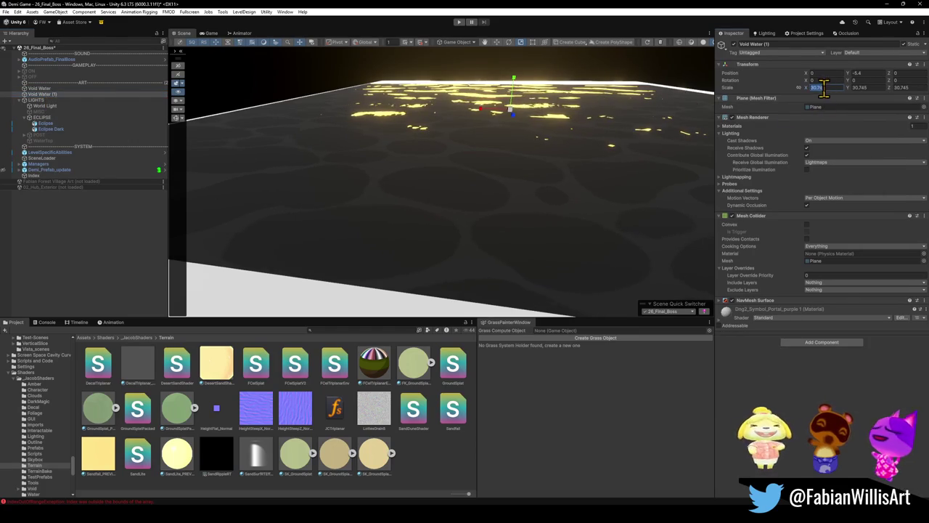
pyautogui.write('15')
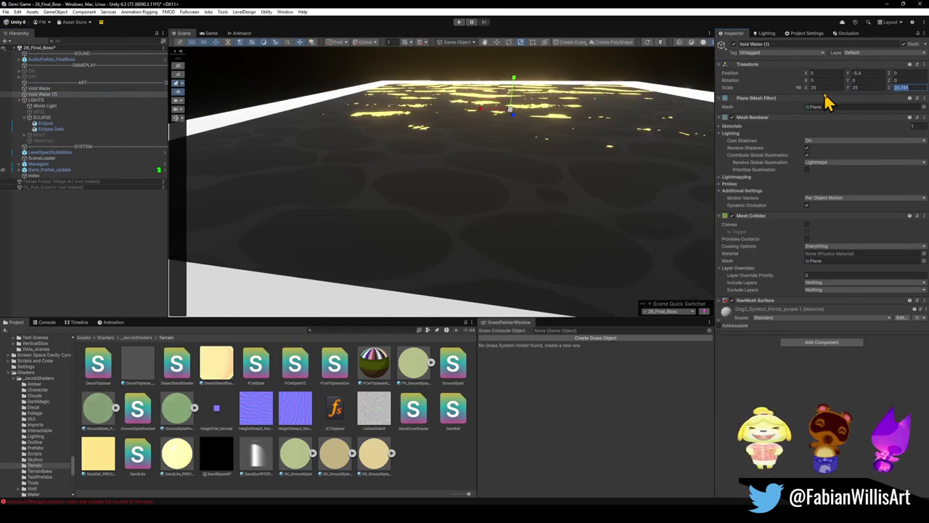
pyautogui.write('25')
pyautogui.moveTo(513, 86)
pyautogui.mouseDown()
pyautogui.moveTo(516, 75)
pyautogui.moveTo(489, 97)
pyautogui.moveTo(408, 89)
pyautogui.moveTo(513, 77)
pyautogui.moveTo(378, 55)
pyautogui.moveTo(332, 60)
pyautogui.moveTo(501, 94)
pyautogui.mouseUp()
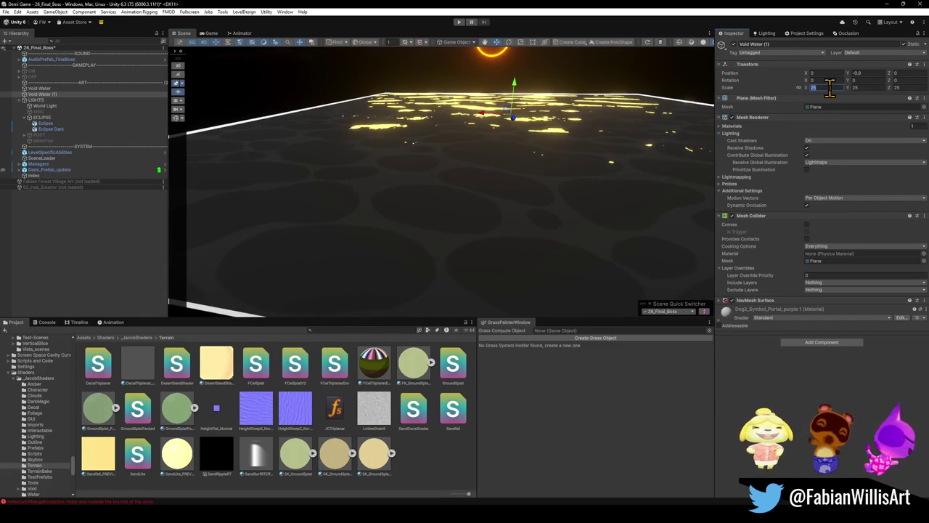
pyautogui.write('24')
pyautogui.press('Tab')
pyautogui.press('Tab')
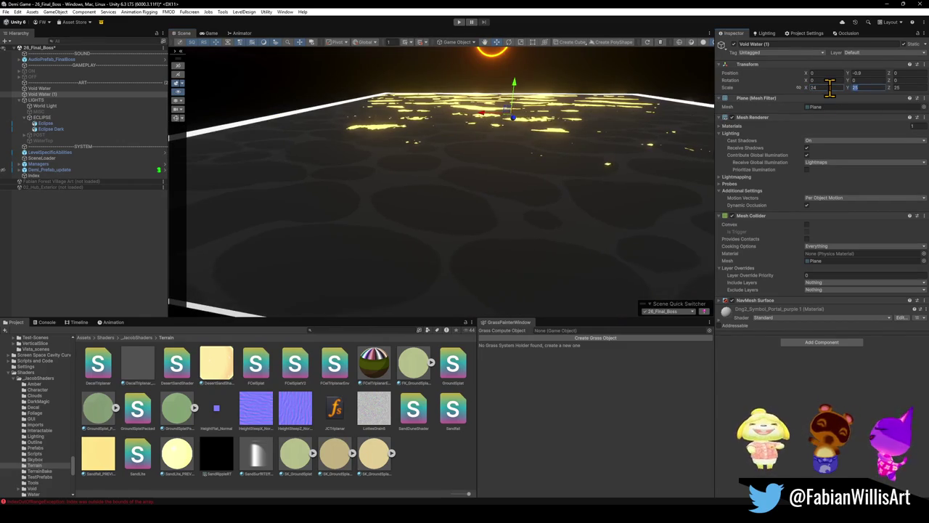
pyautogui.write('24')
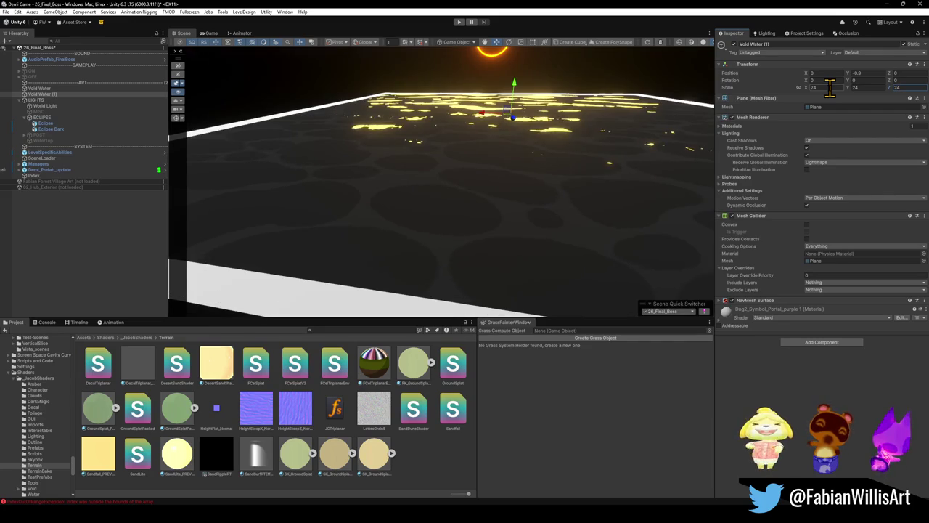
pyautogui.moveTo(508, 159)
pyautogui.mouseDown()
pyautogui.moveTo(454, 172)
pyautogui.moveTo(391, 168)
pyautogui.moveTo(359, 151)
pyautogui.moveTo(481, 170)
pyautogui.mouseUp()
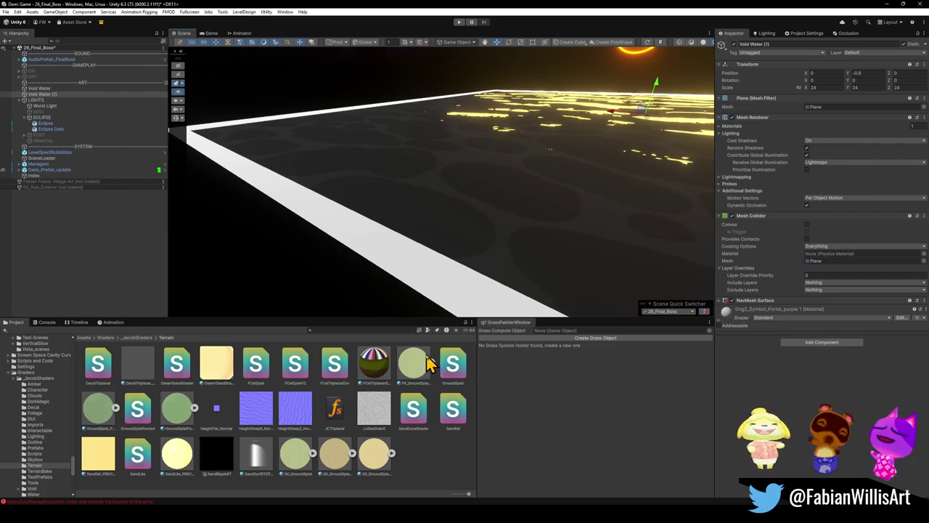
pyautogui.click(719, 325)
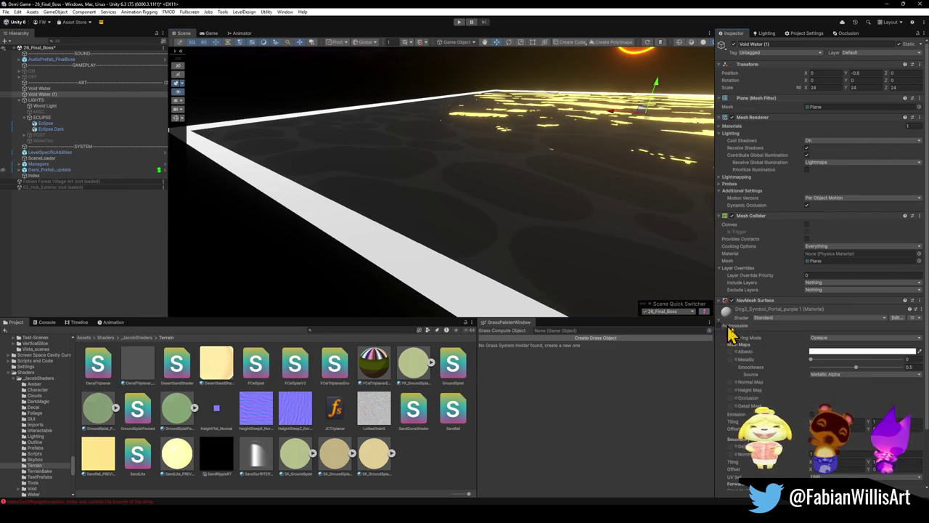
# - Give Void Water (1) a black albedo and enlarge it to about 27.8
pyautogui.click(867, 351)
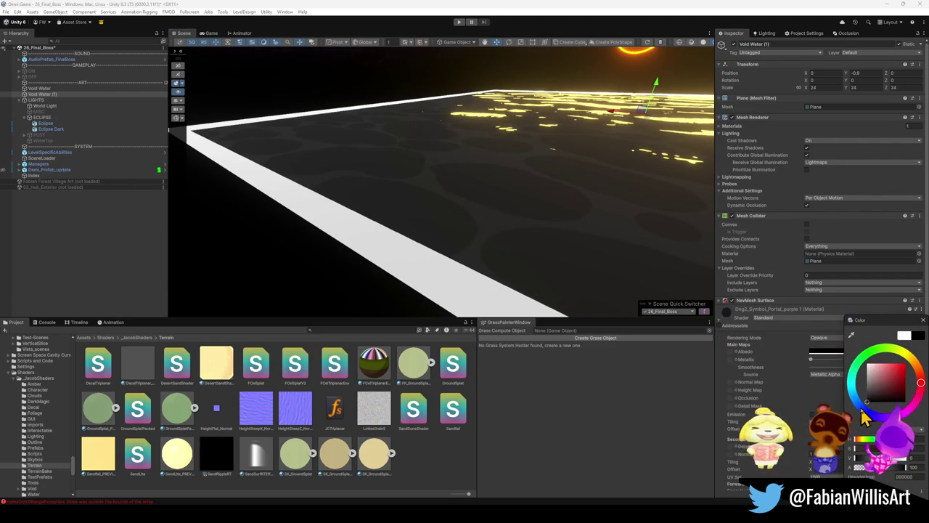
pyautogui.moveTo(581, 217)
pyautogui.mouseDown()
pyautogui.moveTo(552, 232)
pyautogui.moveTo(603, 209)
pyautogui.mouseUp()
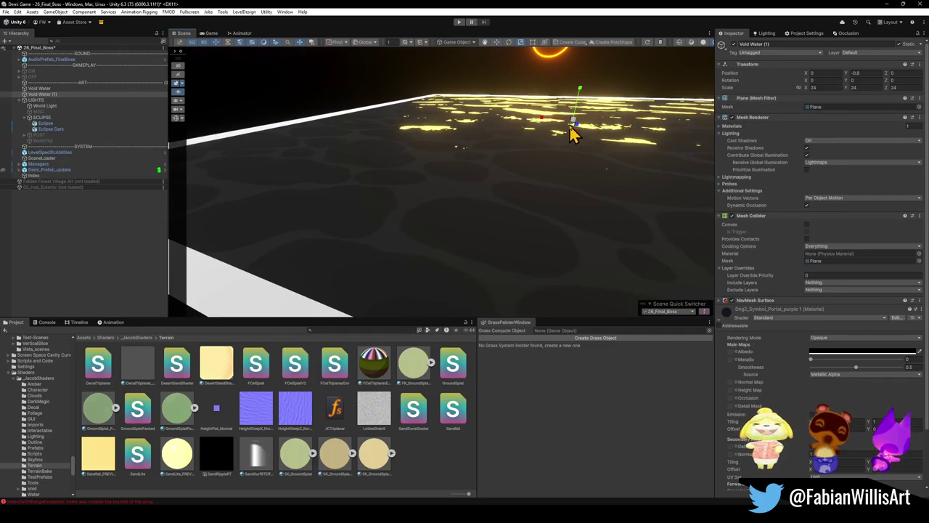
pyautogui.moveTo(576, 133); pyautogui.dragTo(585, 127)
pyautogui.moveTo(585, 128)
pyautogui.mouseDown()
pyautogui.moveTo(492, 157)
pyautogui.moveTo(574, 151)
pyautogui.moveTo(516, 158)
pyautogui.moveTo(615, 132)
pyautogui.moveTo(621, 142)
pyautogui.mouseUp()
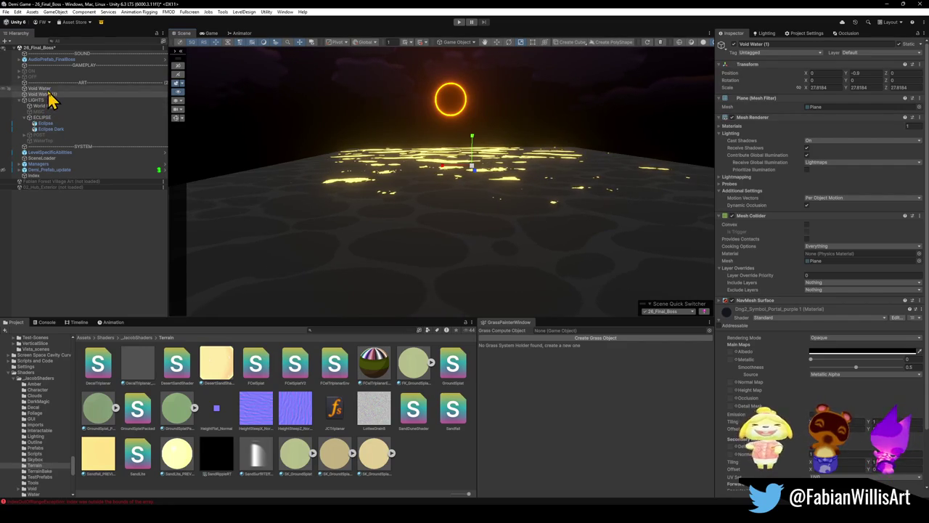
# - Switch on the POST post-processing object, adding bloom and purple haze
pyautogui.click(44, 87)
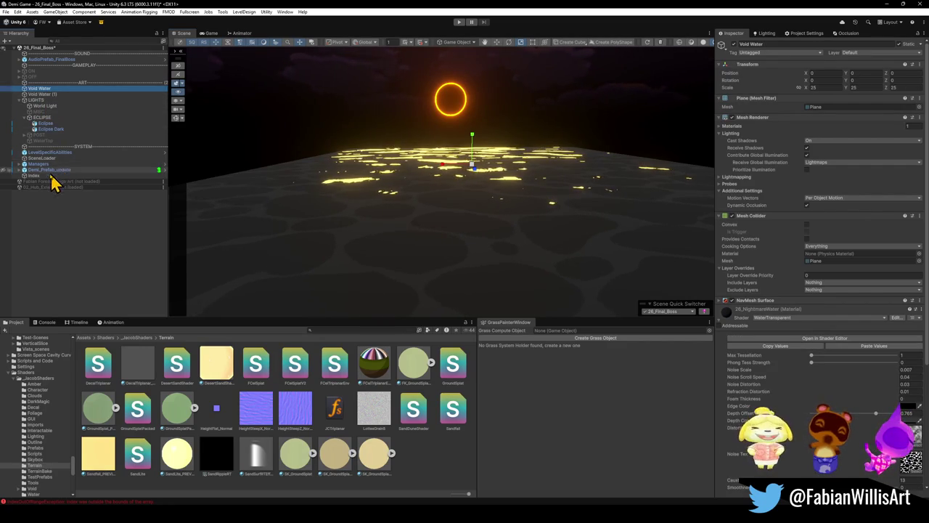
pyautogui.click(51, 135)
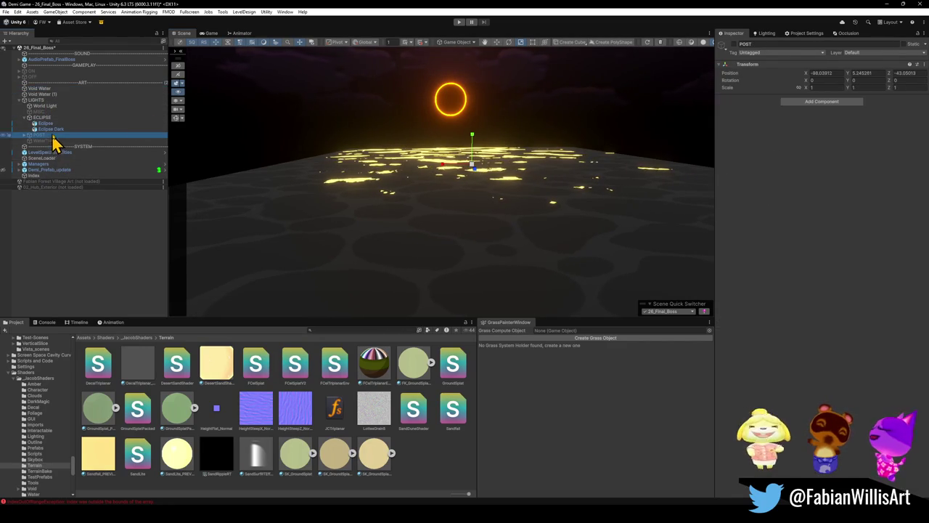
pyautogui.click(734, 45)
pyautogui.moveTo(508, 145)
pyautogui.mouseDown()
pyautogui.moveTo(527, 138)
pyautogui.moveTo(516, 141)
pyautogui.moveTo(513, 172)
pyautogui.moveTo(516, 149)
pyautogui.mouseUp()
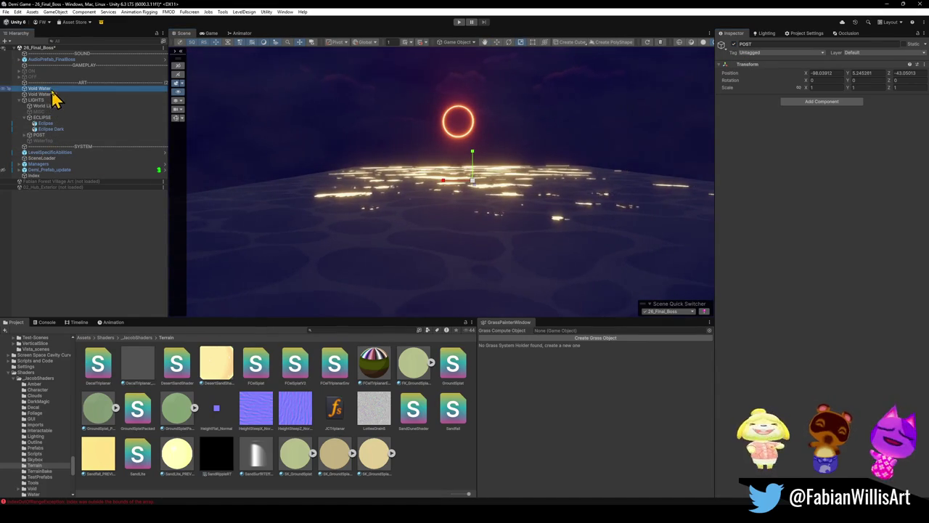
# - Bring the Void Water material's Foam, Main Tint and Specular properties into view
pyautogui.click(40, 88)
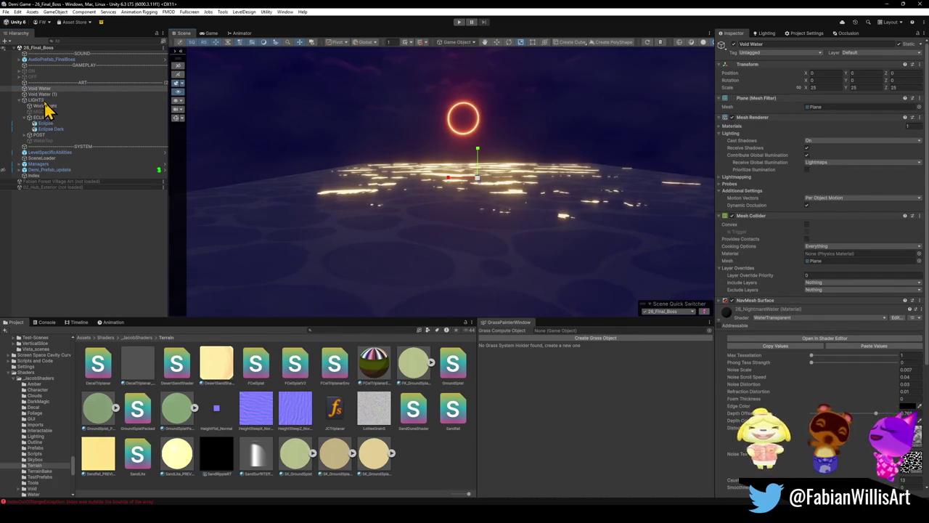
pyautogui.scroll(-5, 801, 327)
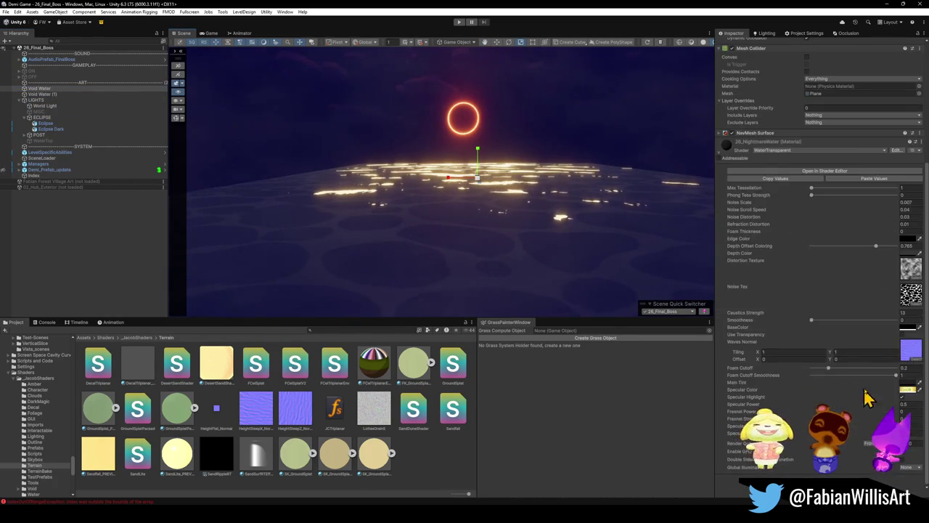
pyautogui.click(906, 391)
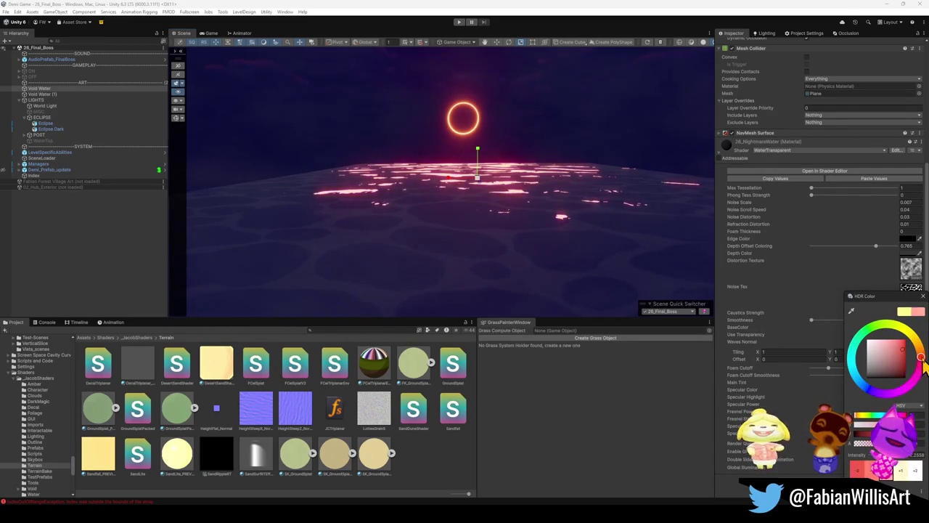
# - Shift the void water's specular colour from pink to orange
pyautogui.moveTo(920, 361); pyautogui.dragTo(920, 350)
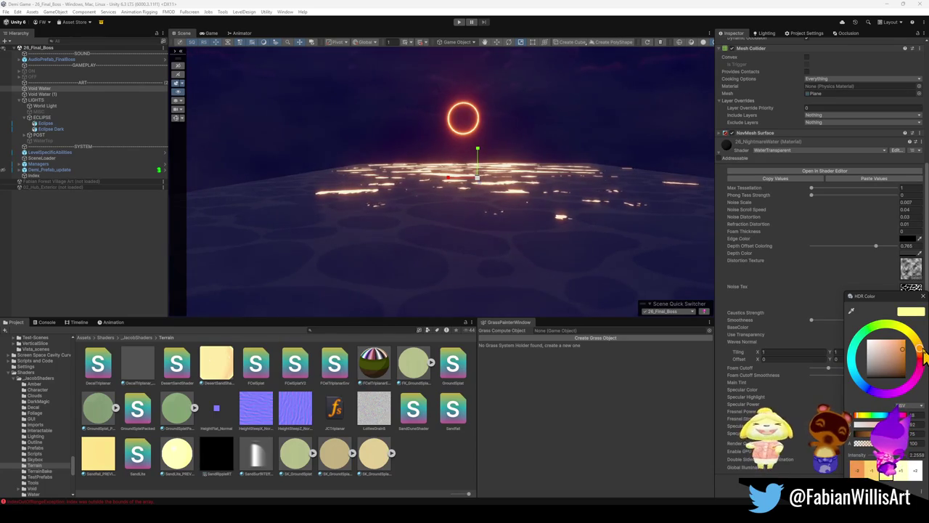
pyautogui.click(732, 371)
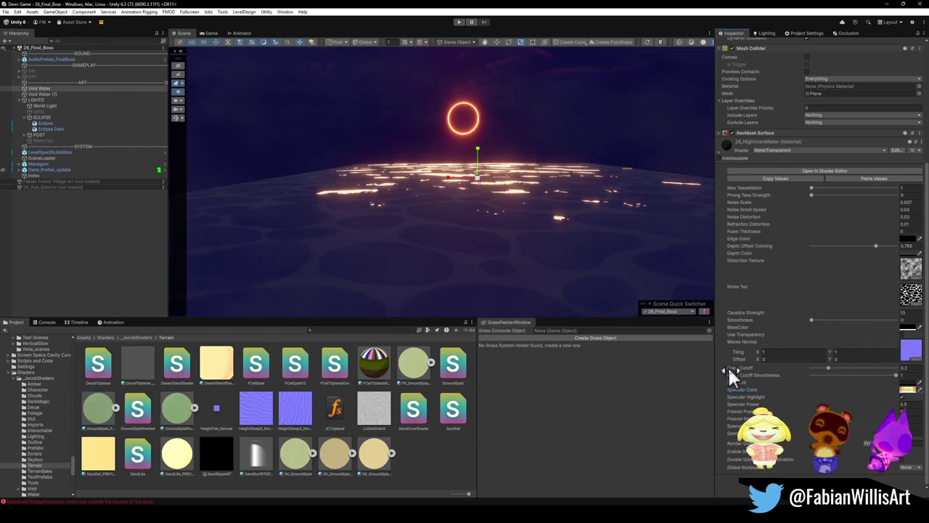
pyautogui.click(907, 390)
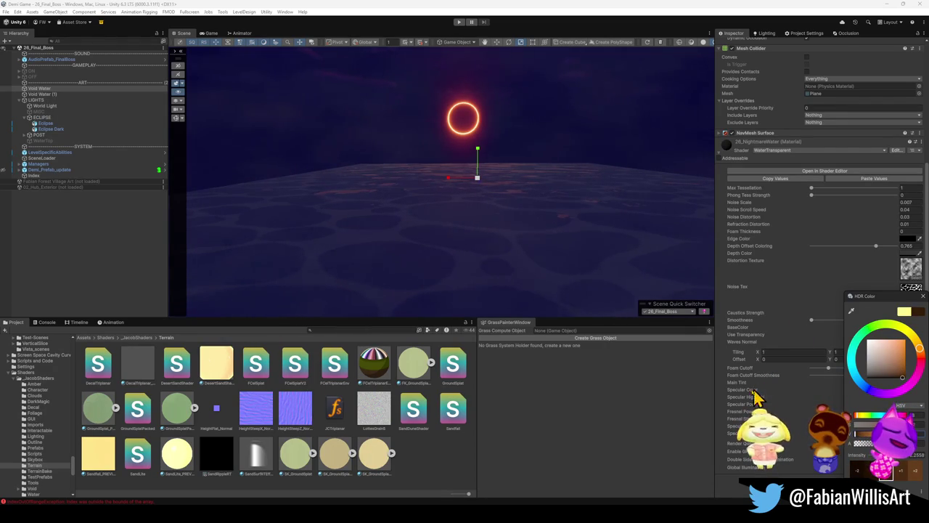
pyautogui.click(733, 419)
pyautogui.moveTo(526, 218)
pyautogui.mouseDown()
pyautogui.moveTo(539, 211)
pyautogui.moveTo(529, 230)
pyautogui.mouseUp()
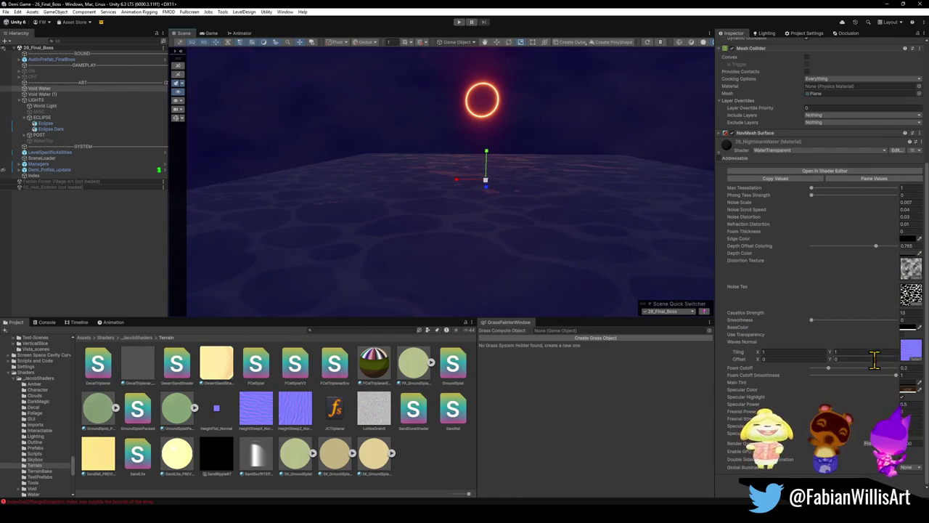
# - Darken the water's Main Tint to a deep blue sampled from the Scene view
pyautogui.click(906, 382)
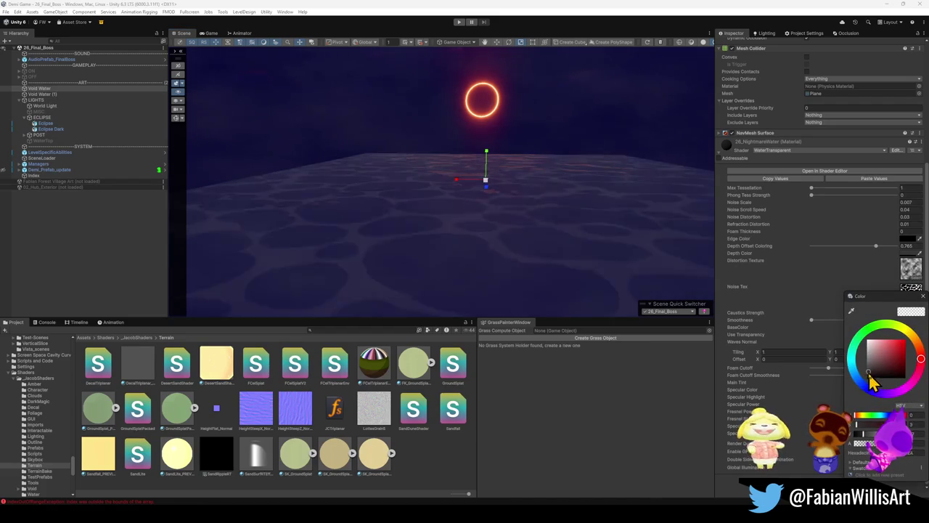
pyautogui.moveTo(869, 376); pyautogui.dragTo(866, 377)
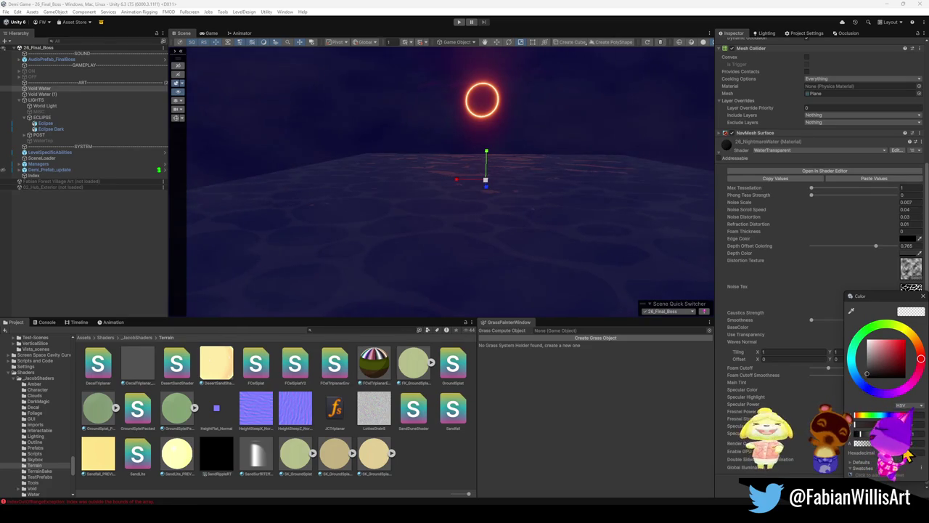
pyautogui.click(851, 311)
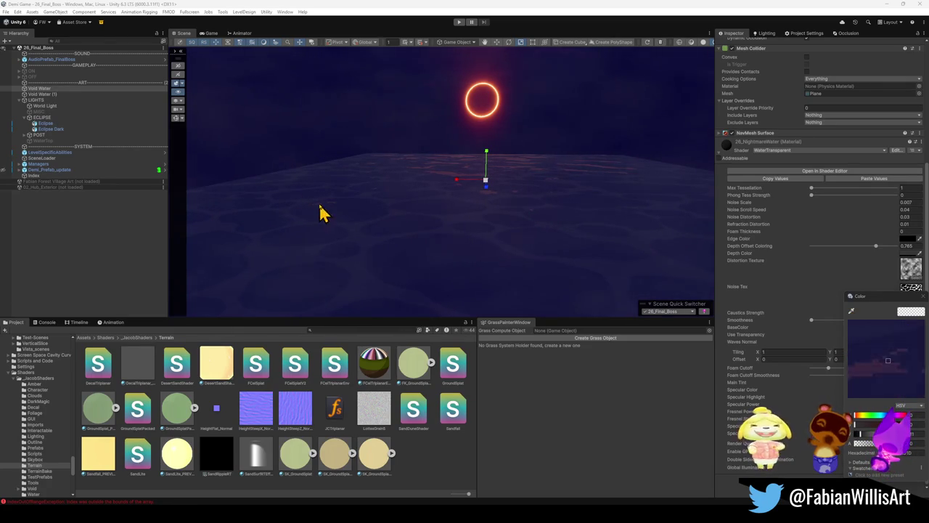
pyautogui.click(249, 169)
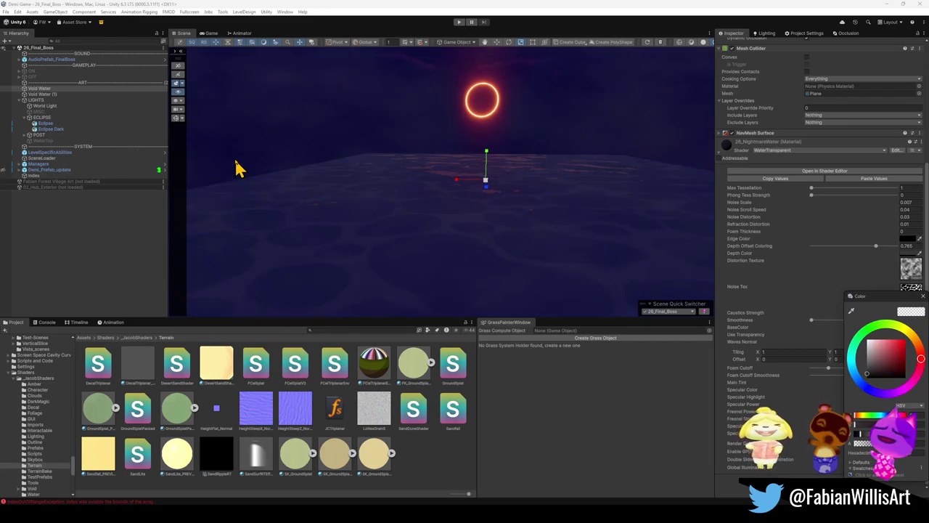
pyautogui.moveTo(386, 214); pyautogui.dragTo(444, 214)
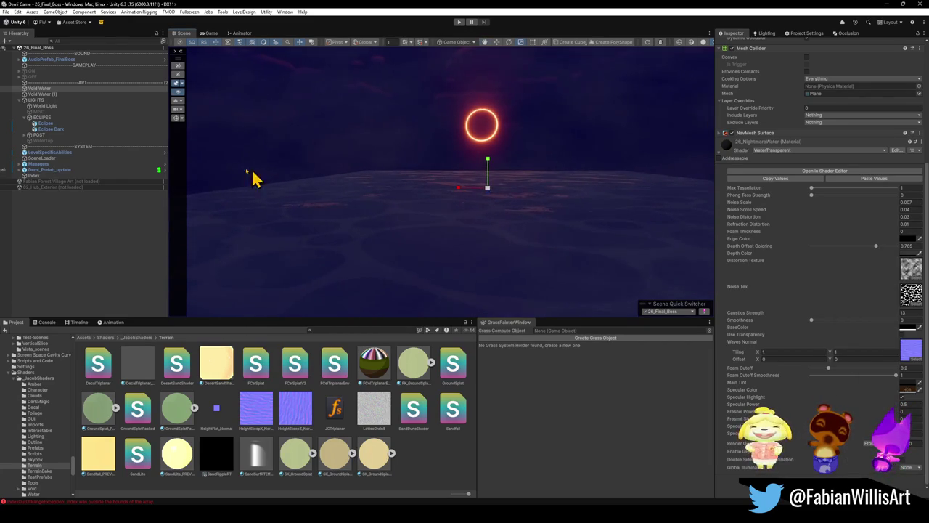
pyautogui.click(46, 136)
# - Switch off the POST post-processing object and select Void Water
pyautogui.click(734, 44)
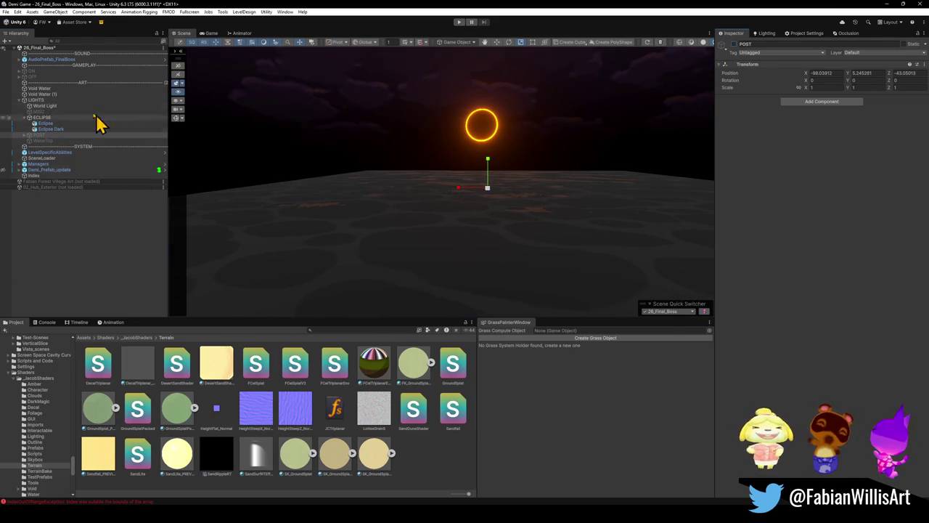
pyautogui.click(49, 107)
pyautogui.click(54, 94)
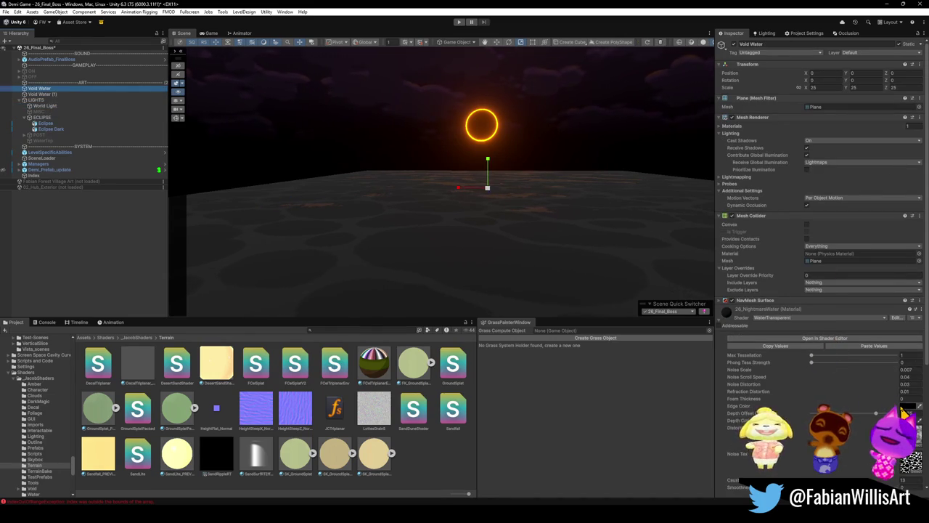
pyautogui.scroll(-5, 902, 414)
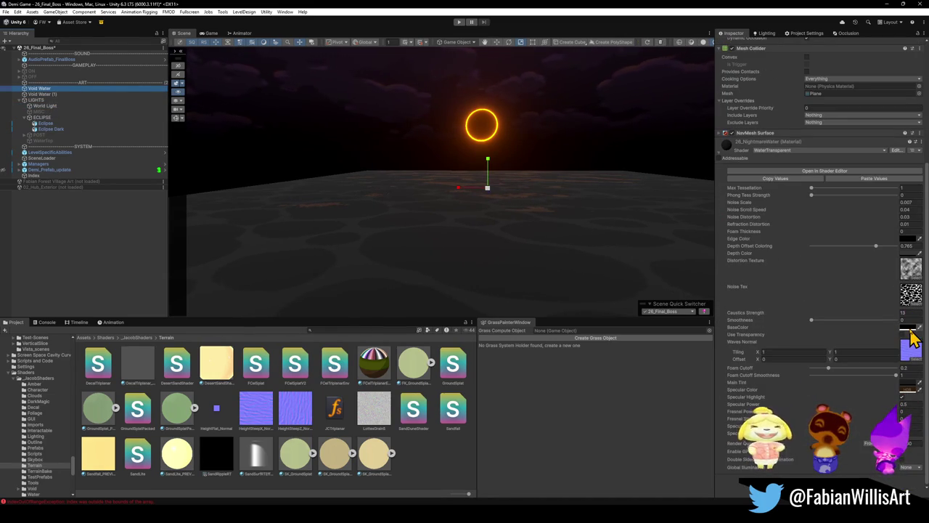
pyautogui.moveTo(465, 203)
pyautogui.mouseDown()
pyautogui.moveTo(406, 193)
pyautogui.moveTo(567, 218)
pyautogui.moveTo(532, 206)
pyautogui.moveTo(518, 215)
pyautogui.mouseUp()
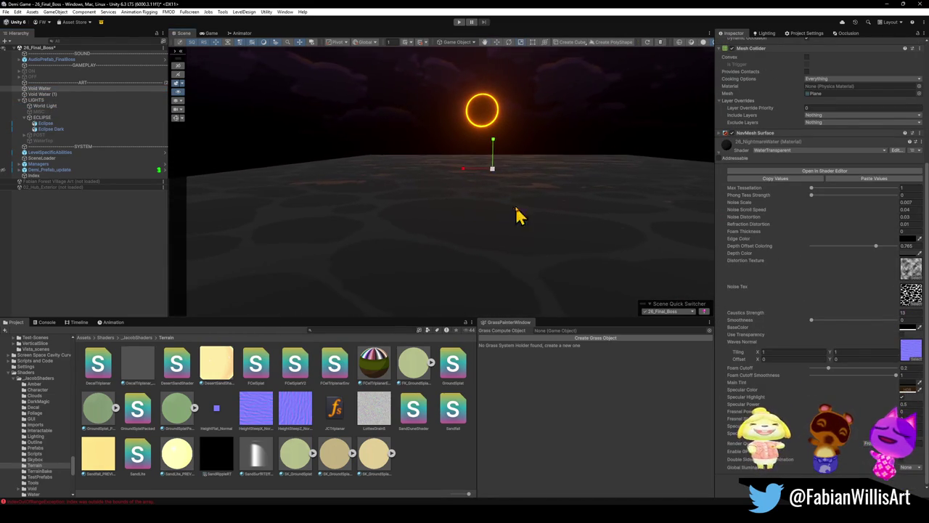
# - Set Void Water's base colour to black 000000, leaving the specular colour unchanged
pyautogui.click(907, 328)
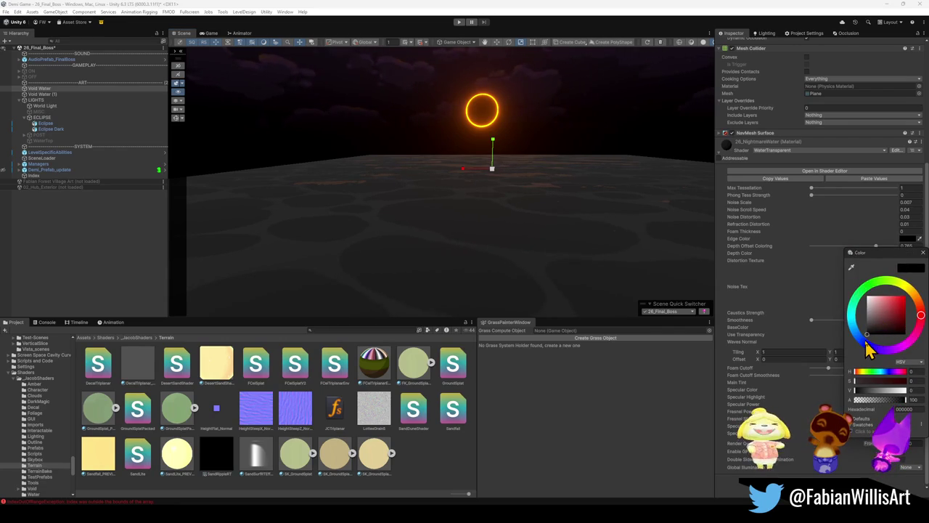
pyautogui.press('Escape')
pyautogui.click(907, 328)
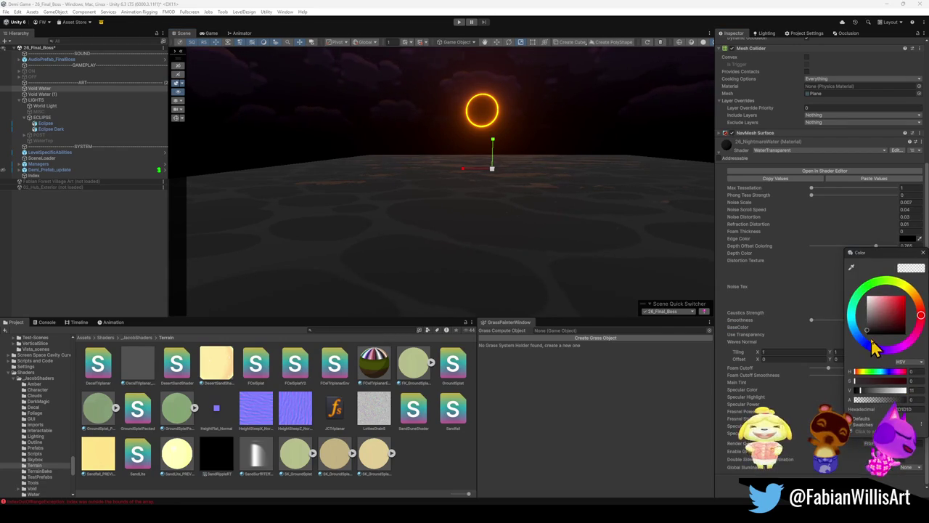
pyautogui.moveTo(870, 337)
pyautogui.mouseDown()
pyautogui.moveTo(851, 334)
pyautogui.moveTo(851, 345)
pyautogui.mouseUp()
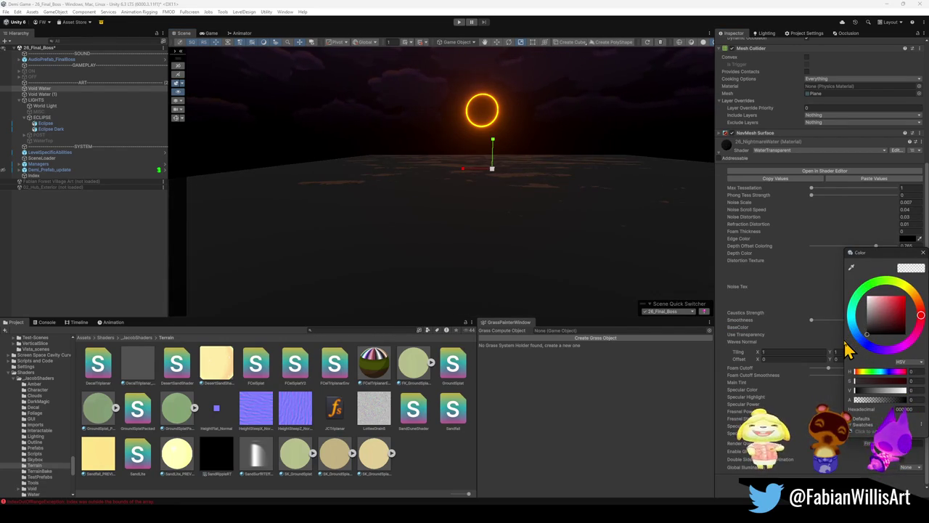
pyautogui.press('Escape')
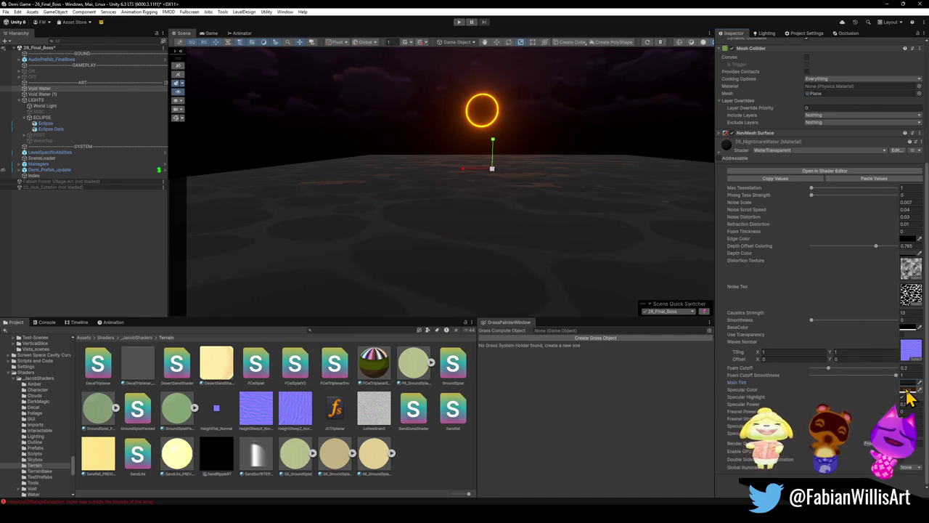
pyautogui.click(907, 389)
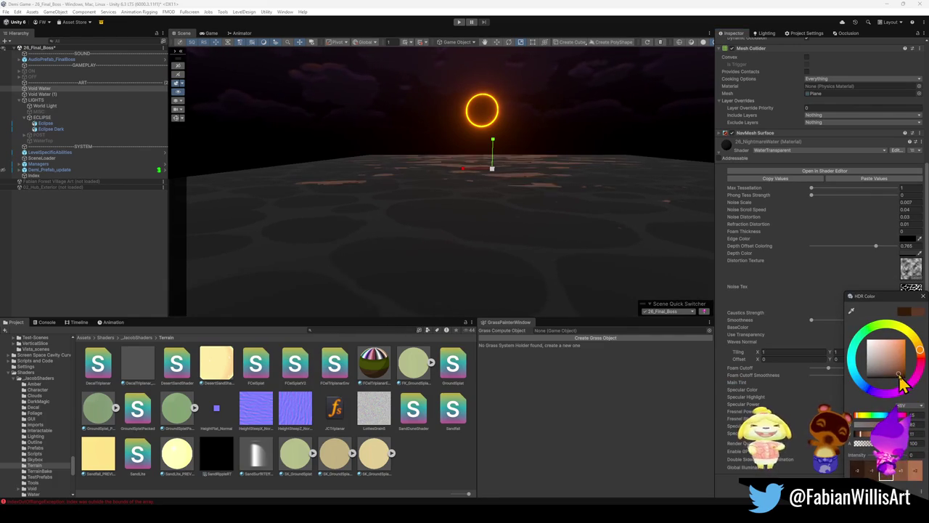
pyautogui.press('Escape')
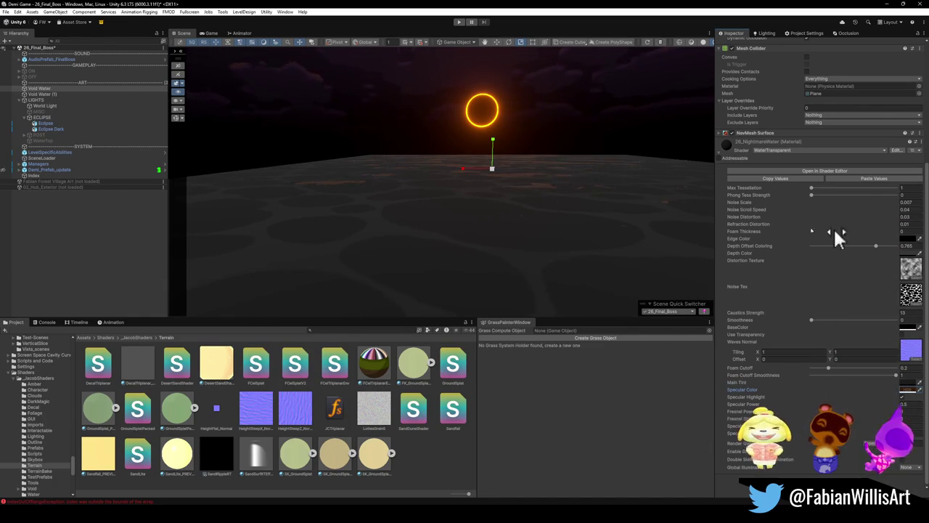
pyautogui.click(43, 95)
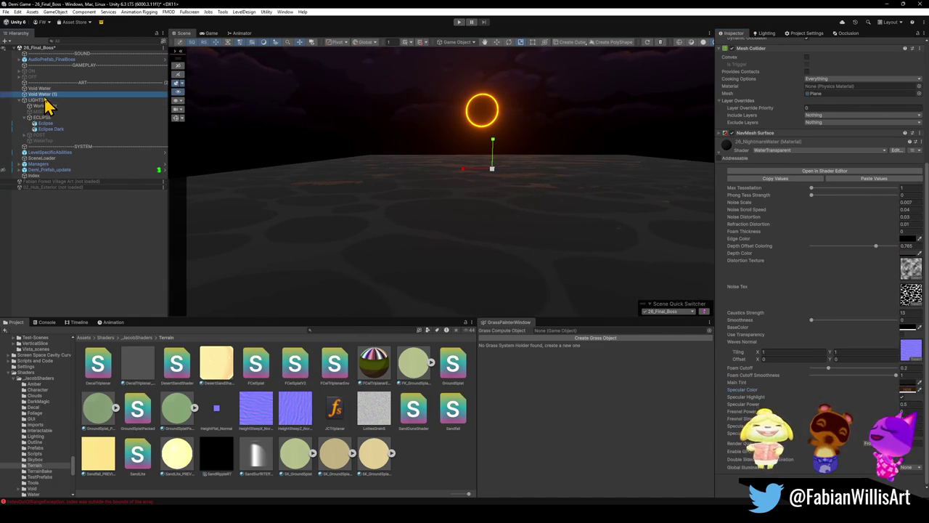
pyautogui.scroll(3, 735, 72)
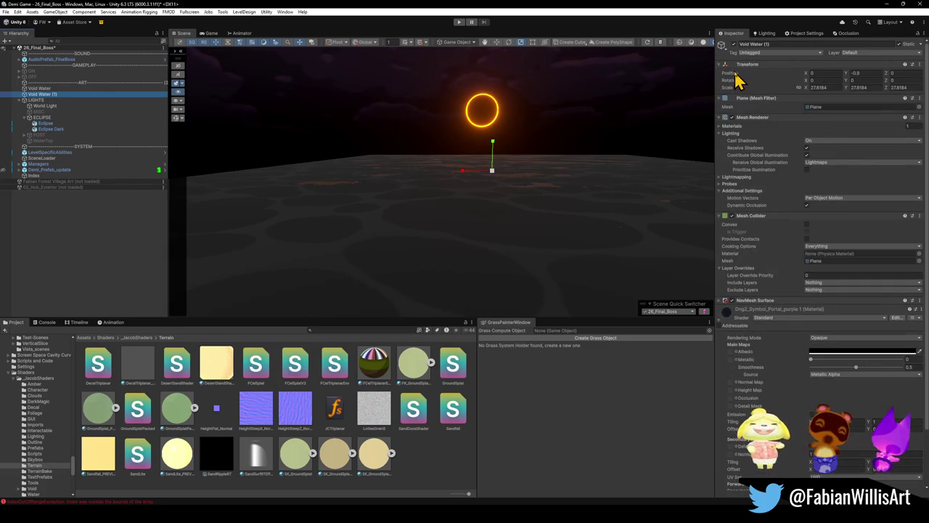
pyautogui.click(735, 45)
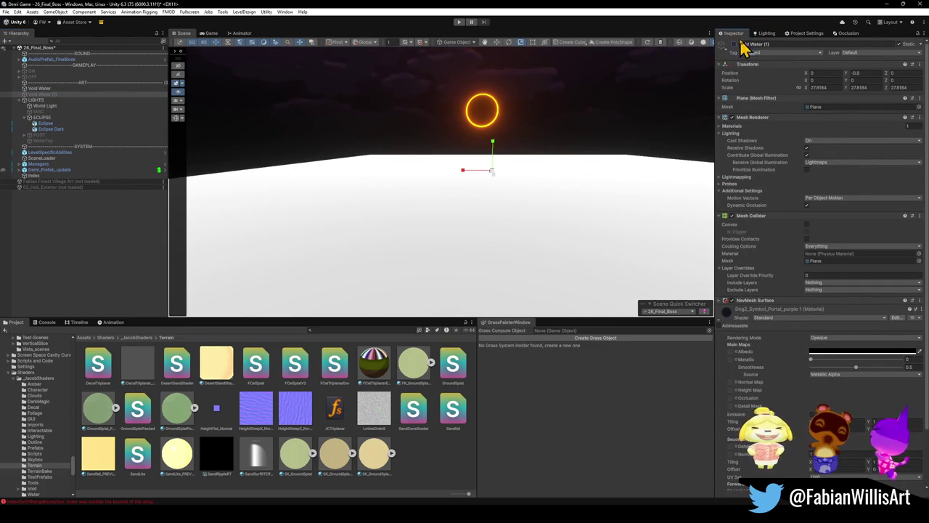
pyautogui.click(733, 44)
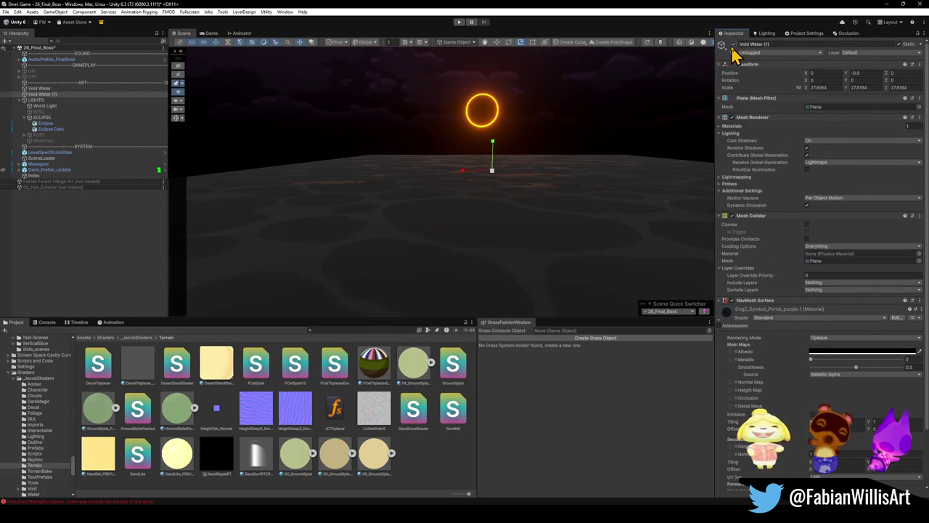
pyautogui.moveTo(494, 151)
pyautogui.mouseDown()
pyautogui.moveTo(494, 141)
pyautogui.moveTo(494, 149)
pyautogui.mouseUp()
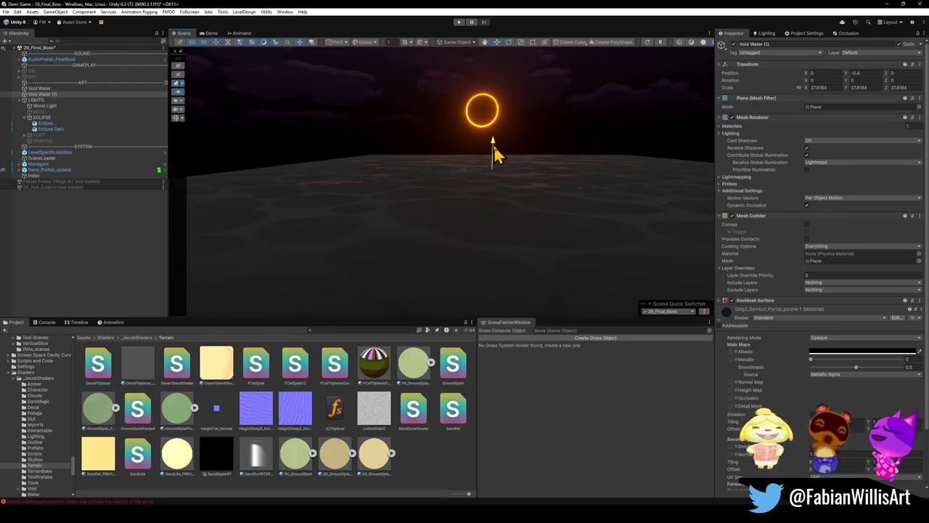
pyautogui.moveTo(520, 178)
pyautogui.mouseDown()
pyautogui.moveTo(423, 182)
pyautogui.moveTo(381, 207)
pyautogui.moveTo(474, 221)
pyautogui.moveTo(556, 196)
pyautogui.moveTo(529, 186)
pyautogui.mouseUp()
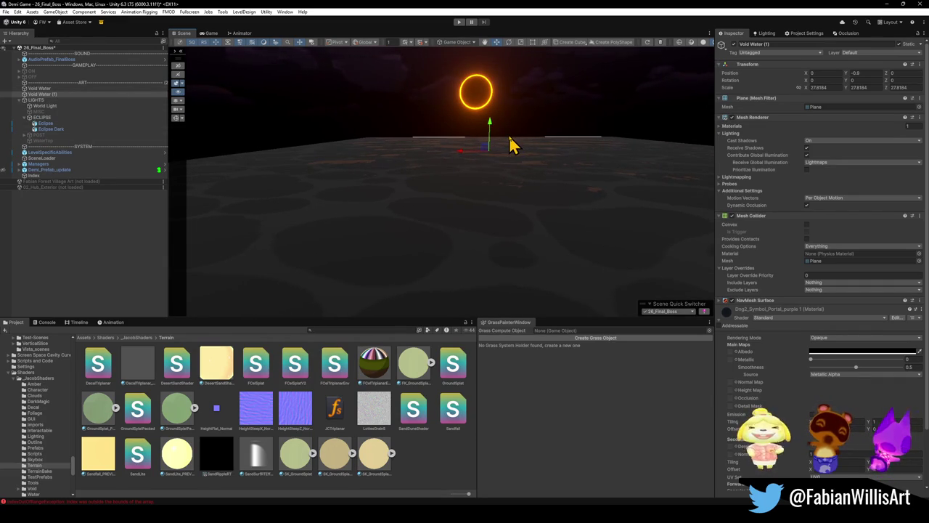
pyautogui.click(56, 88)
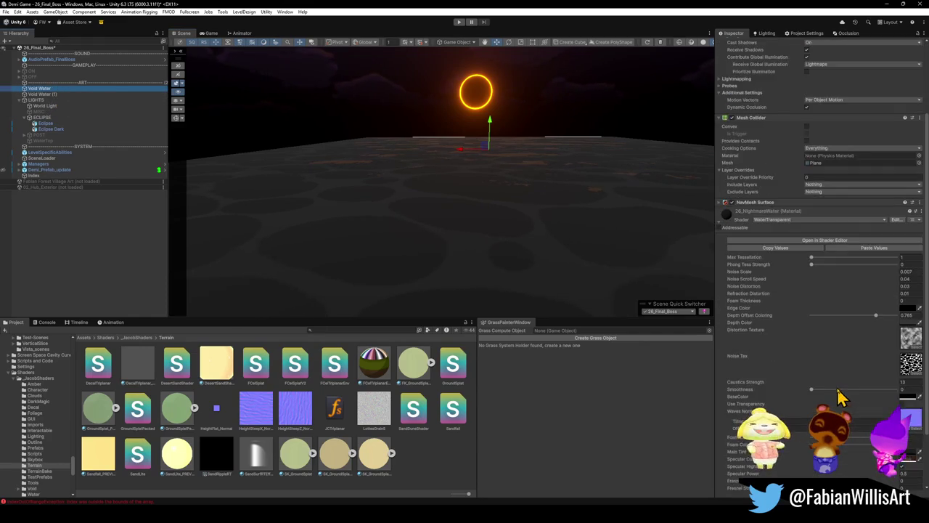
# - Review the water's specular colour and copy the material's property values
pyautogui.scroll(-5, 852, 390)
pyautogui.click(908, 390)
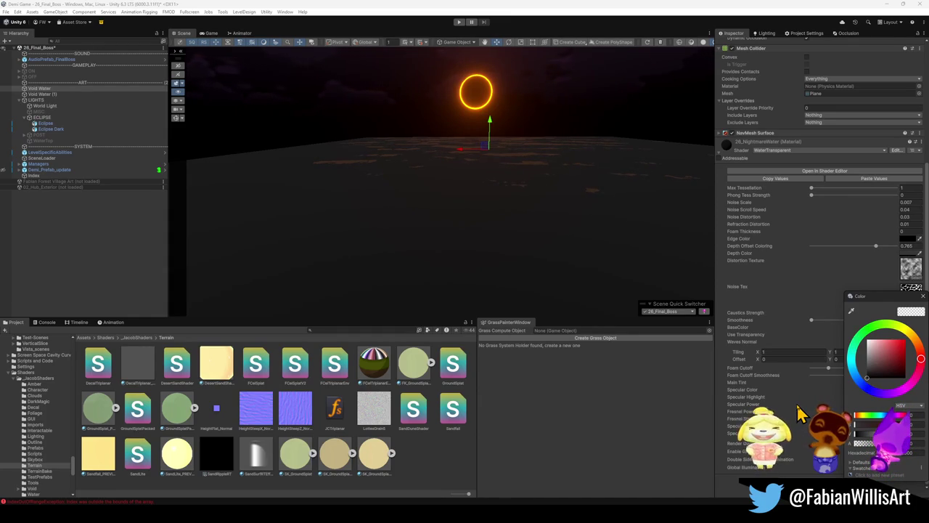
pyautogui.click(796, 412)
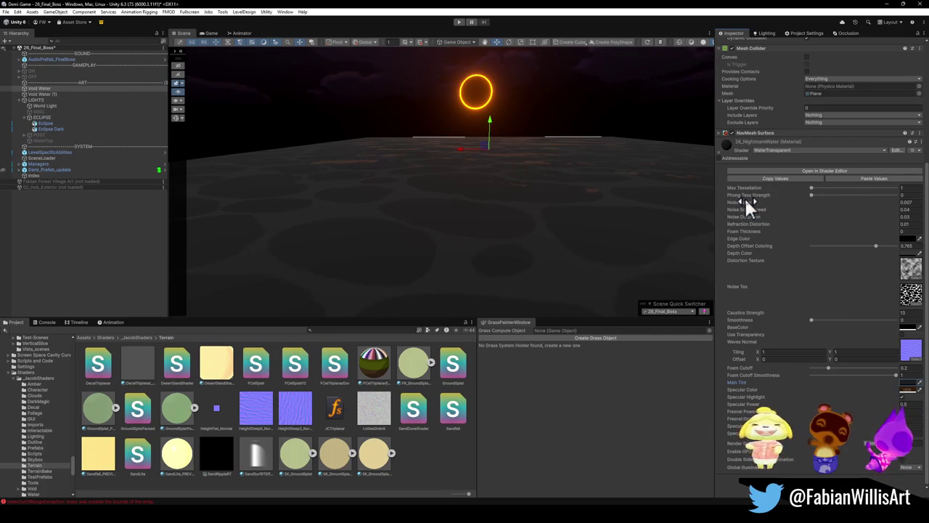
pyautogui.click(760, 178)
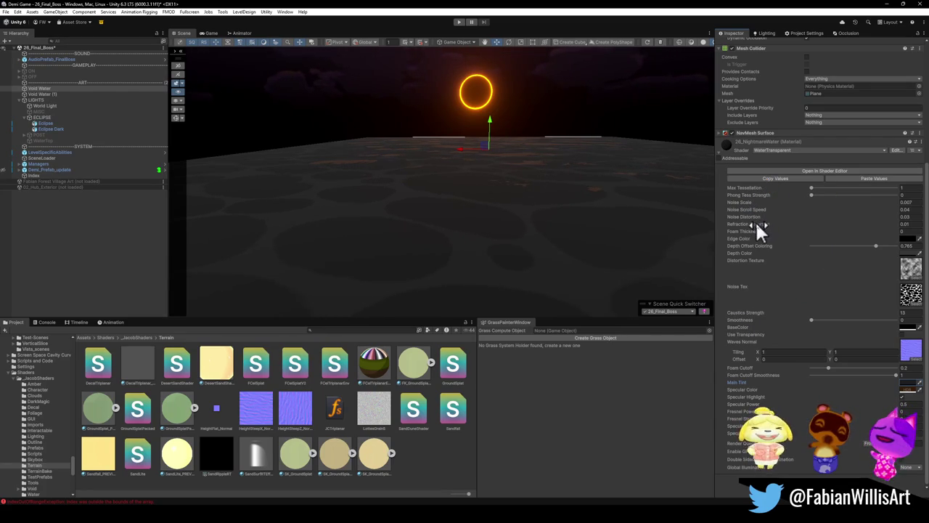
# - Lower Depth Offset Coloring from 0.765 to 0, keeping the base colour and black edge colour
pyautogui.click(905, 328)
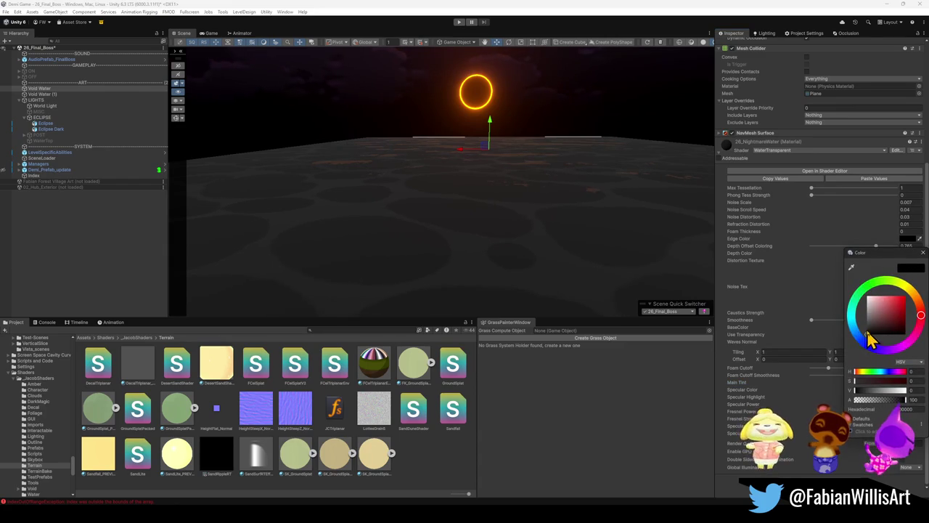
pyautogui.press('Escape')
pyautogui.click(906, 239)
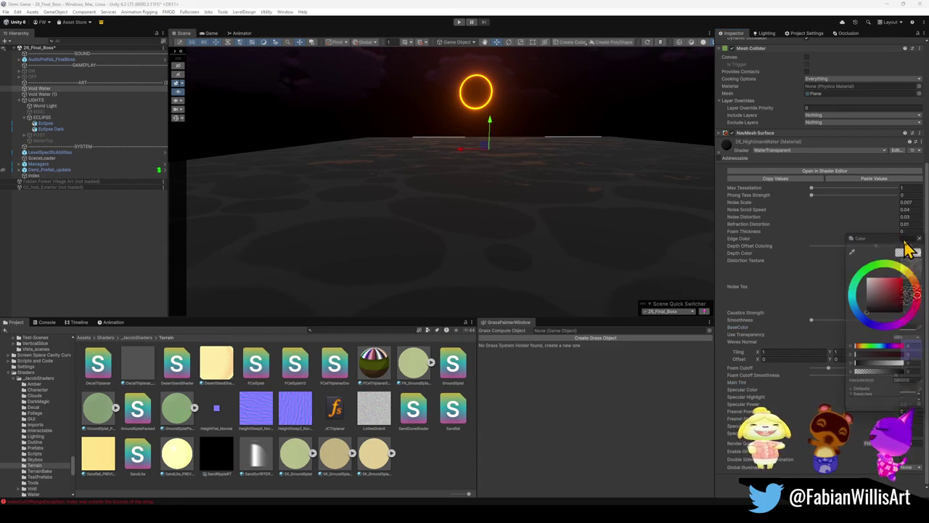
pyautogui.press('Escape')
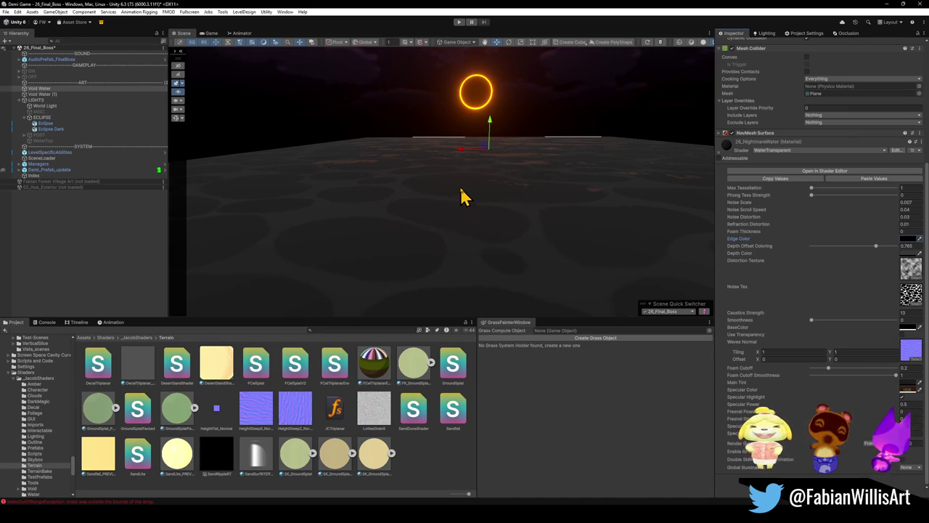
pyautogui.moveTo(532, 189)
pyautogui.mouseDown()
pyautogui.moveTo(508, 182)
pyautogui.moveTo(494, 191)
pyautogui.mouseUp()
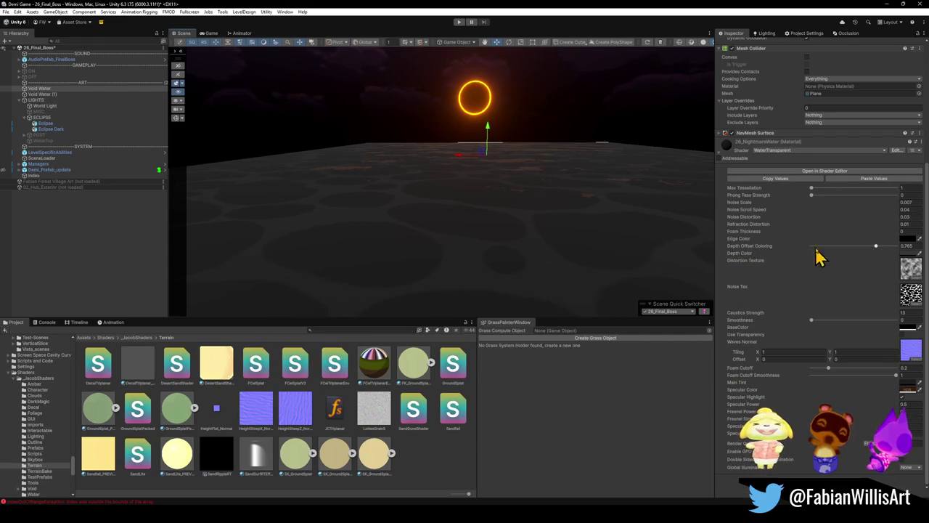
pyautogui.moveTo(876, 246); pyautogui.dragTo(782, 246)
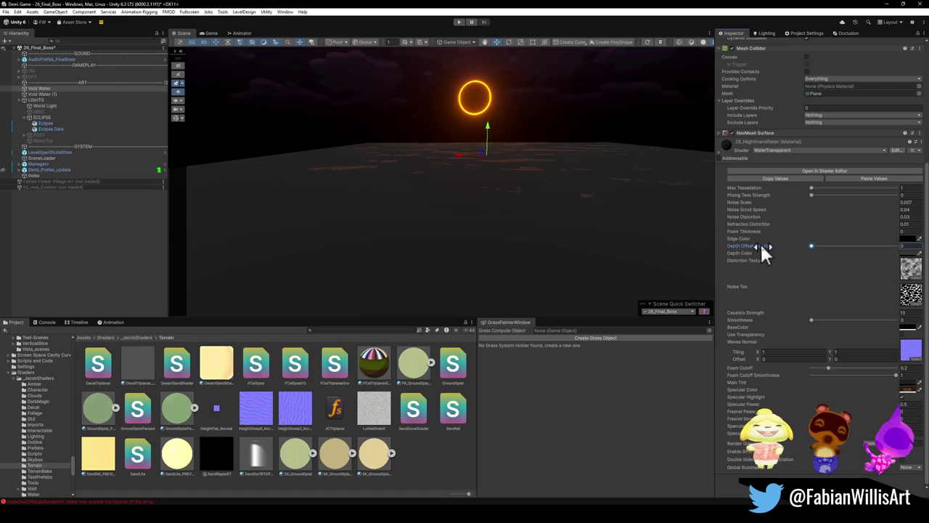
# - Set Specular Color to pure black (000000) and Specular Power to 0.5
pyautogui.click(908, 390)
pyautogui.moveTo(855, 390); pyautogui.dragTo(814, 388)
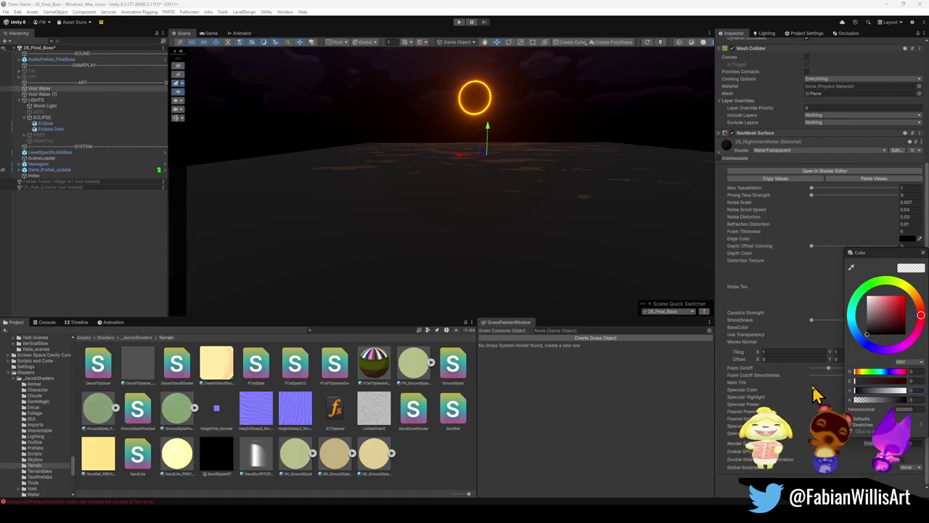
pyautogui.click(721, 397)
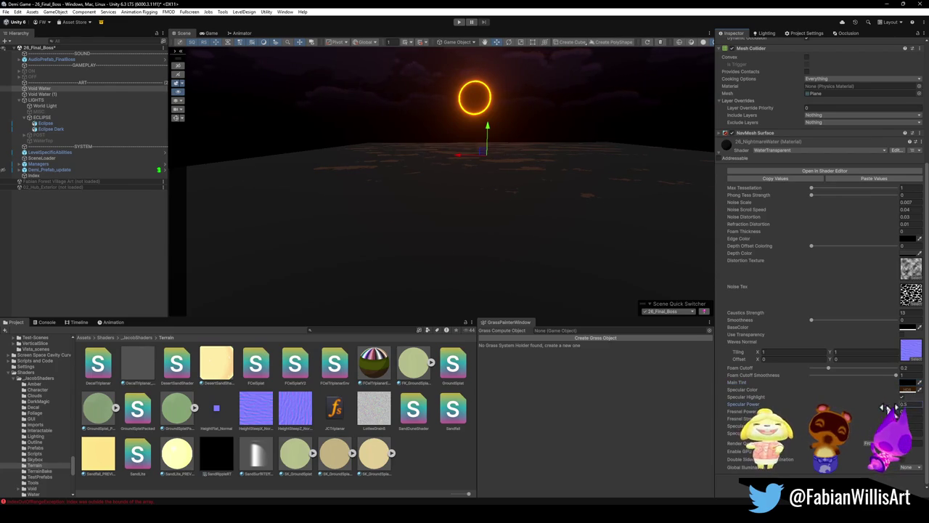
pyautogui.press('Return')
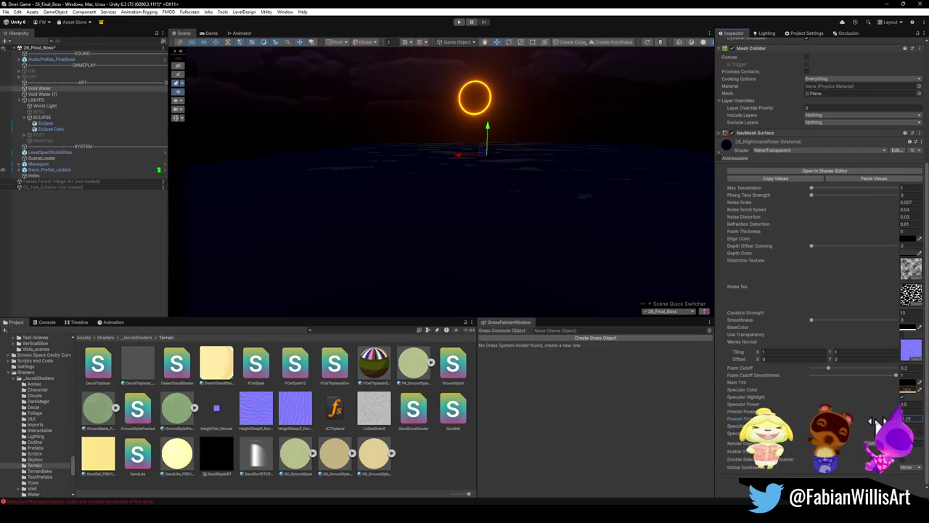
# - Raise fresnel strength, Depth Offset Coloring to 0.113, Noise Distortion to about 1.54, keeping Noise Scale 0.007
pyautogui.moveTo(869, 421)
pyautogui.mouseDown()
pyautogui.moveTo(913, 429)
pyautogui.moveTo(867, 430)
pyautogui.mouseUp()
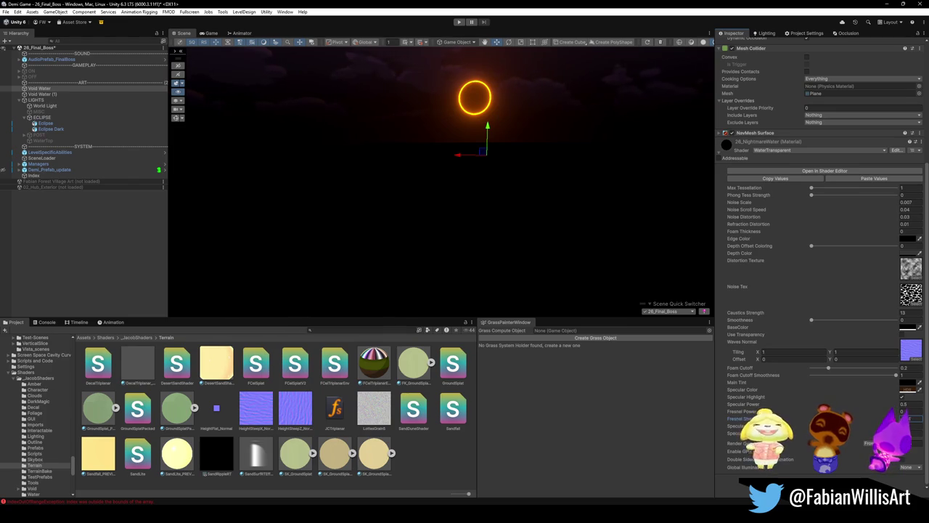
pyautogui.moveTo(855, 430); pyautogui.dragTo(860, 431)
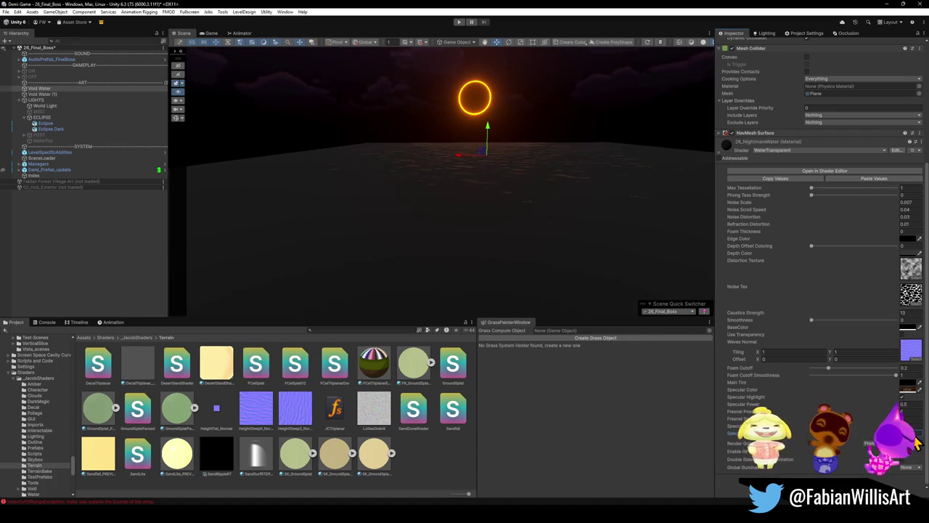
pyautogui.moveTo(894, 250); pyautogui.dragTo(777, 263)
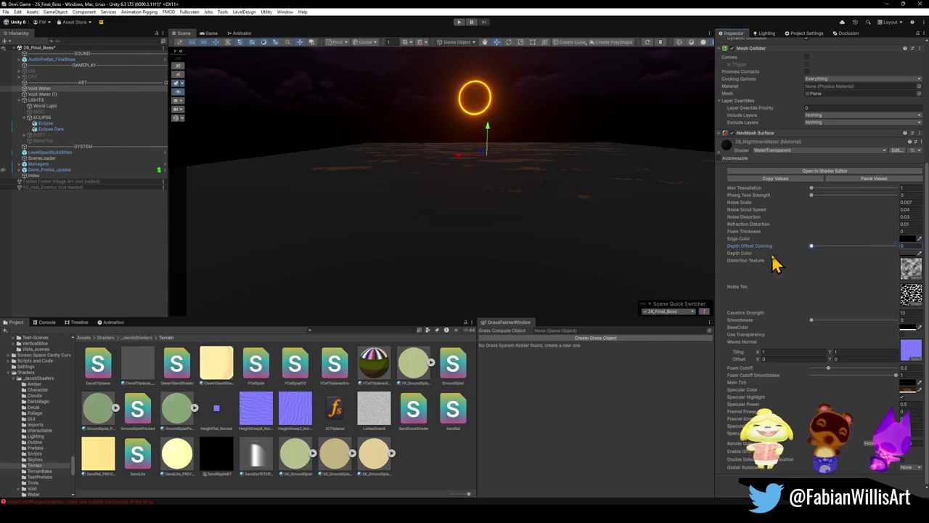
pyautogui.click(900, 231)
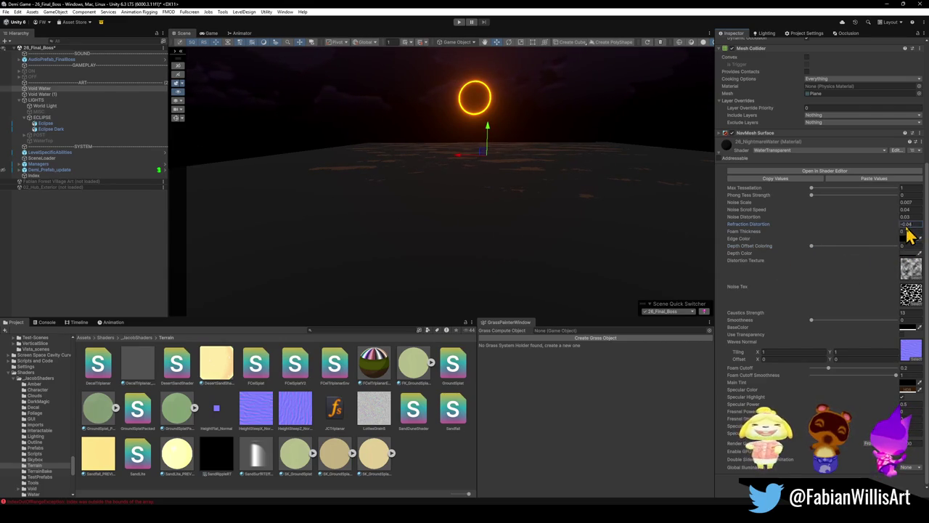
pyautogui.click(892, 216)
pyautogui.moveTo(892, 216)
pyautogui.mouseDown()
pyautogui.moveTo(919, 231)
pyautogui.moveTo(890, 225)
pyautogui.mouseUp()
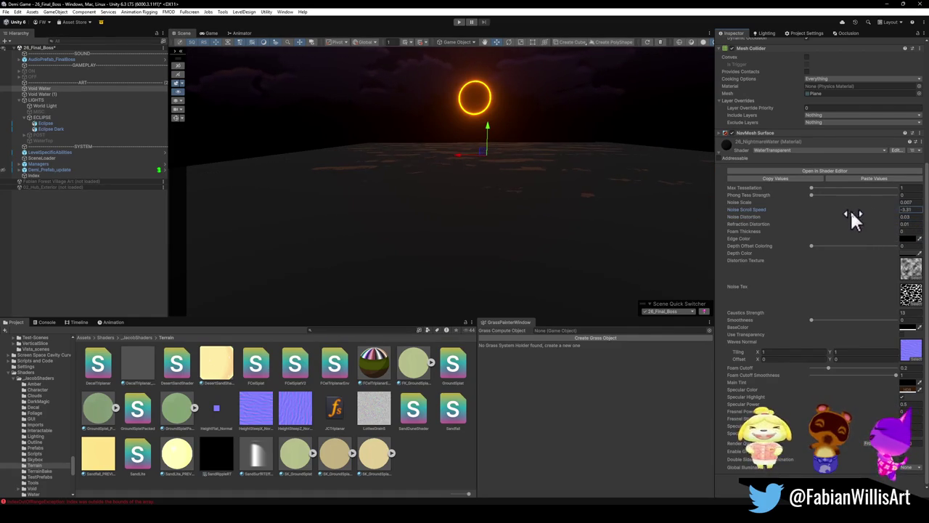
pyautogui.moveTo(893, 204); pyautogui.dragTo(896, 196)
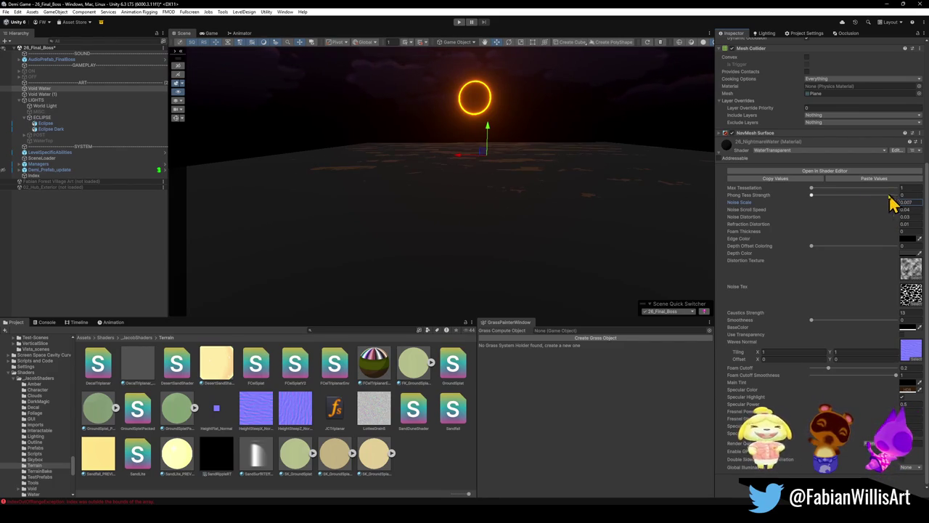
pyautogui.moveTo(817, 195)
pyautogui.mouseDown()
pyautogui.moveTo(917, 204)
pyautogui.moveTo(825, 189)
pyautogui.moveTo(907, 195)
pyautogui.moveTo(809, 201)
pyautogui.mouseUp()
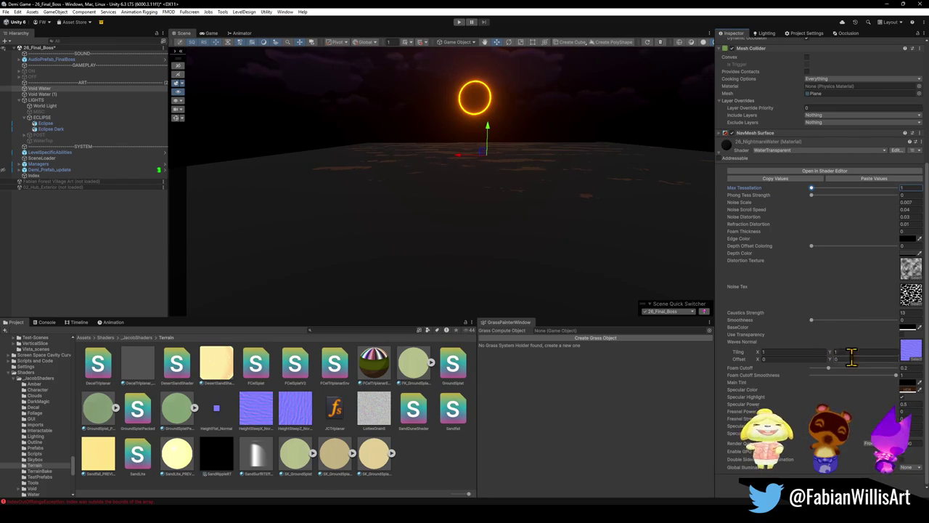
# - Toggle Use Transparency and give the water a dark reddish edge colour
pyautogui.click(901, 336)
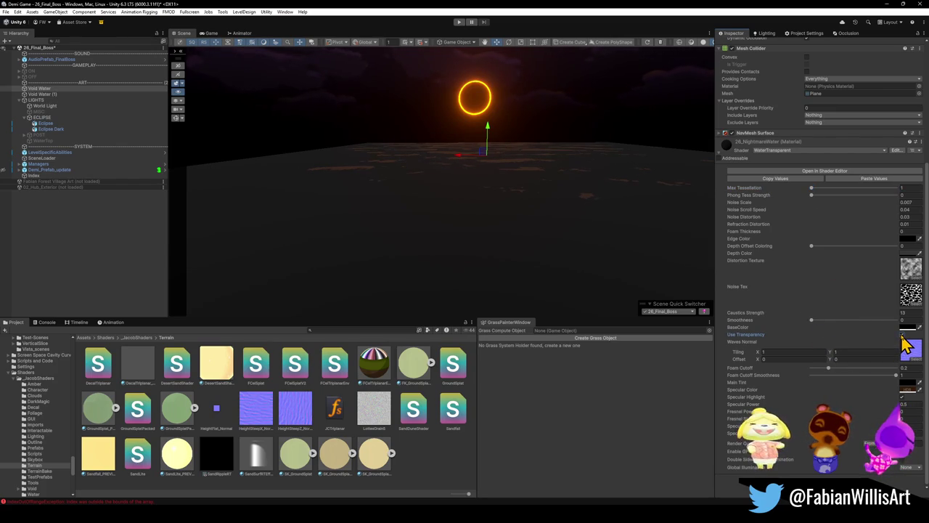
pyautogui.click(907, 327)
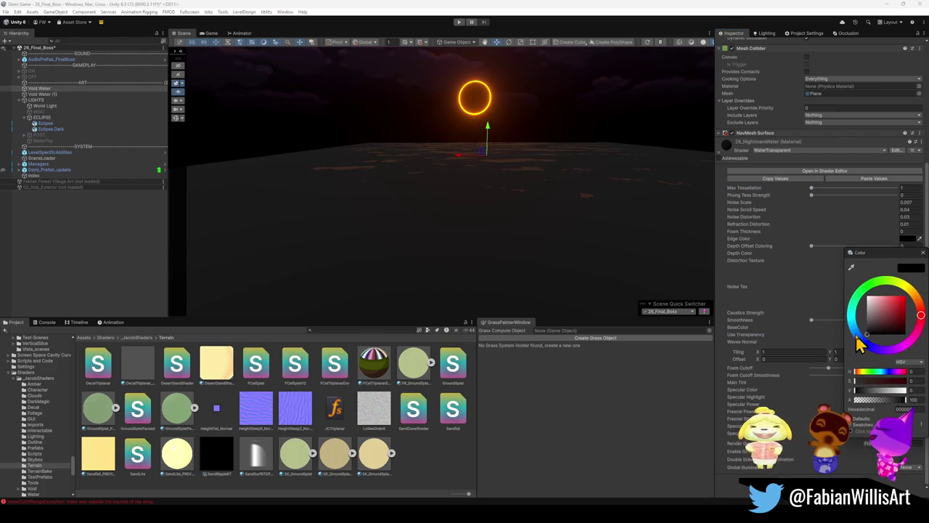
pyautogui.press('Escape')
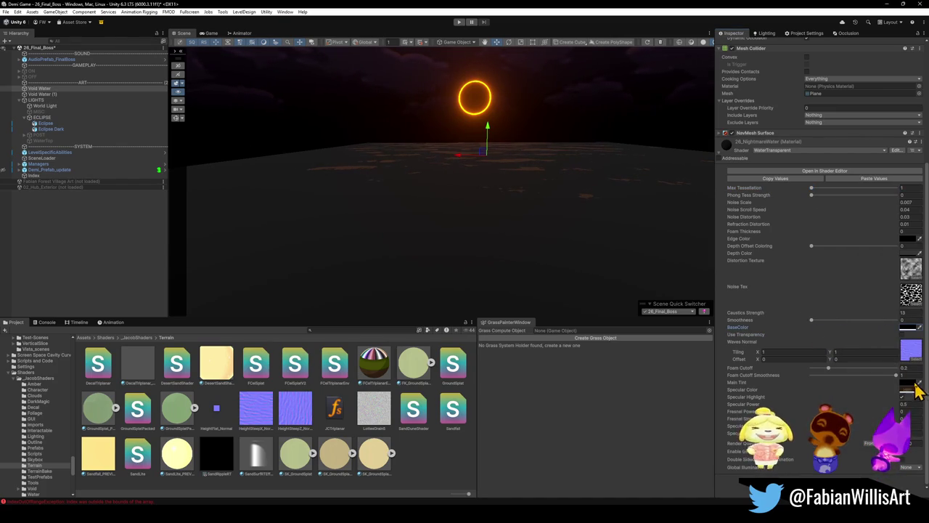
pyautogui.click(906, 239)
pyautogui.moveTo(884, 303)
pyautogui.mouseDown()
pyautogui.moveTo(880, 294)
pyautogui.moveTo(887, 304)
pyautogui.mouseUp()
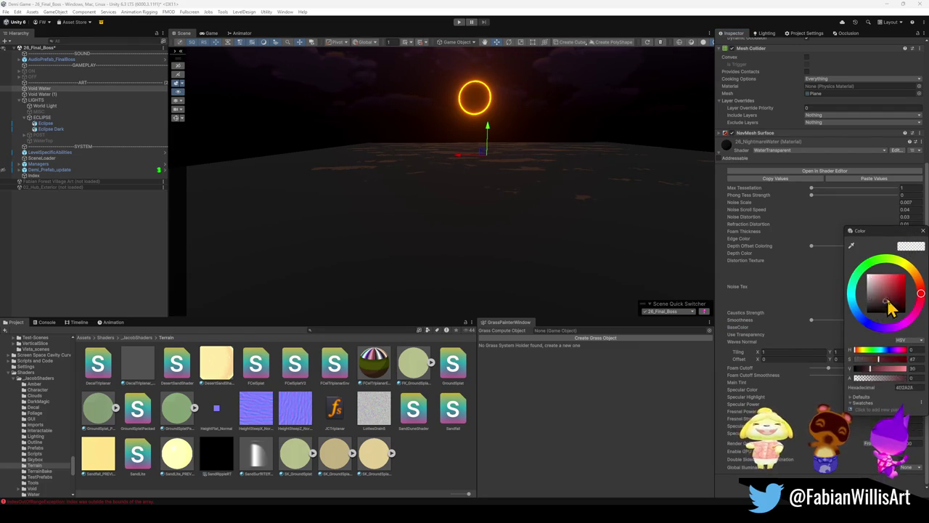
pyautogui.press('Escape')
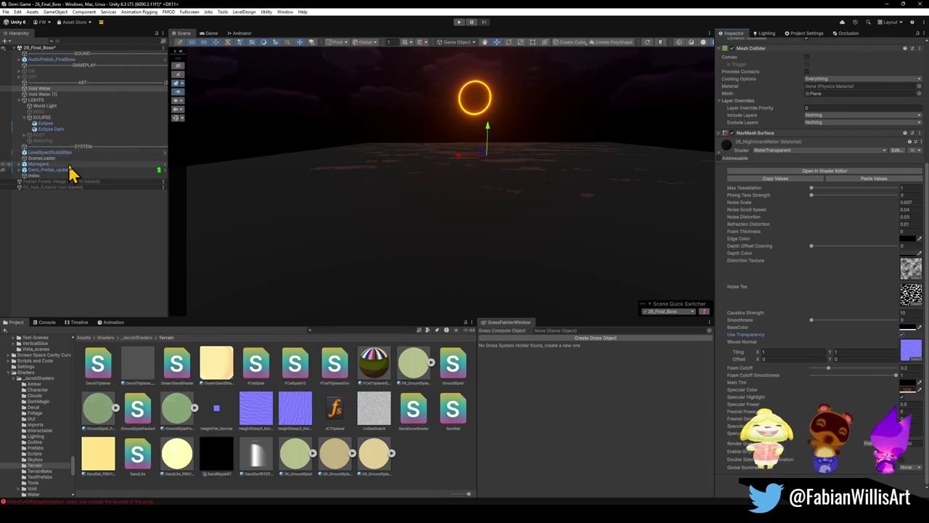
# - Select Void Water and recolour its base colour grey and another colour dark grey
pyautogui.click(52, 95)
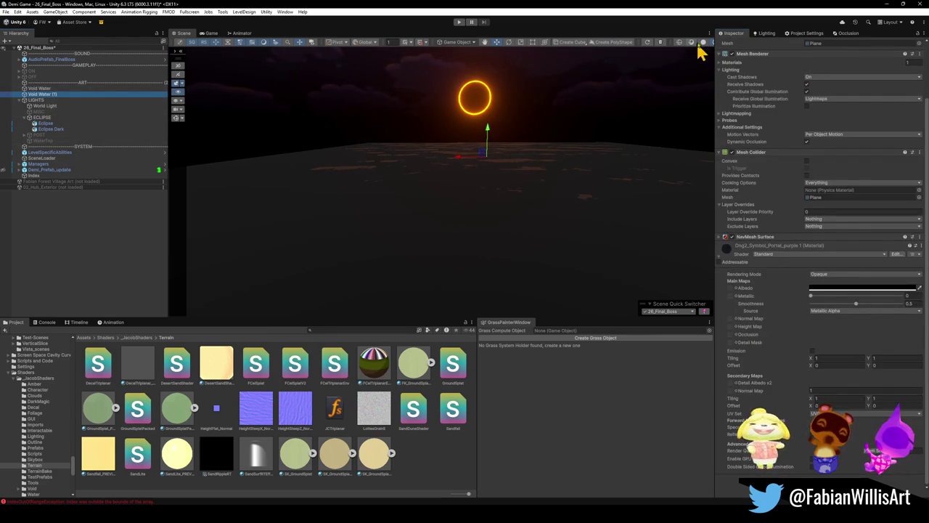
pyautogui.scroll(5, 736, 62)
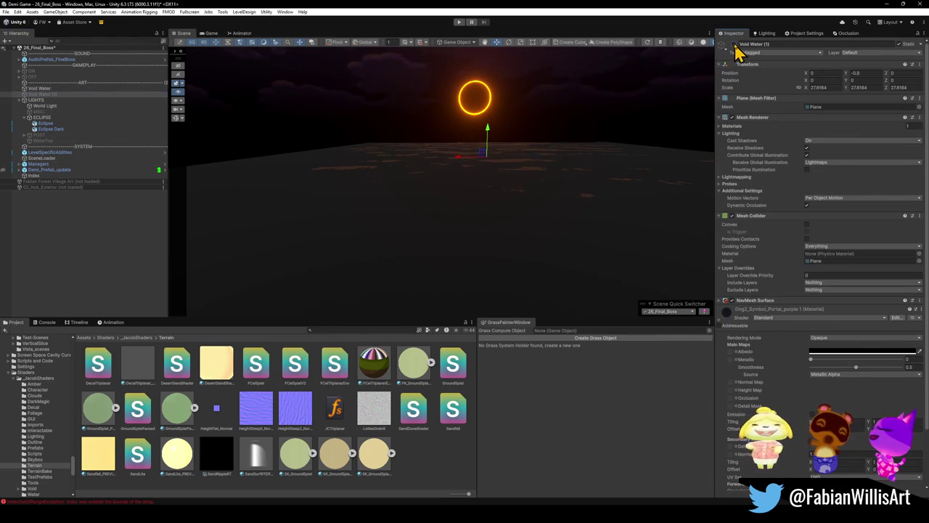
pyautogui.click(44, 89)
pyautogui.scroll(-3, 813, 391)
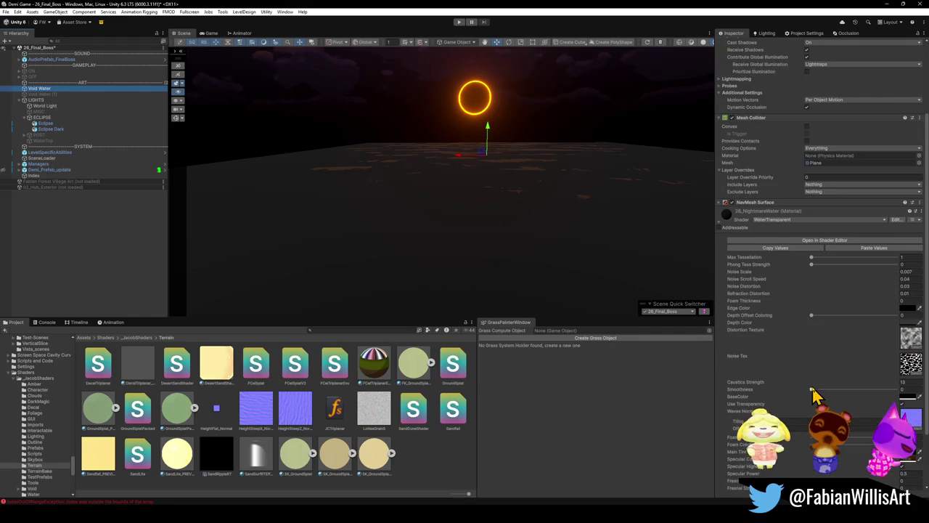
pyautogui.click(912, 461)
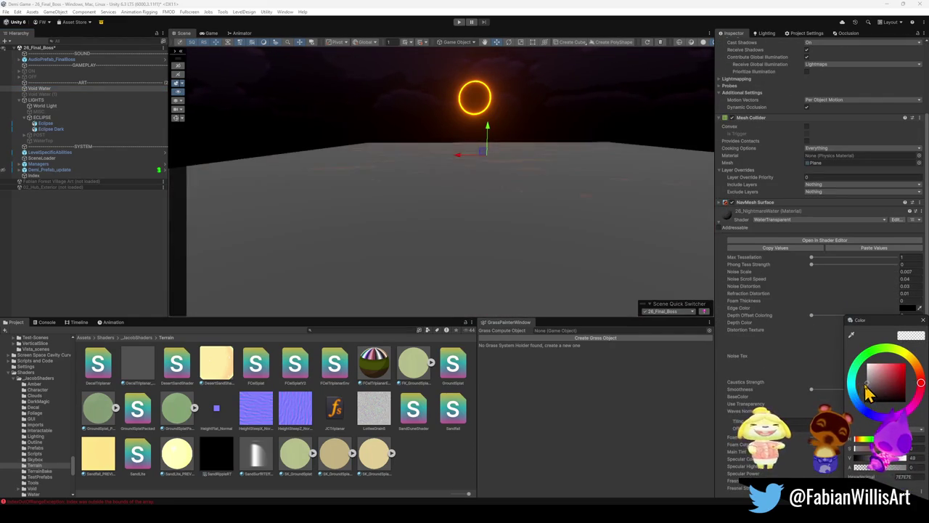
pyautogui.click(871, 395)
pyautogui.click(905, 397)
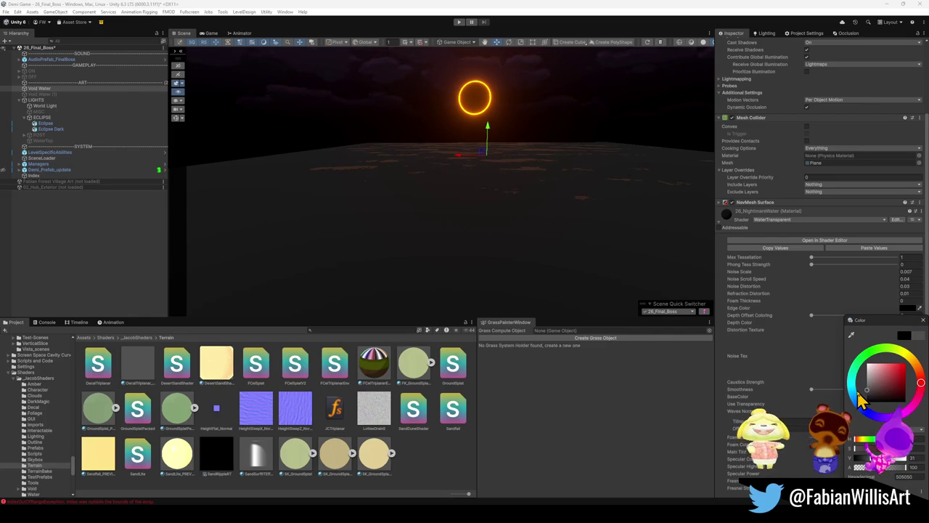
pyautogui.click(718, 386)
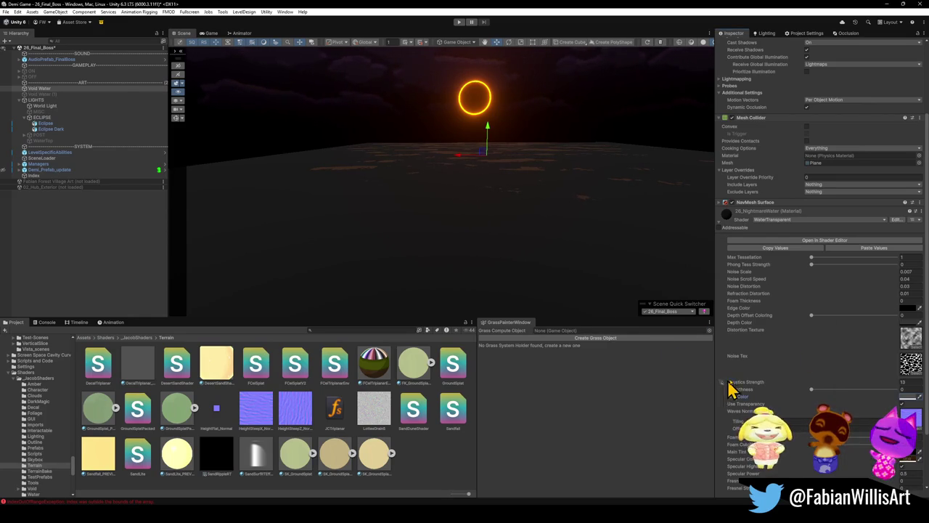
# - Keep the edge and depth colours, and give the water a muted reddish-brown tint
pyautogui.click(903, 307)
pyautogui.press('Escape')
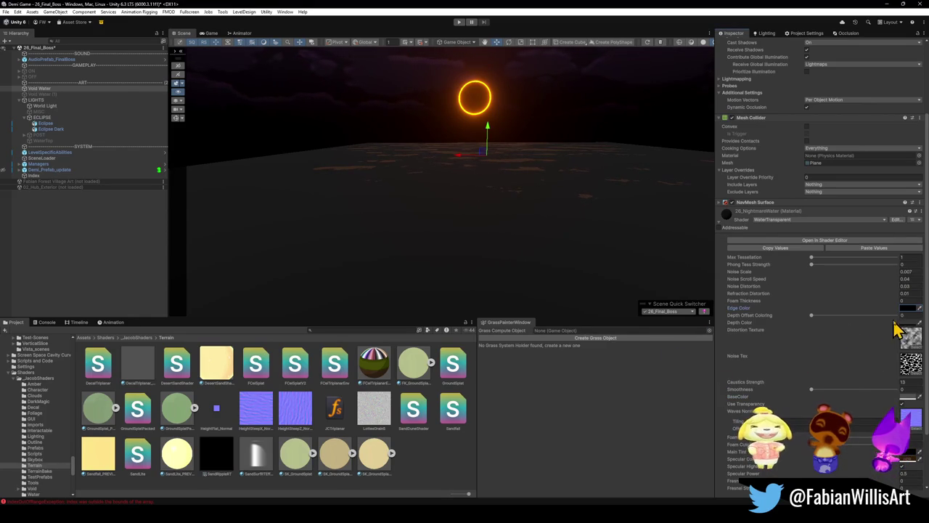
pyautogui.click(906, 323)
pyautogui.press('Escape')
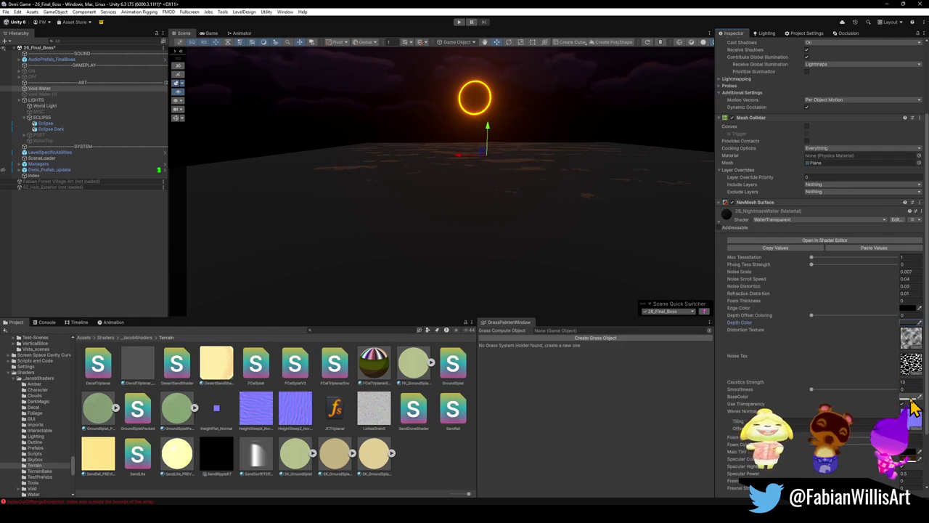
pyautogui.click(907, 460)
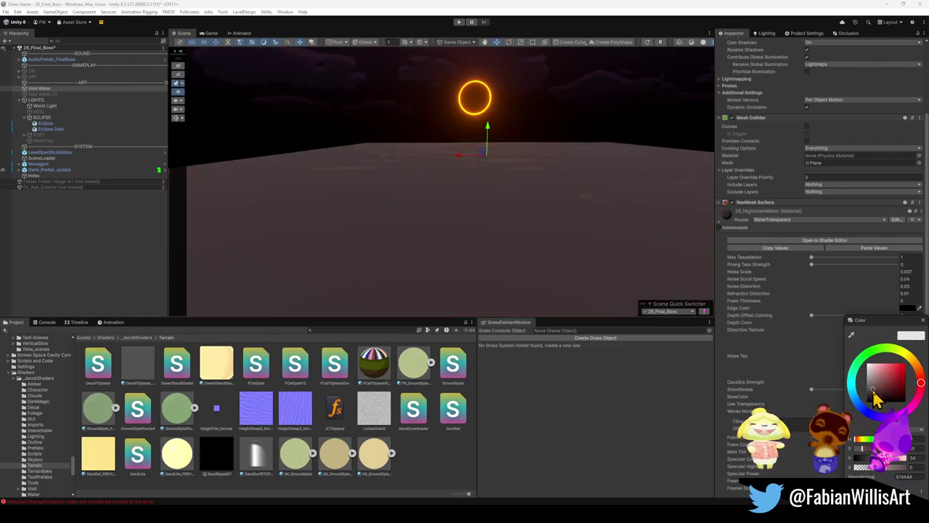
pyautogui.press('Escape')
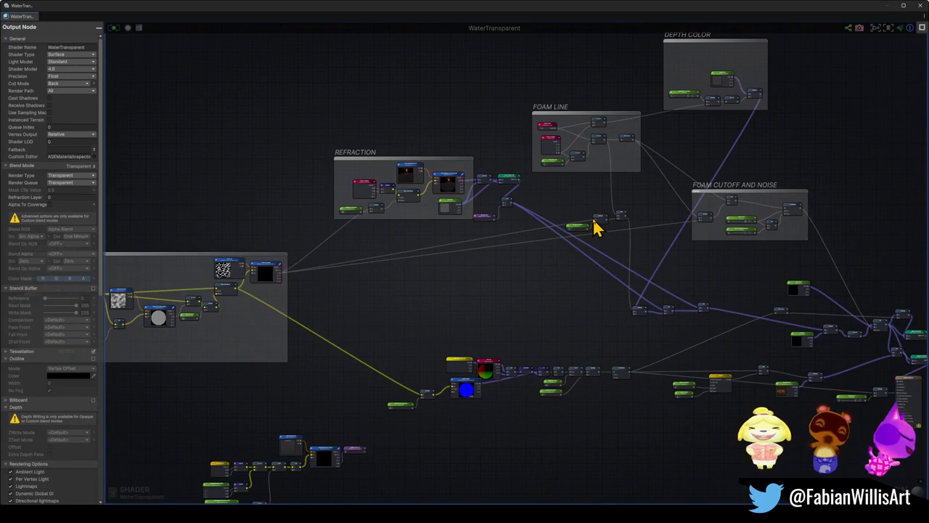
# - Change the WaterTransparent Light Model from Standard to Unlit, then shrink the editor window
pyautogui.moveTo(363, 315); pyautogui.dragTo(496, 306)
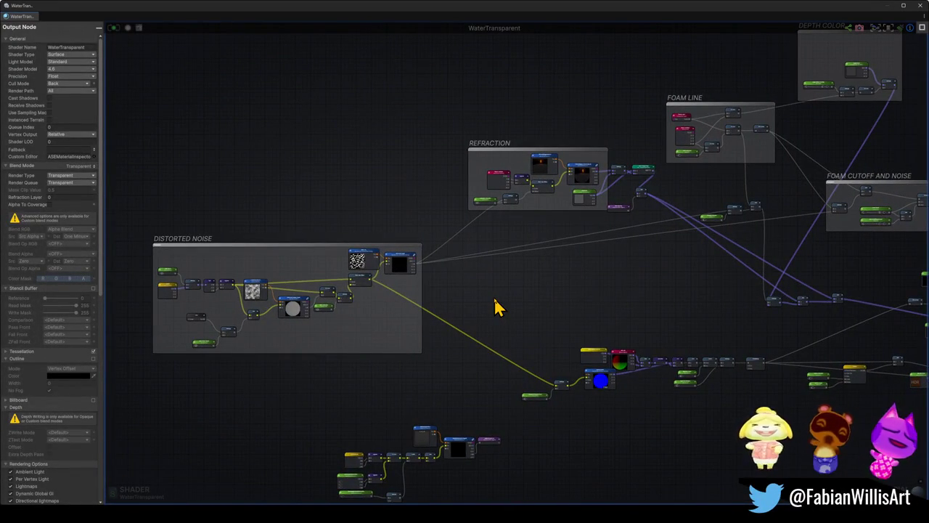
pyautogui.moveTo(591, 311)
pyautogui.mouseDown()
pyautogui.moveTo(338, 307)
pyautogui.moveTo(386, 259)
pyautogui.moveTo(402, 288)
pyautogui.moveTo(500, 298)
pyautogui.mouseUp()
pyautogui.scroll(-3, 402, 280)
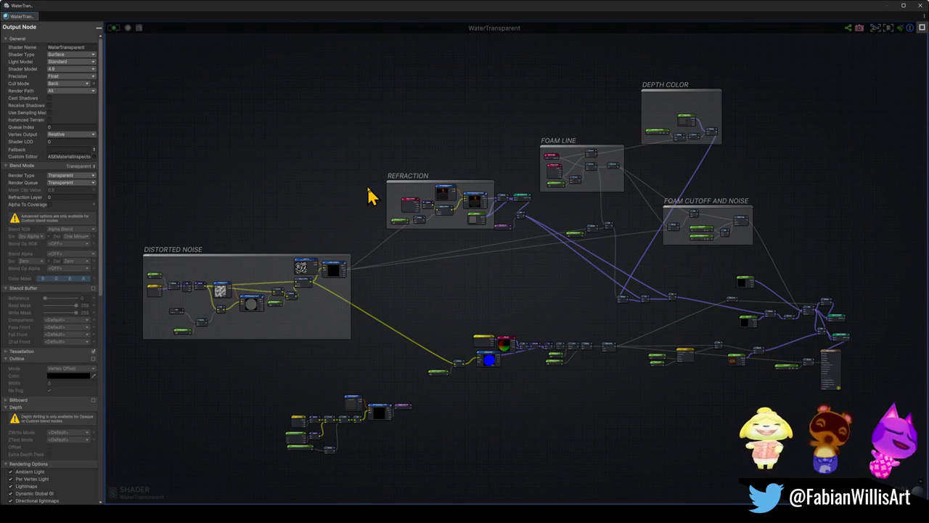
pyautogui.scroll(4, 415, 210)
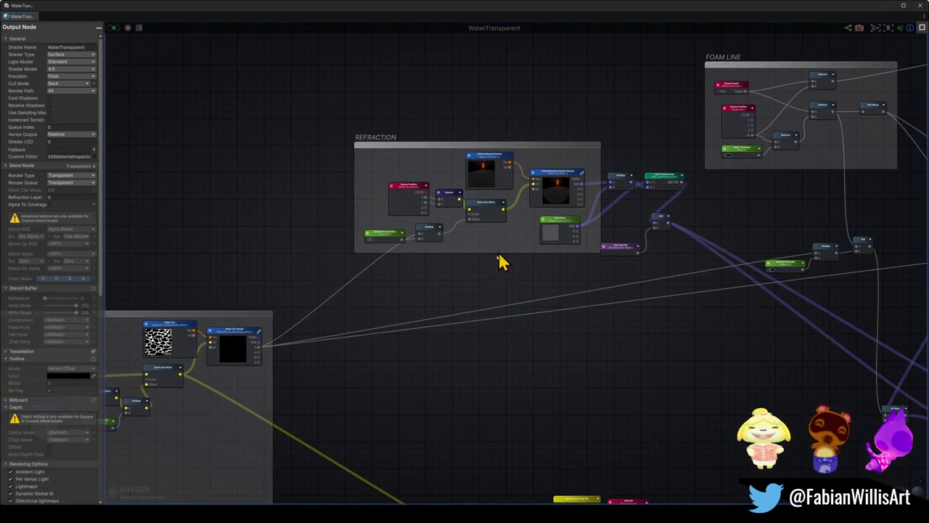
pyautogui.scroll(3, 325, 269)
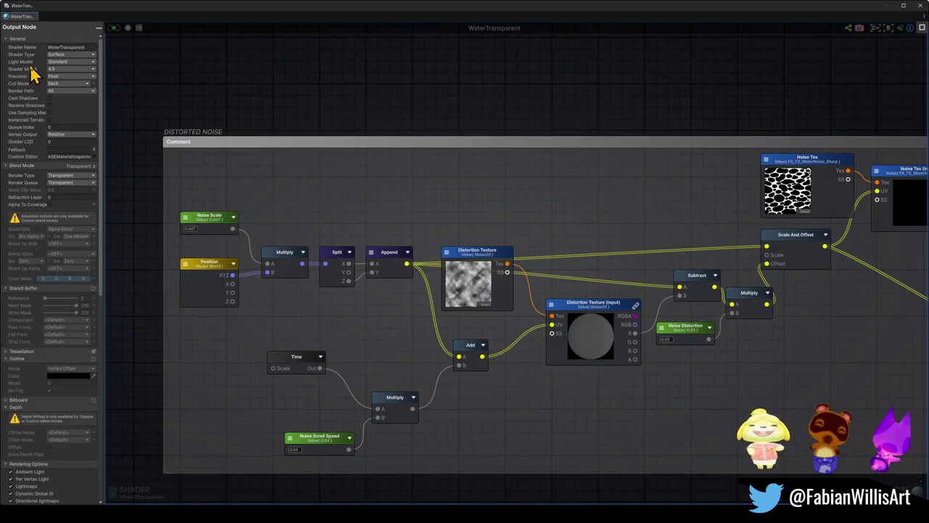
pyautogui.click(64, 62)
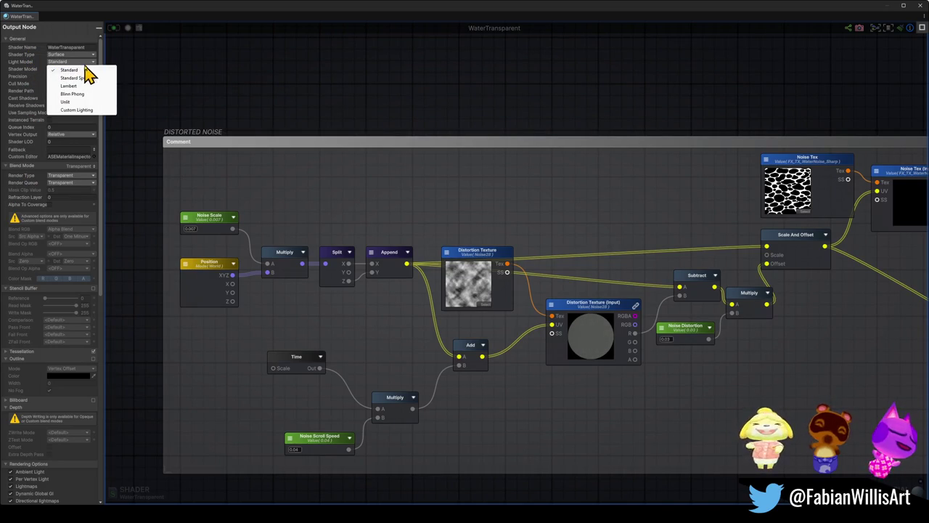
pyautogui.click(87, 103)
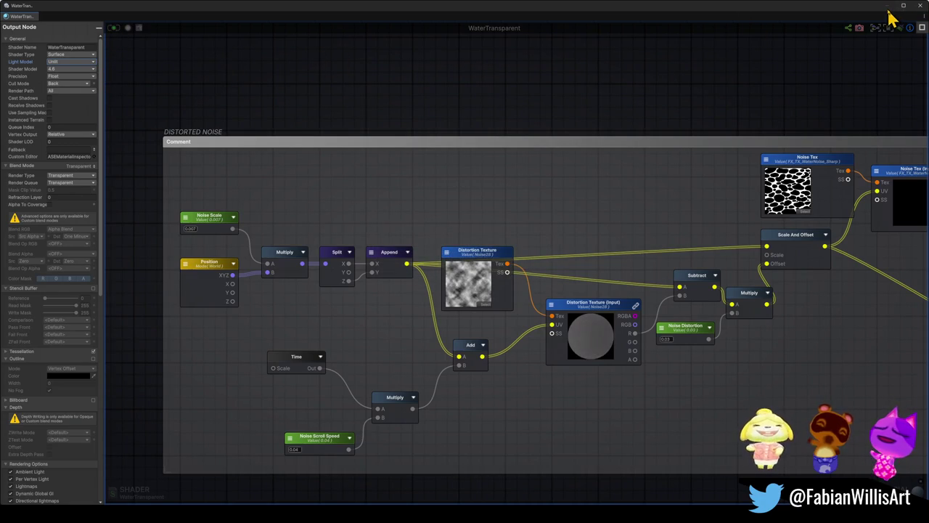
pyautogui.moveTo(893, 18)
pyautogui.mouseDown()
pyautogui.moveTo(888, 33)
pyautogui.moveTo(401, 238)
pyautogui.moveTo(101, 223)
pyautogui.moveTo(860, 222)
pyautogui.moveTo(757, 263)
pyautogui.moveTo(819, 150)
pyautogui.mouseUp()
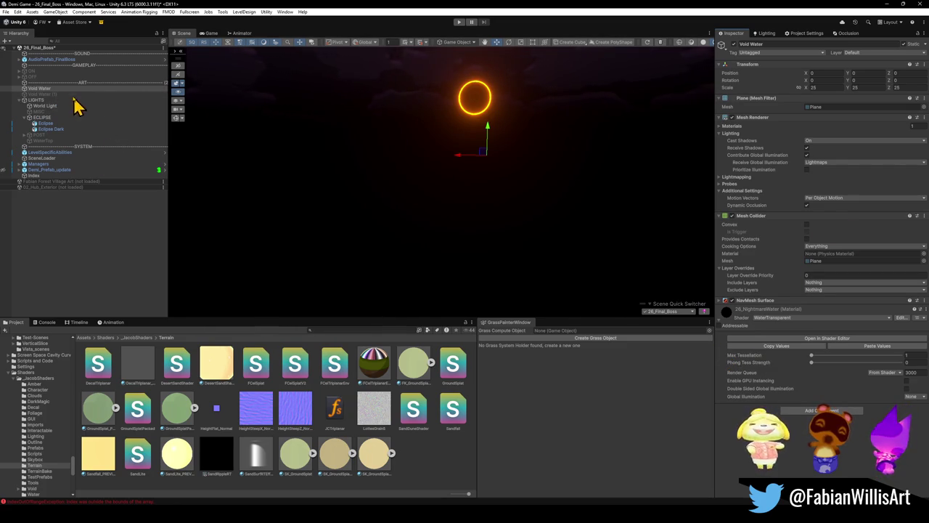
pyautogui.click(45, 89)
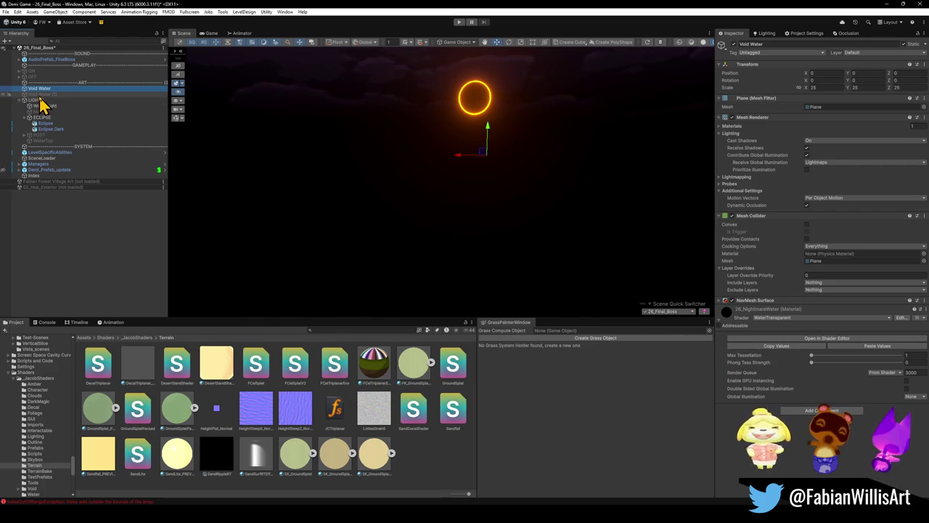
pyautogui.moveTo(512, 488)
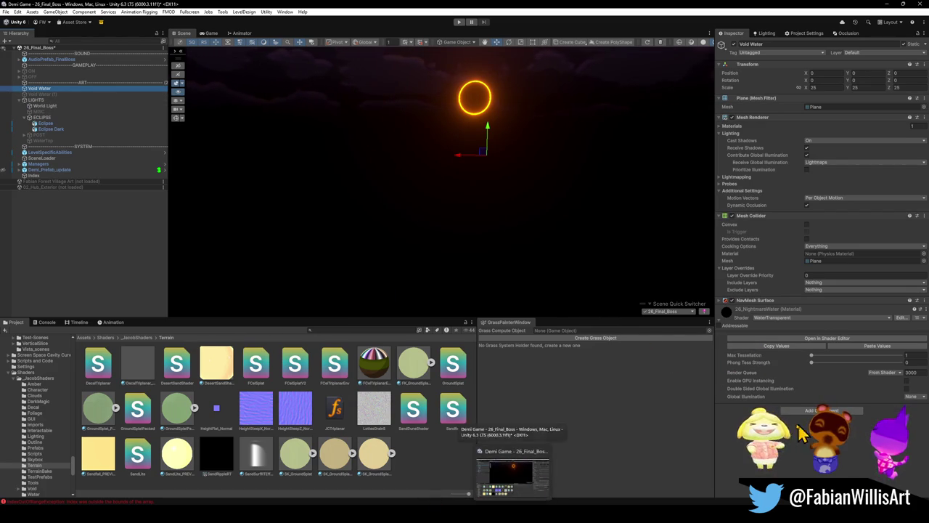
pyautogui.click(513, 472)
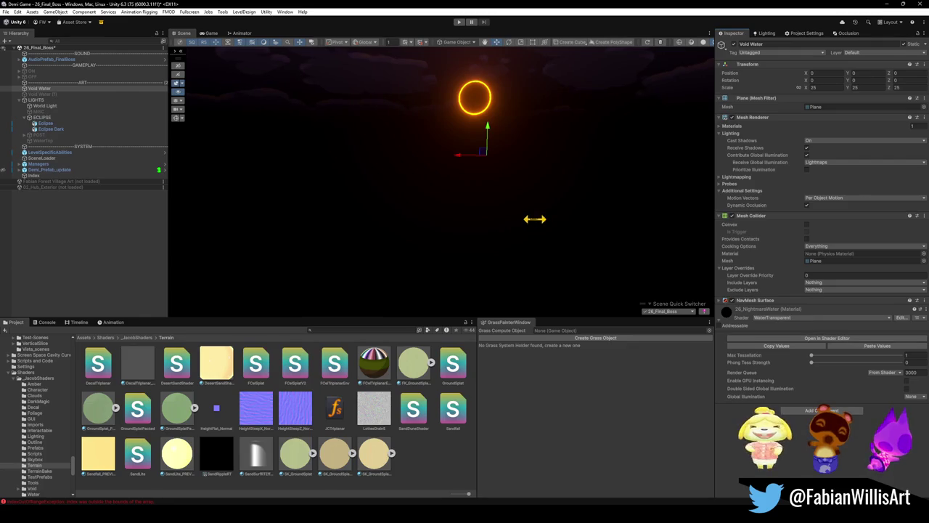
# - Wire the Multiply (Specular Color × Smoothness) output into Emission and save the shader
pyautogui.scroll(-6, 512, 256)
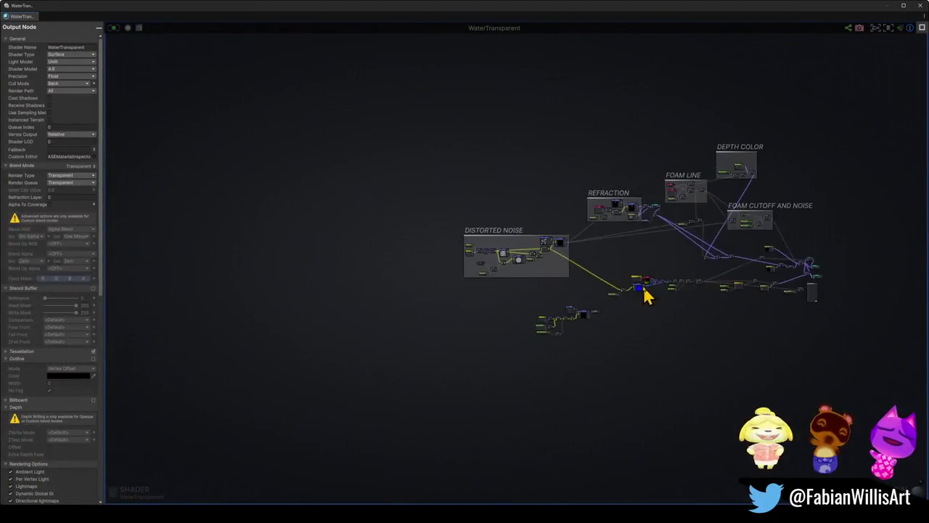
pyautogui.scroll(10, 646, 294)
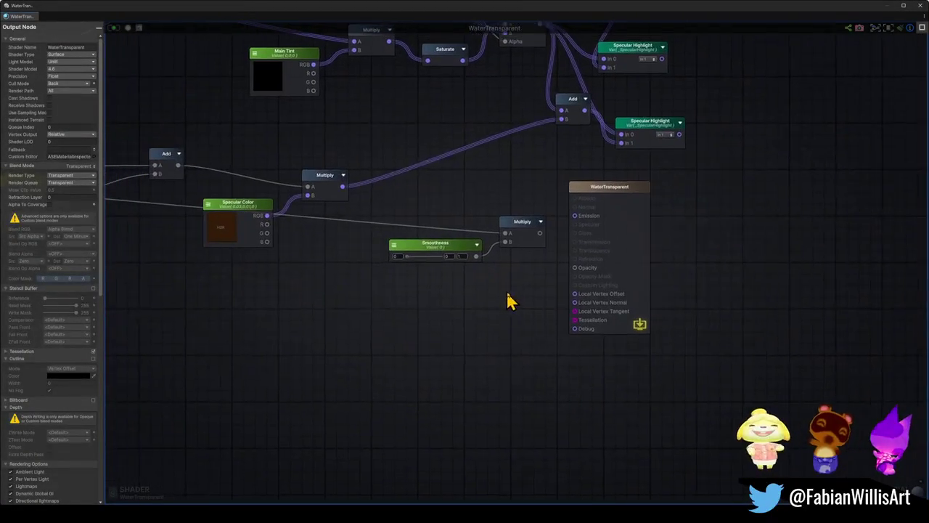
pyautogui.moveTo(502, 299); pyautogui.dragTo(530, 306)
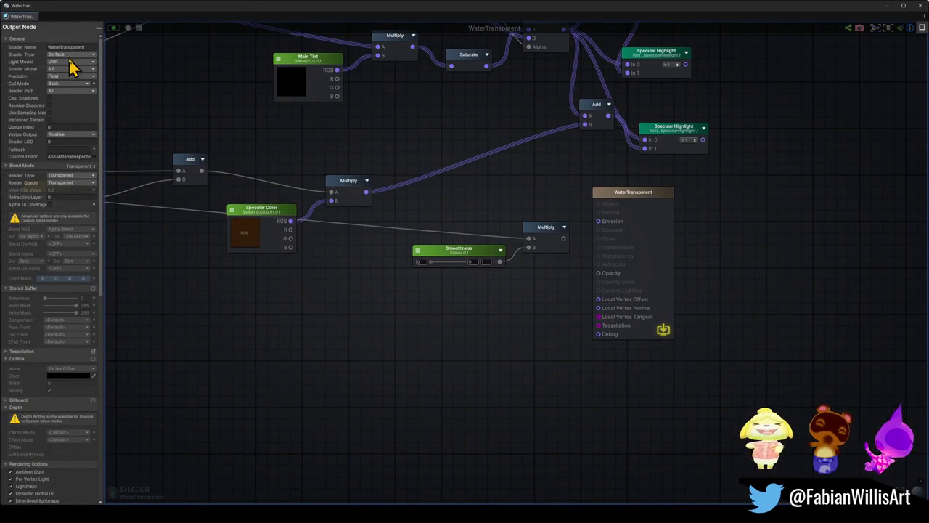
pyautogui.scroll(-3, 508, 191)
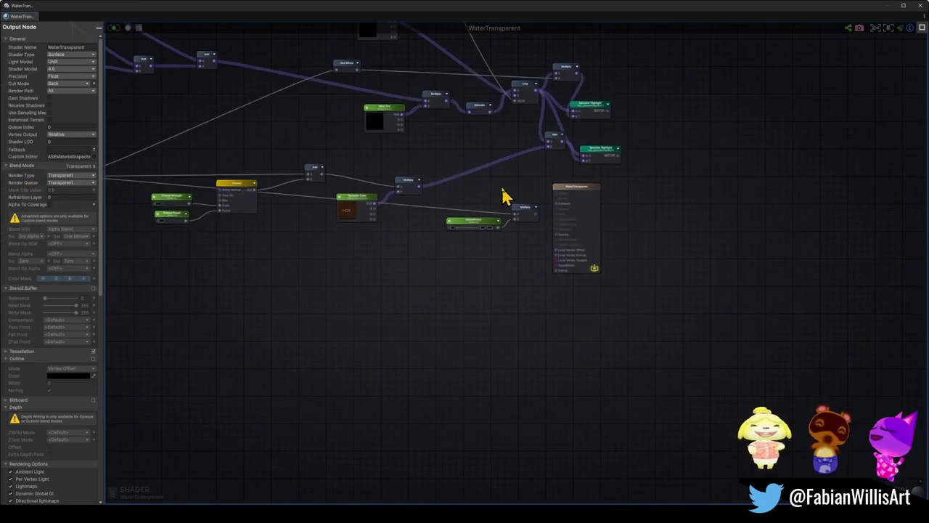
pyautogui.scroll(3, 526, 198)
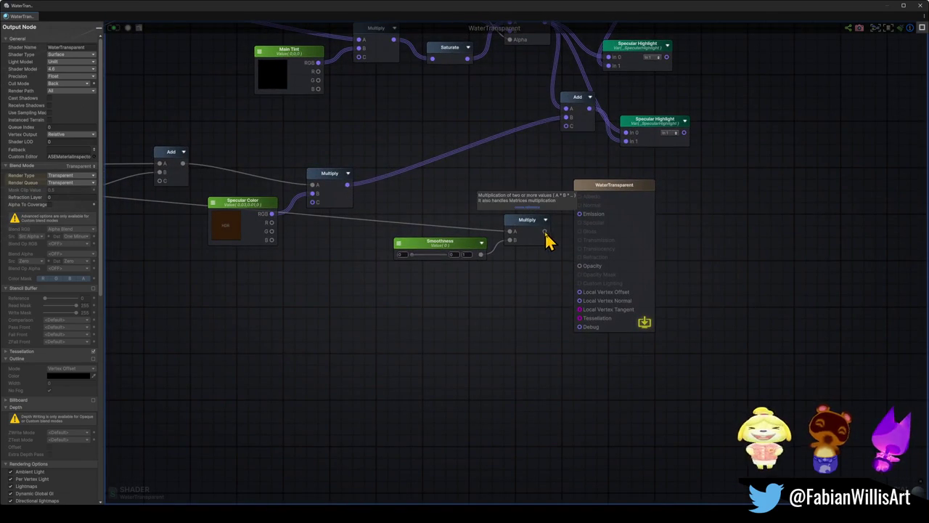
pyautogui.moveTo(551, 234); pyautogui.dragTo(579, 214)
pyautogui.scroll(-5, 369, 238)
pyautogui.moveTo(368, 239); pyautogui.dragTo(493, 289)
pyautogui.click(114, 29)
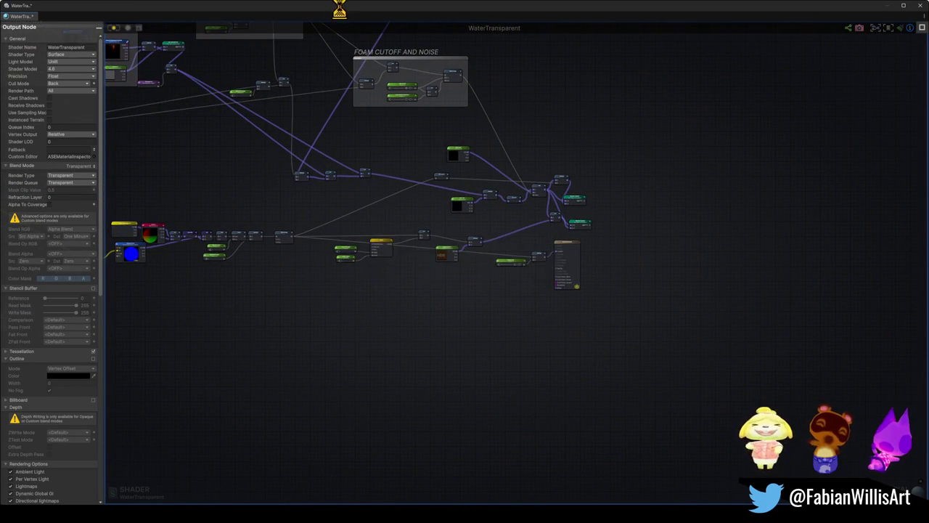
# - Close the shader editor and reopen the water material's shader for editing
pyautogui.moveTo(346, 14)
pyautogui.mouseDown()
pyautogui.moveTo(409, 283)
pyautogui.moveTo(342, 353)
pyautogui.moveTo(46, 188)
pyautogui.moveTo(384, 155)
pyautogui.moveTo(255, 132)
pyautogui.mouseUp()
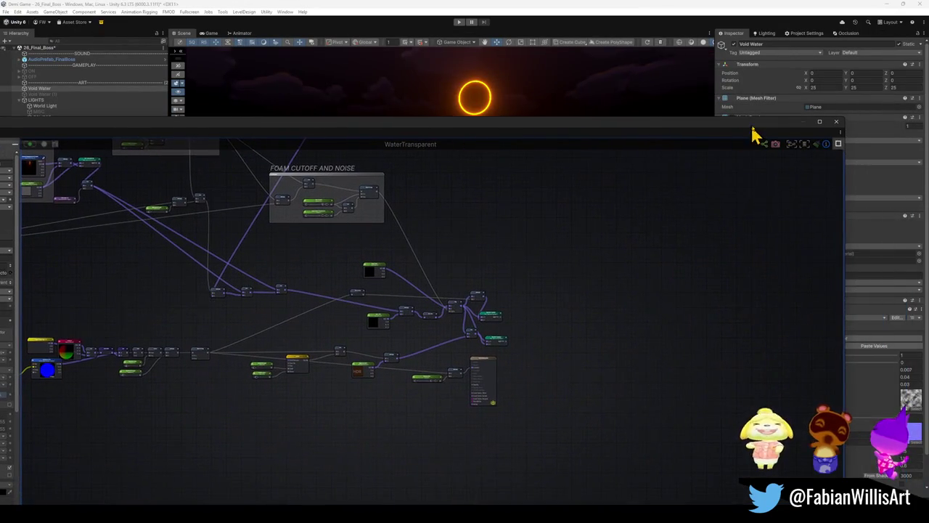
pyautogui.click(836, 122)
pyautogui.scroll(-2, 764, 372)
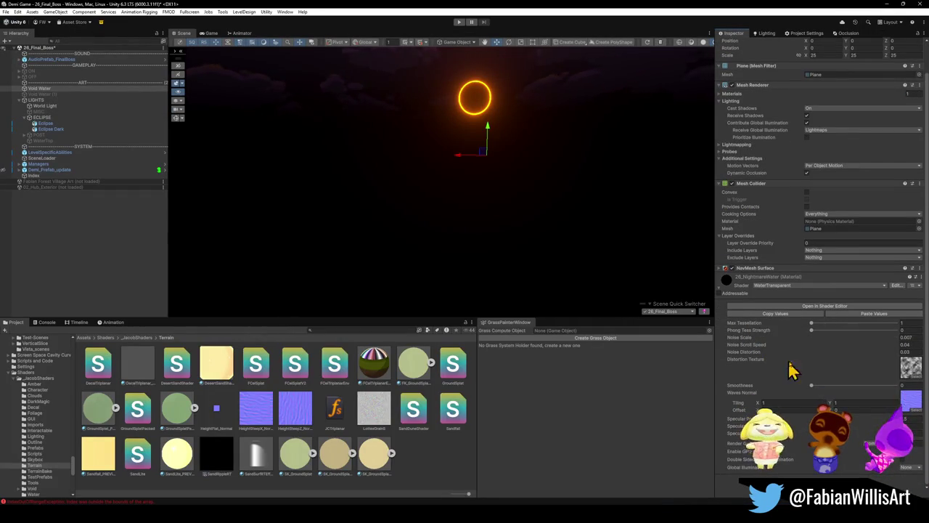
pyautogui.click(824, 314)
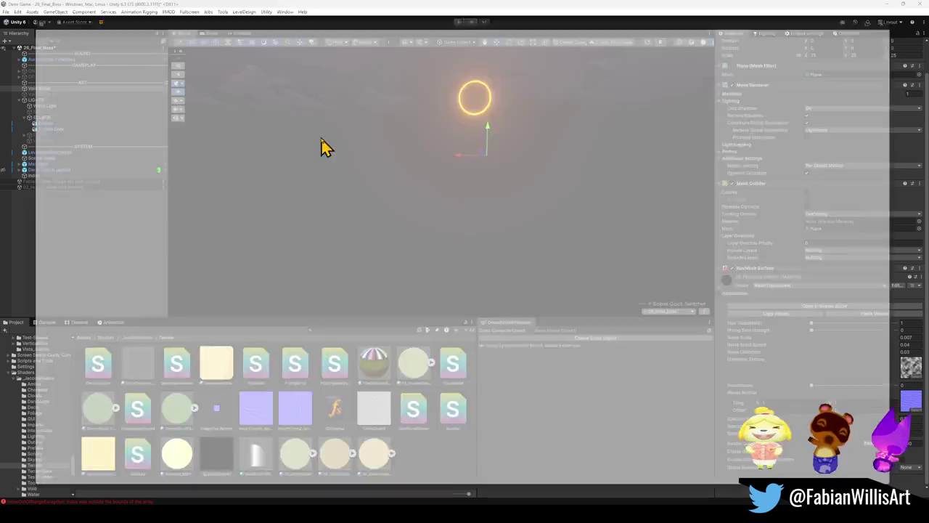
pyautogui.scroll(5, 556, 262)
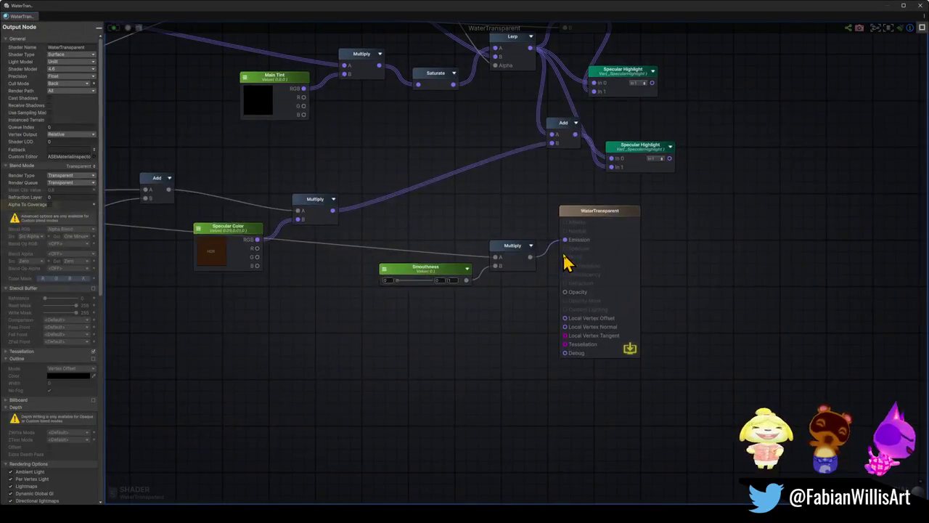
pyautogui.scroll(-6, 450, 210)
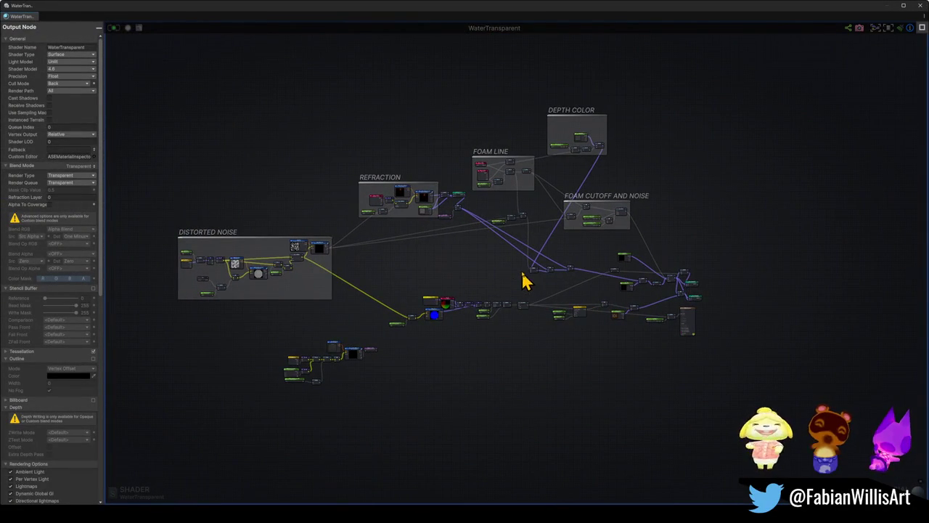
pyautogui.scroll(5, 716, 331)
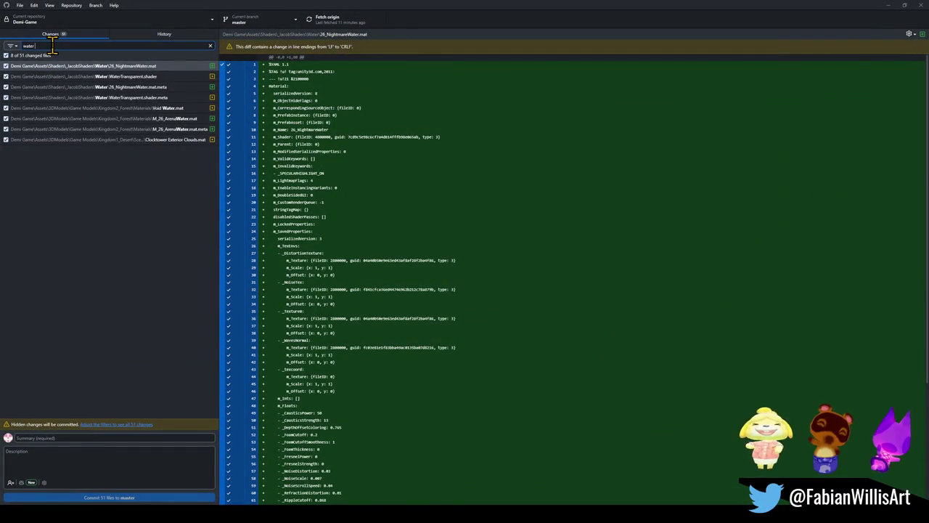
# - Filter by 'tra' and discard both WaterTransparent.shader and .shader.meta changes
pyautogui.write('tra')
pyautogui.click(178, 69)
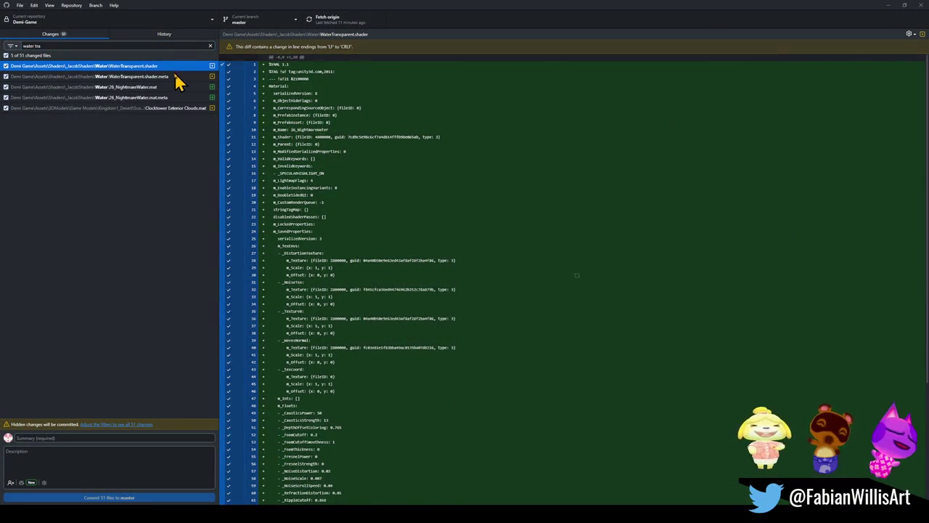
pyautogui.keyDown('shift'); pyautogui.click(179, 76); pyautogui.keyUp('shift')
pyautogui.rightClick(182, 80)
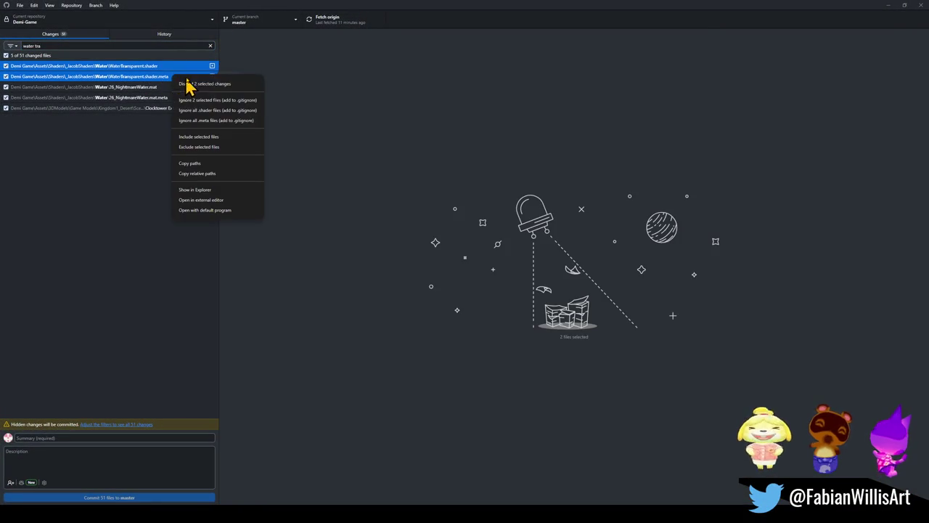
pyautogui.click(209, 84)
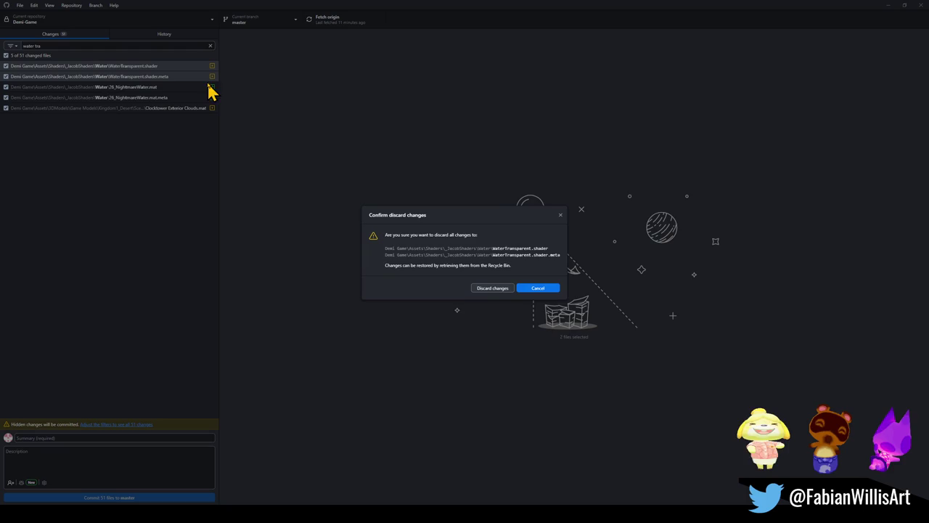
pyautogui.click(493, 288)
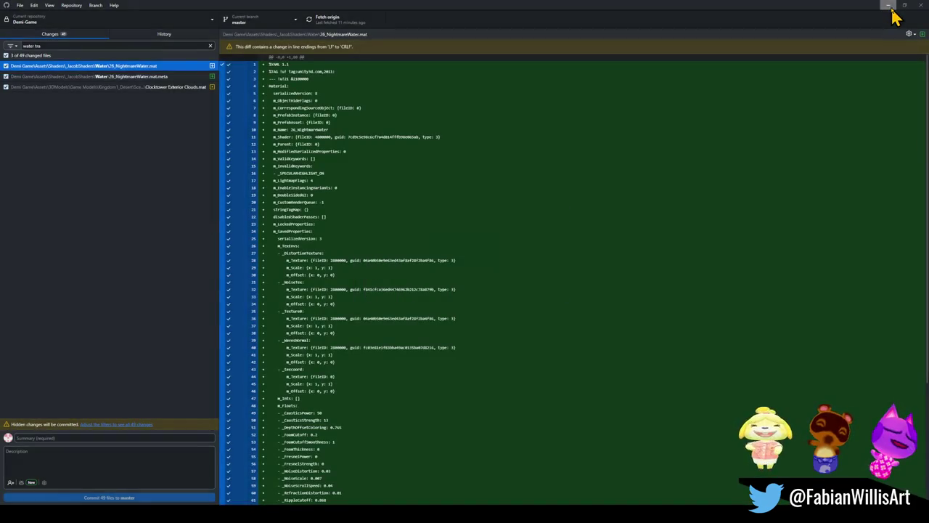
pyautogui.click(890, 5)
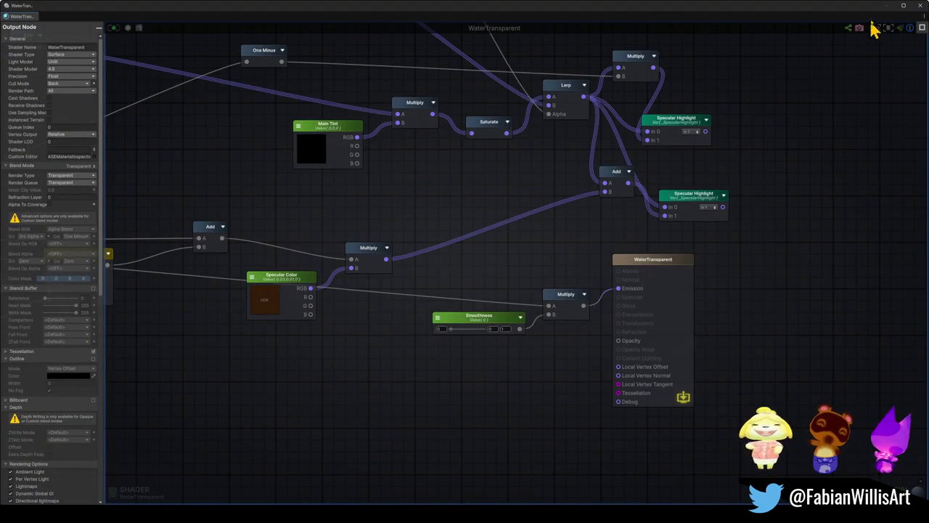
# - Close the stale shader editor and frame the restored WaterTransparent output node
pyautogui.click(920, 5)
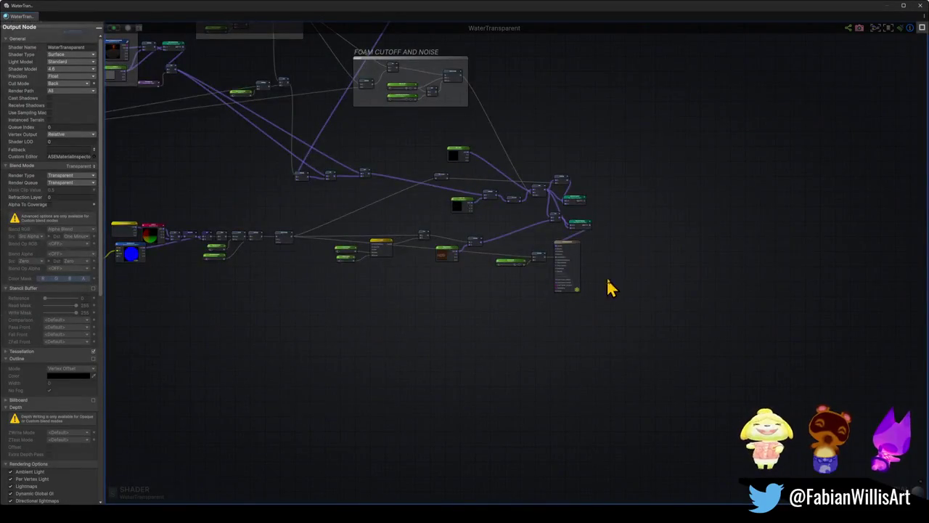
pyautogui.scroll(5, 592, 283)
pyautogui.moveTo(421, 265); pyautogui.dragTo(468, 283)
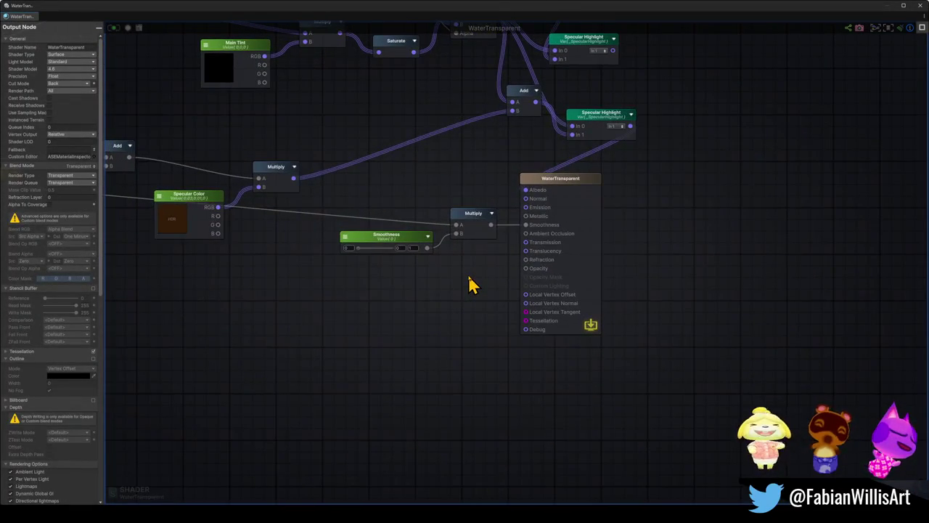
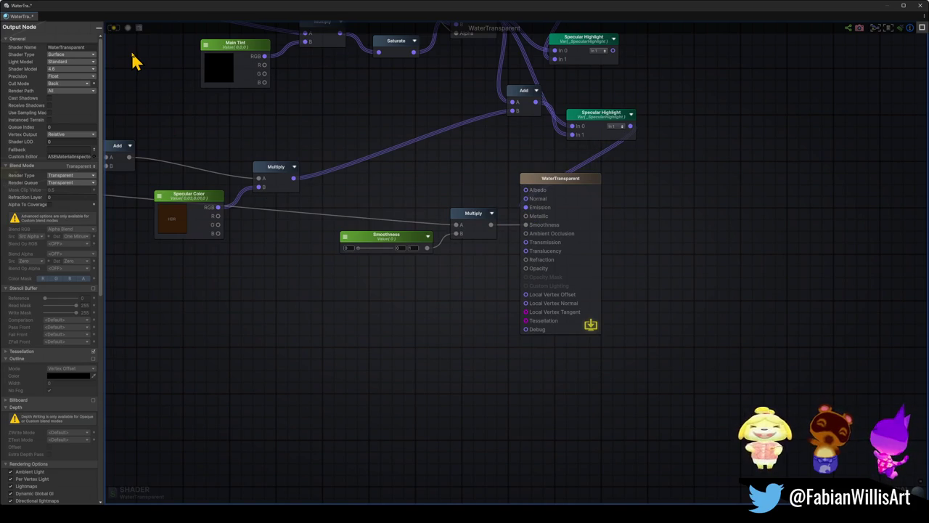
# - Compile the WaterTransparent shader, dock the editor below the Scene view and maximize the graph
pyautogui.click(114, 28)
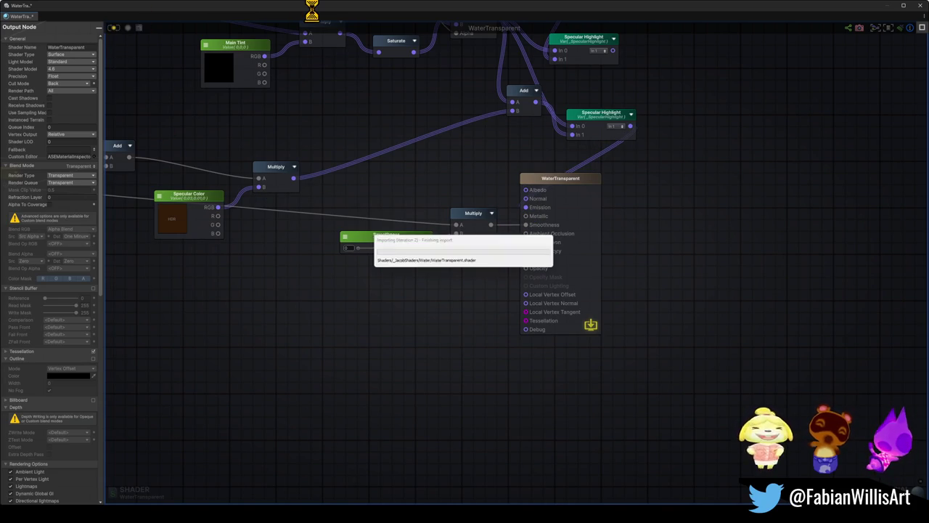
pyautogui.moveTo(338, 15)
pyautogui.mouseDown()
pyautogui.moveTo(357, 54)
pyautogui.moveTo(289, 307)
pyautogui.moveTo(309, 349)
pyautogui.mouseUp()
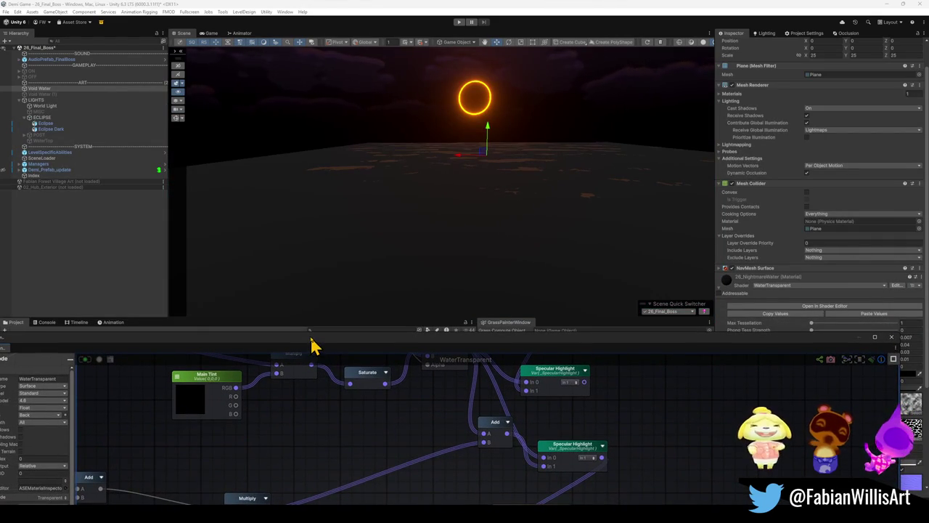
pyautogui.moveTo(311, 342)
pyautogui.mouseDown()
pyautogui.moveTo(331, 356)
pyautogui.moveTo(307, 187)
pyautogui.moveTo(344, 121)
pyautogui.moveTo(365, 261)
pyautogui.moveTo(365, 108)
pyautogui.mouseUp()
pyautogui.doubleClick(365, 108)
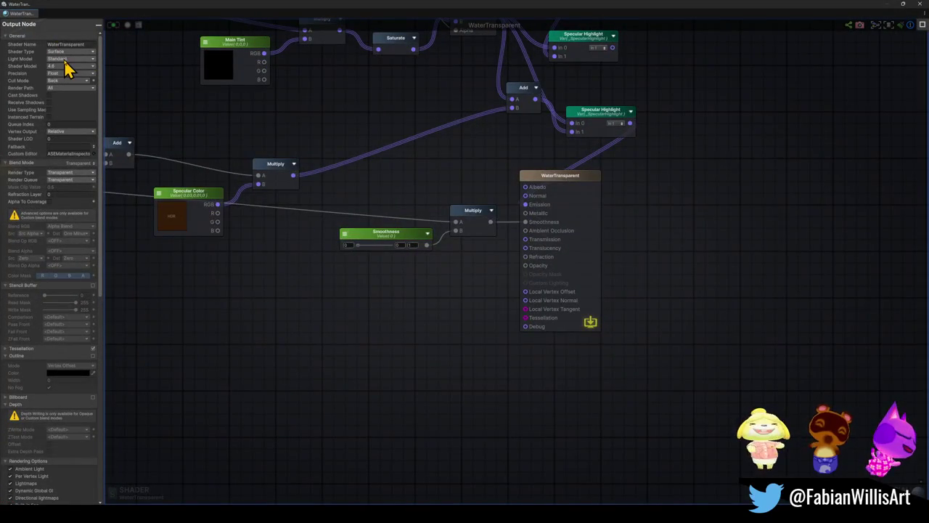
# - Set the Output Node light model to Unlit, recompile, and restore the docked editor
pyautogui.click(65, 60)
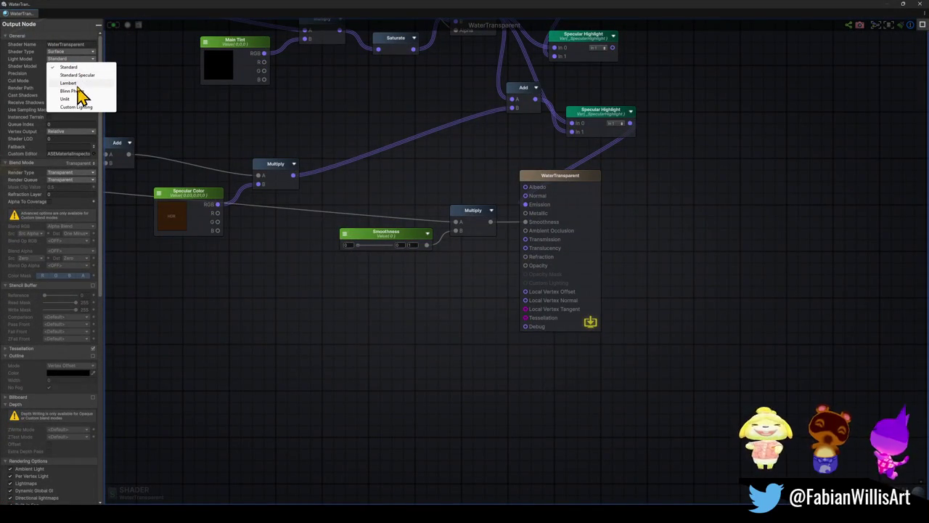
pyautogui.click(76, 100)
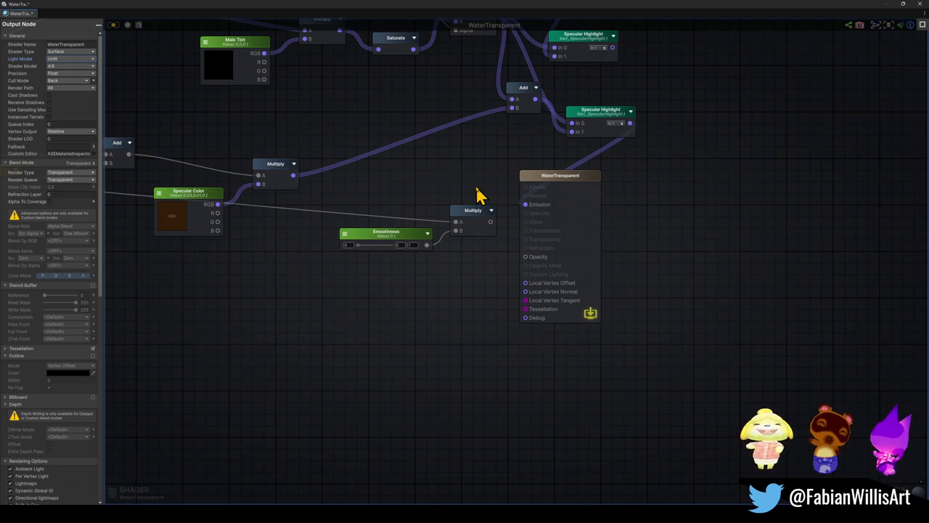
pyautogui.click(114, 27)
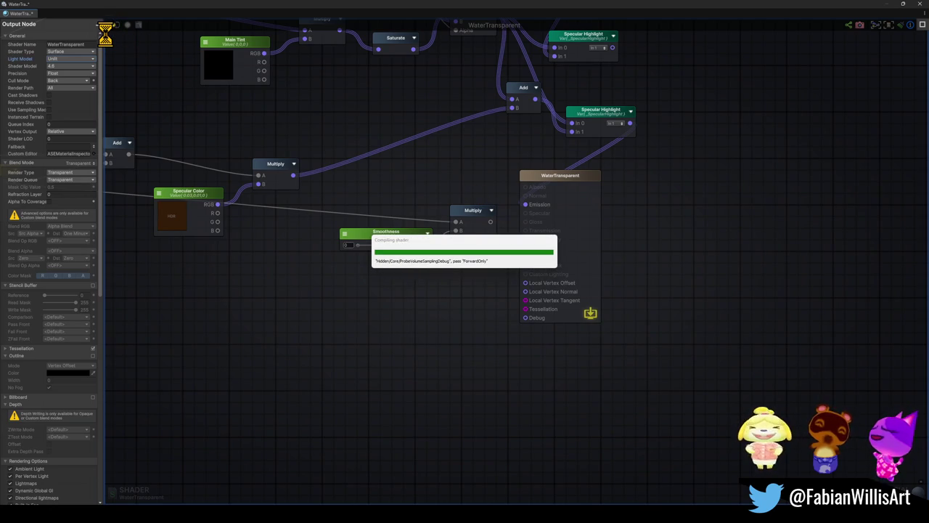
pyautogui.doubleClick(236, 13)
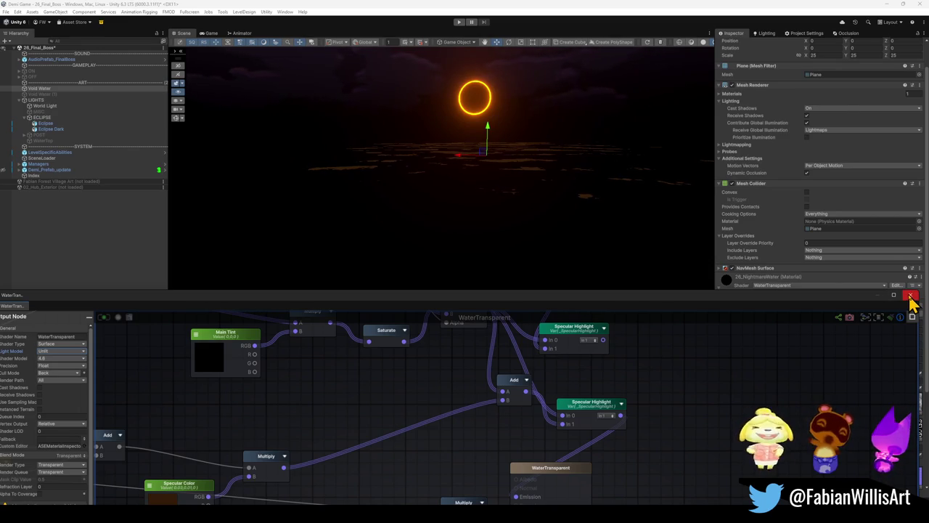
# - Give the NightmareWater material a dull reddish-grey edge colour and Depth Offset Coloring 0.897
pyautogui.click(611, 196)
pyautogui.moveTo(571, 180)
pyautogui.mouseDown()
pyautogui.moveTo(502, 157)
pyautogui.moveTo(491, 180)
pyautogui.moveTo(501, 171)
pyautogui.mouseUp()
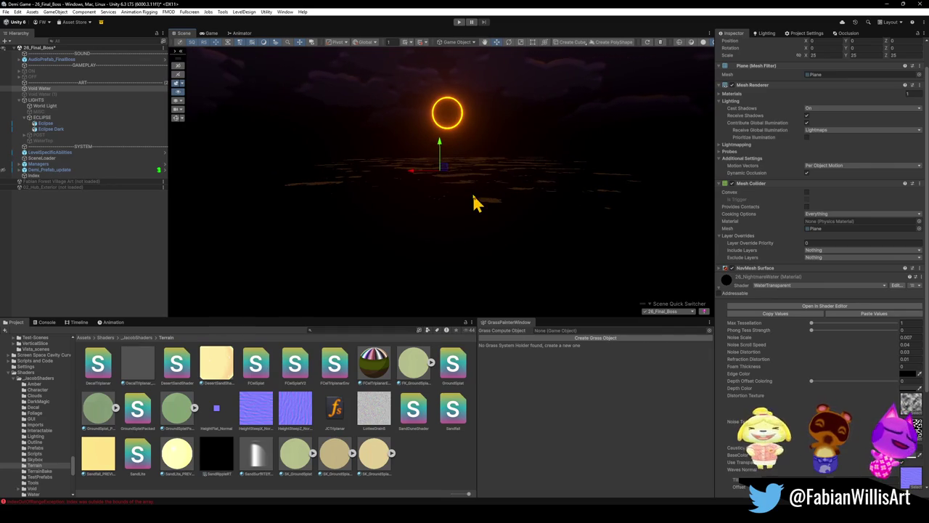
pyautogui.scroll(-5, 820, 217)
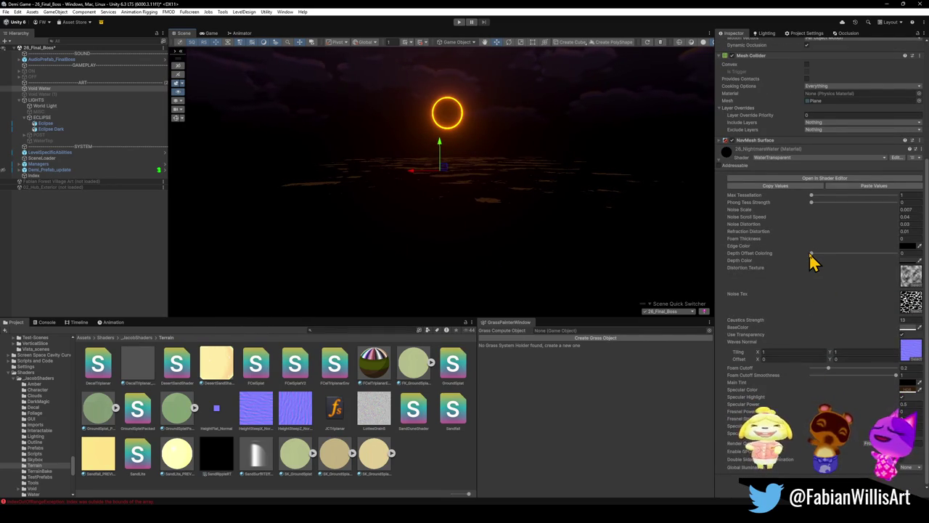
pyautogui.click(906, 251)
pyautogui.click(872, 305)
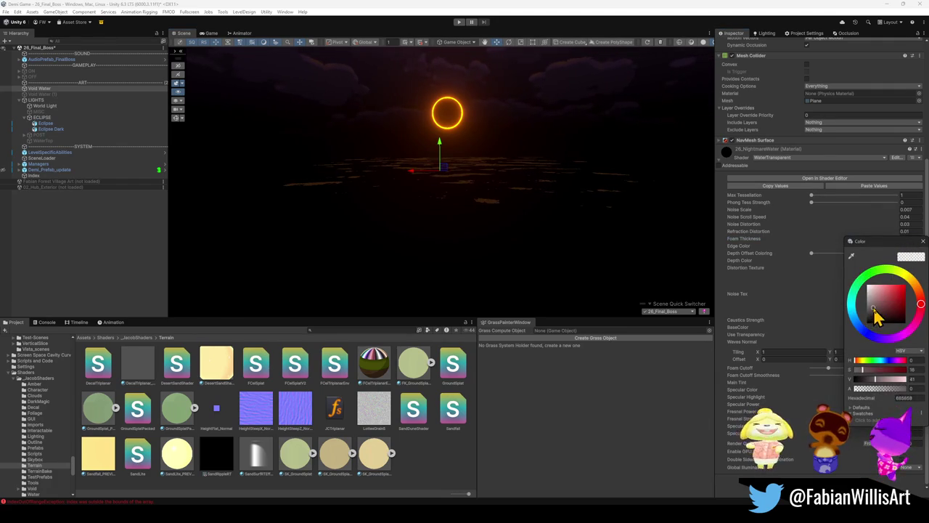
pyautogui.click(921, 241)
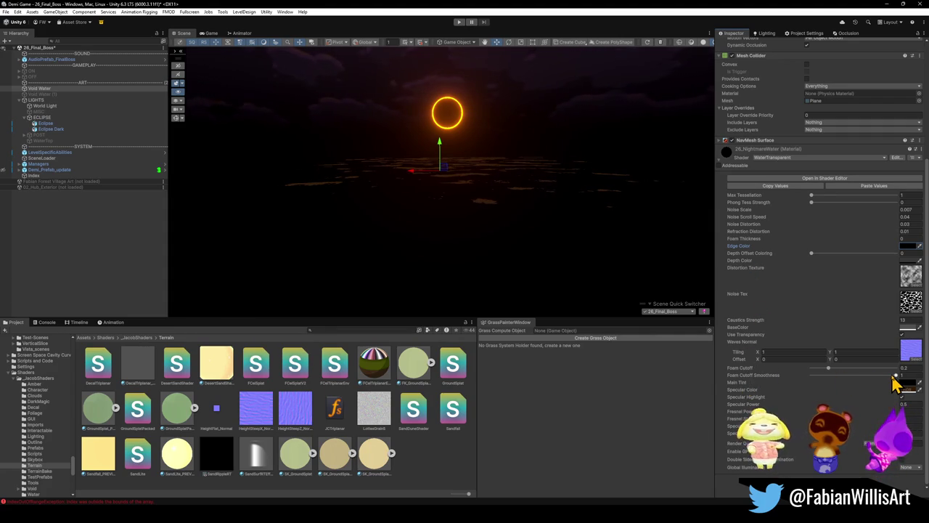
pyautogui.moveTo(810, 254); pyautogui.dragTo(891, 271)
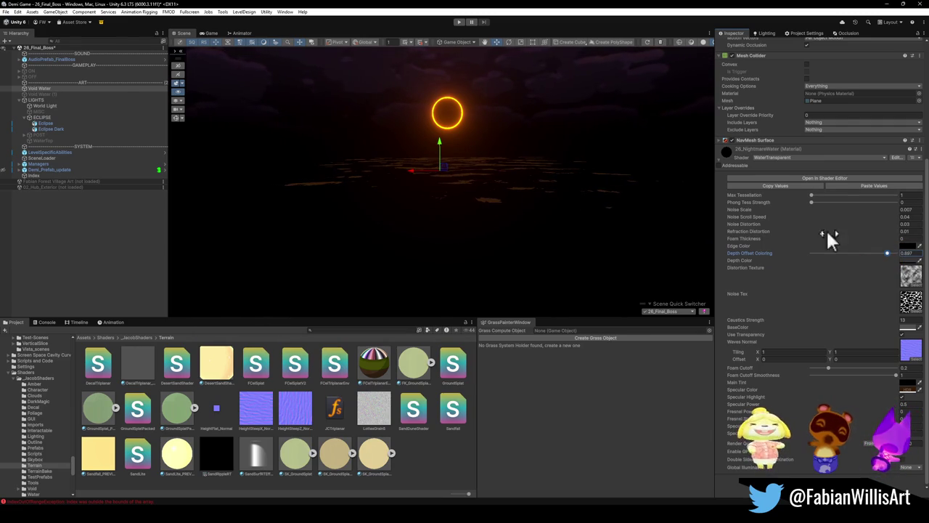
pyautogui.click(41, 95)
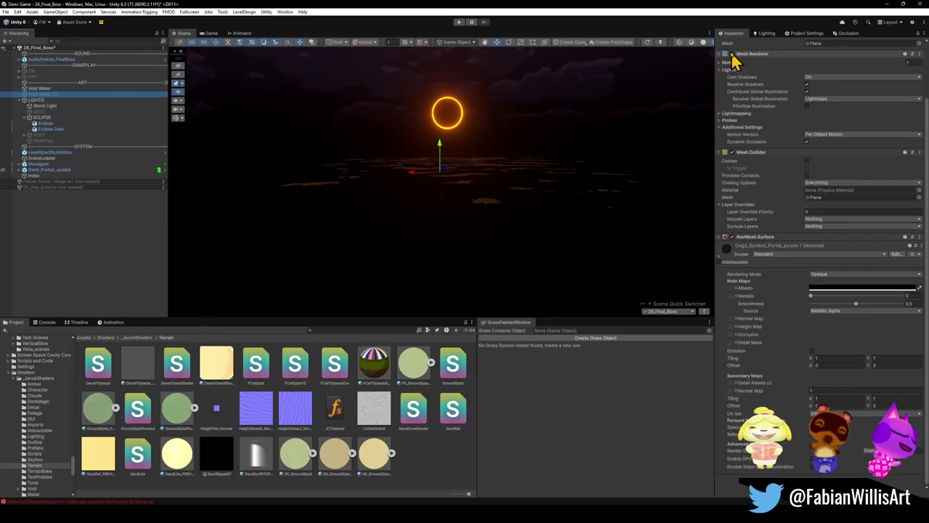
# - Reselect the Void Water material and open, then dismiss, the Depth Color picker twice
pyautogui.scroll(3, 737, 59)
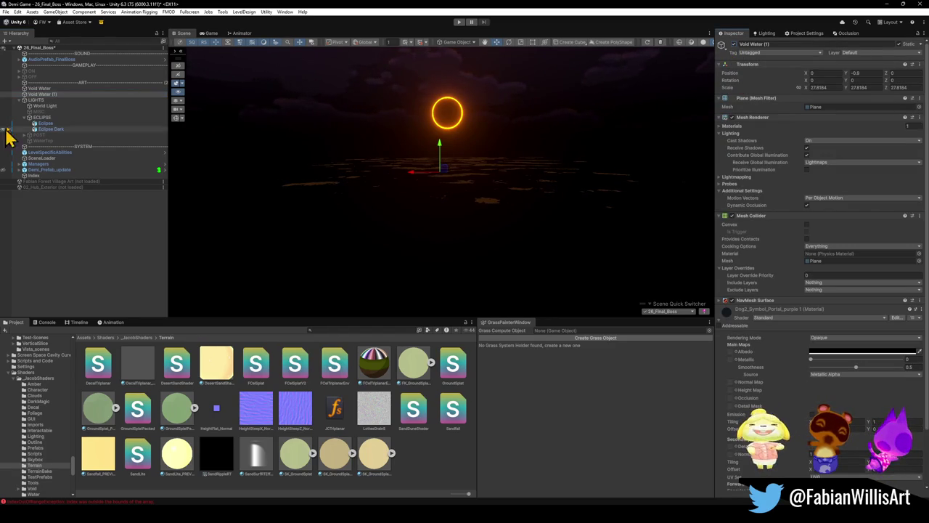
pyautogui.click(49, 89)
pyautogui.scroll(-5, 900, 385)
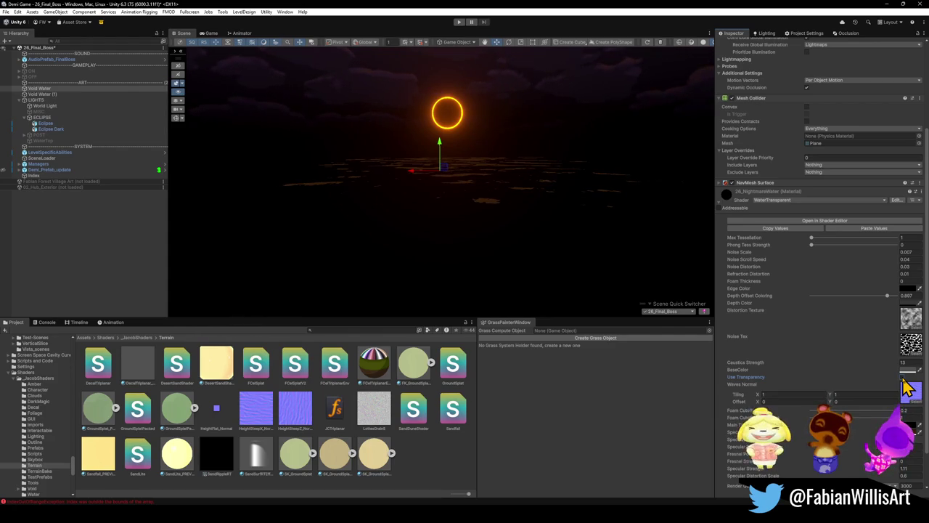
pyautogui.click(908, 304)
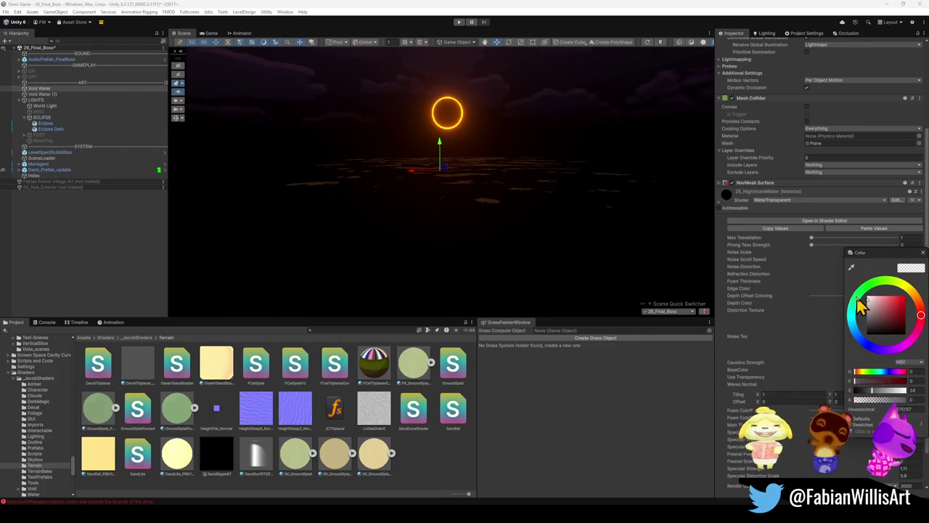
pyautogui.press('Escape')
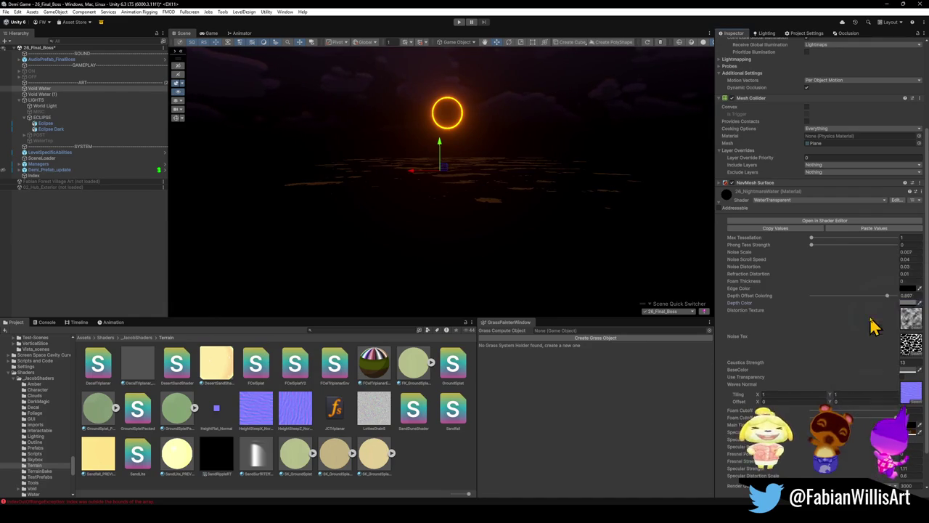
pyautogui.click(908, 302)
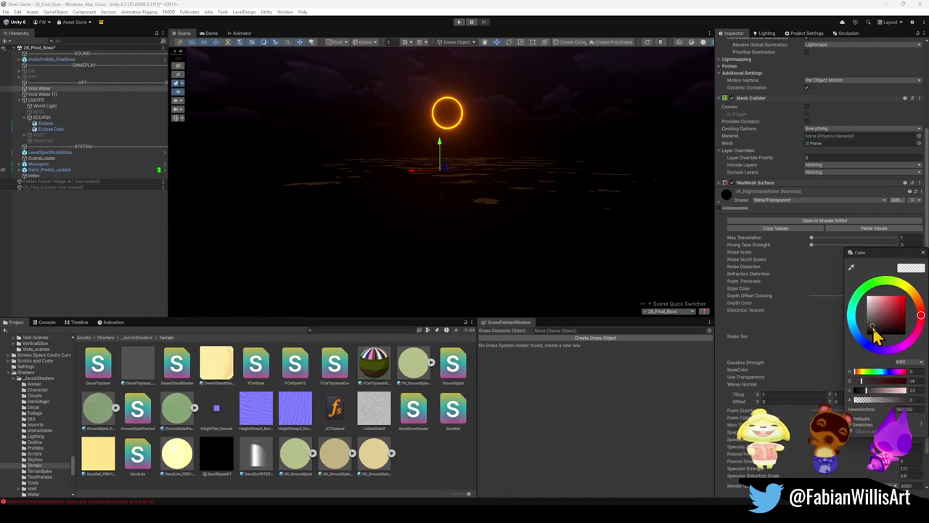
pyautogui.press('Escape')
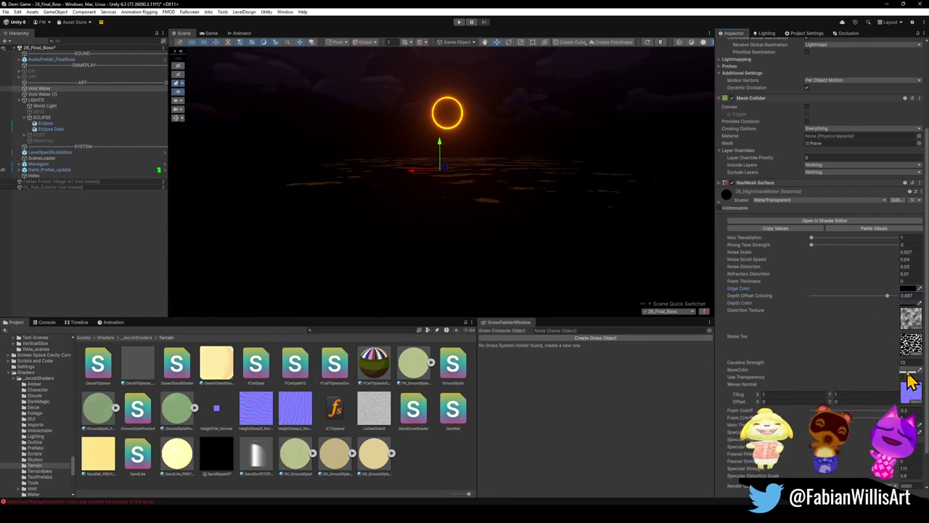
# - Try reddish then grey base colours, then brighten and darken the water's depth colour
pyautogui.click(907, 370)
pyautogui.moveTo(897, 387); pyautogui.dragTo(837, 406)
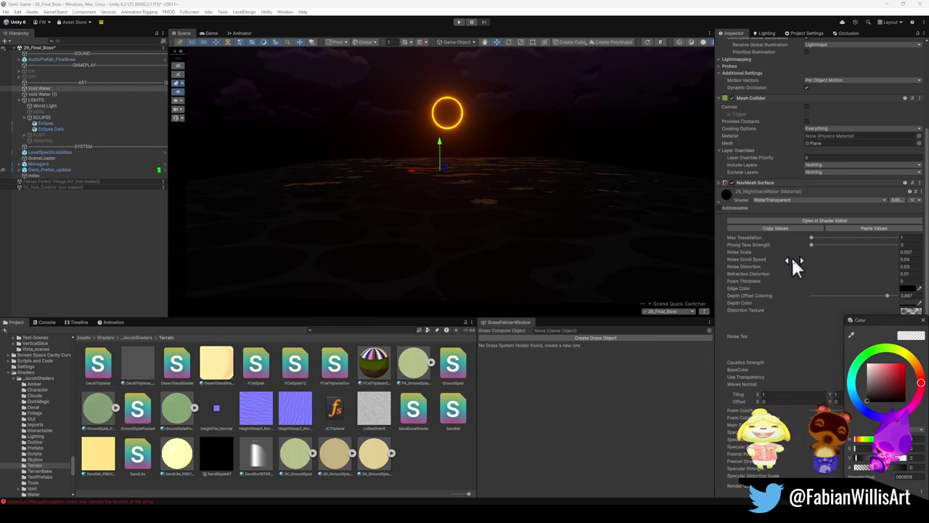
pyautogui.click(728, 356)
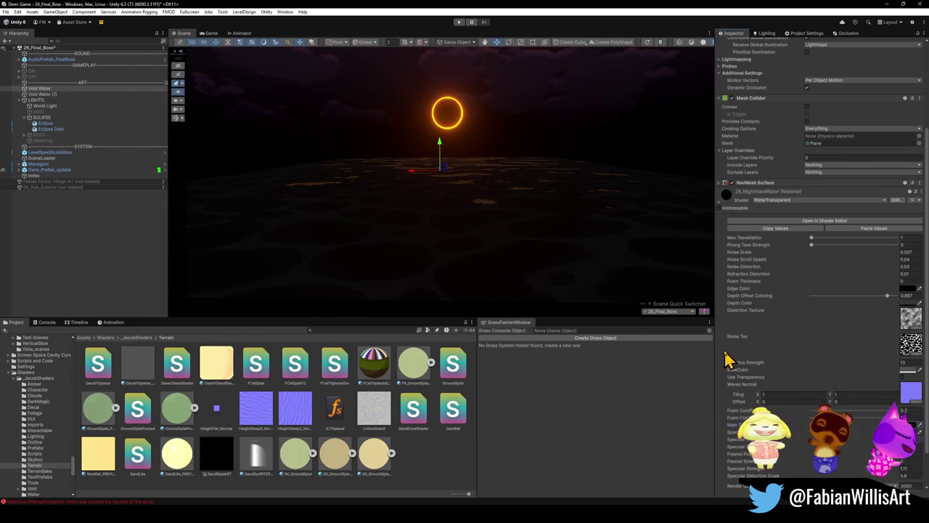
pyautogui.click(906, 304)
pyautogui.moveTo(886, 320)
pyautogui.mouseDown()
pyautogui.moveTo(890, 313)
pyautogui.moveTo(863, 332)
pyautogui.mouseUp()
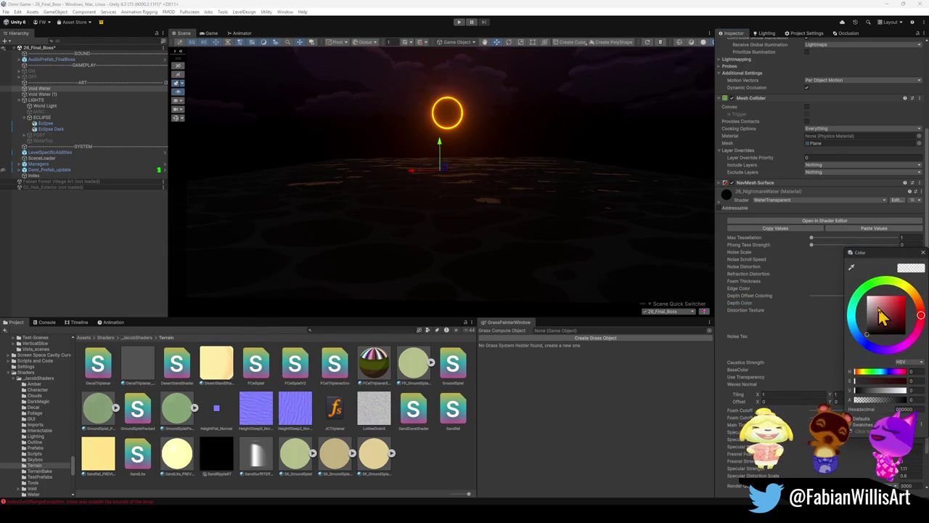
pyautogui.press('Escape')
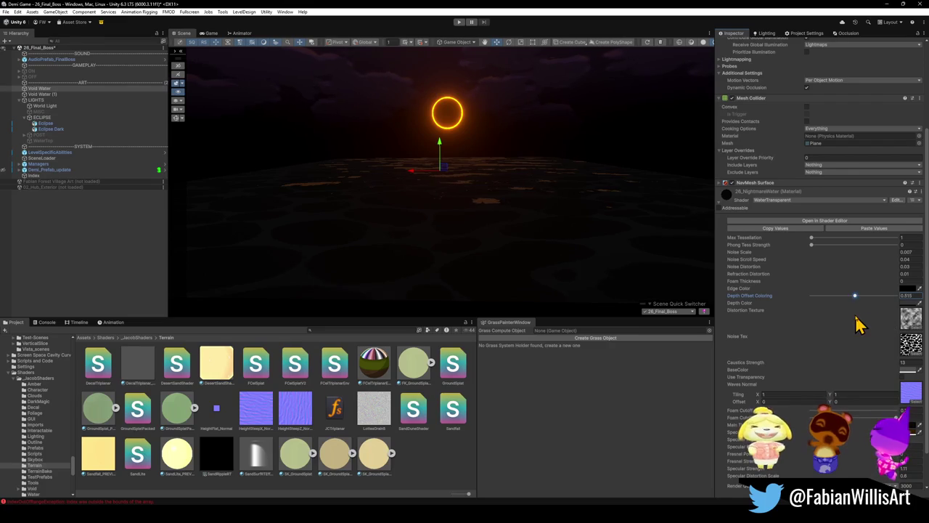
pyautogui.click(907, 371)
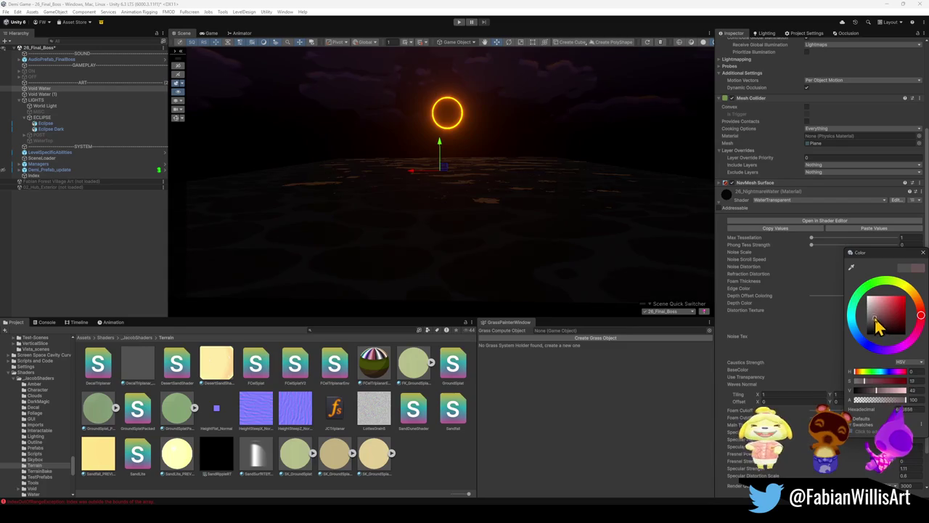
pyautogui.moveTo(860, 299)
pyautogui.mouseDown()
pyautogui.moveTo(842, 330)
pyautogui.moveTo(842, 309)
pyautogui.moveTo(835, 318)
pyautogui.moveTo(829, 361)
pyautogui.mouseUp()
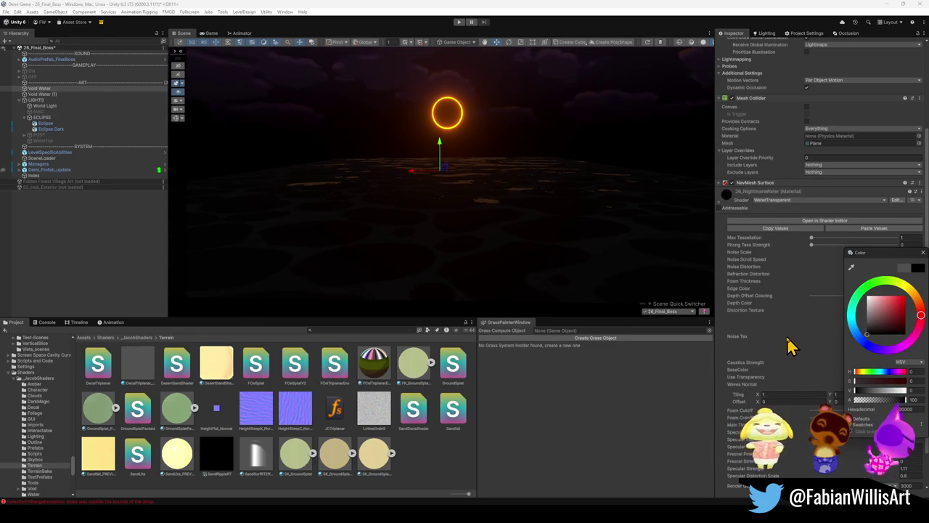
pyautogui.click(722, 332)
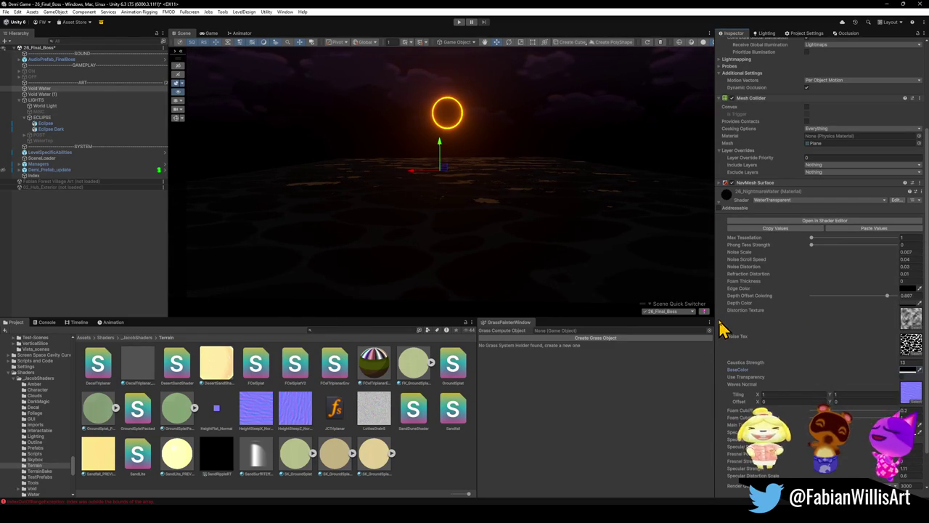
pyautogui.click(908, 303)
pyautogui.moveTo(882, 328)
pyautogui.mouseDown()
pyautogui.moveTo(871, 303)
pyautogui.moveTo(860, 326)
pyautogui.mouseUp()
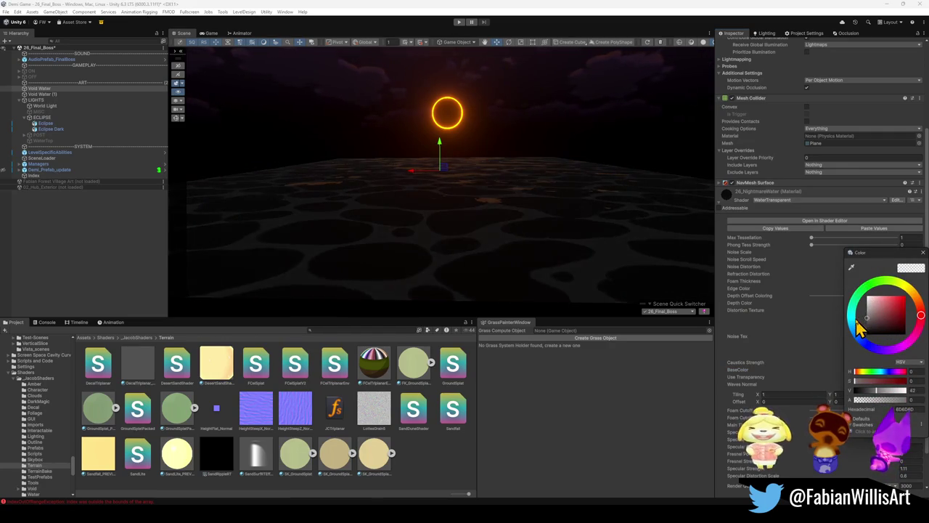
pyautogui.press('Escape')
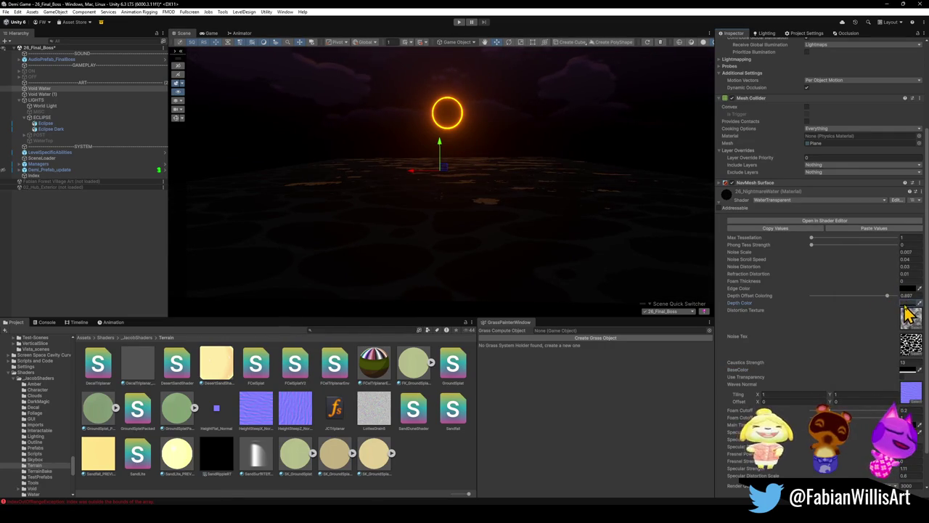
pyautogui.click(907, 302)
pyautogui.moveTo(885, 323)
pyautogui.mouseDown()
pyautogui.moveTo(874, 305)
pyautogui.moveTo(862, 332)
pyautogui.moveTo(862, 322)
pyautogui.mouseUp()
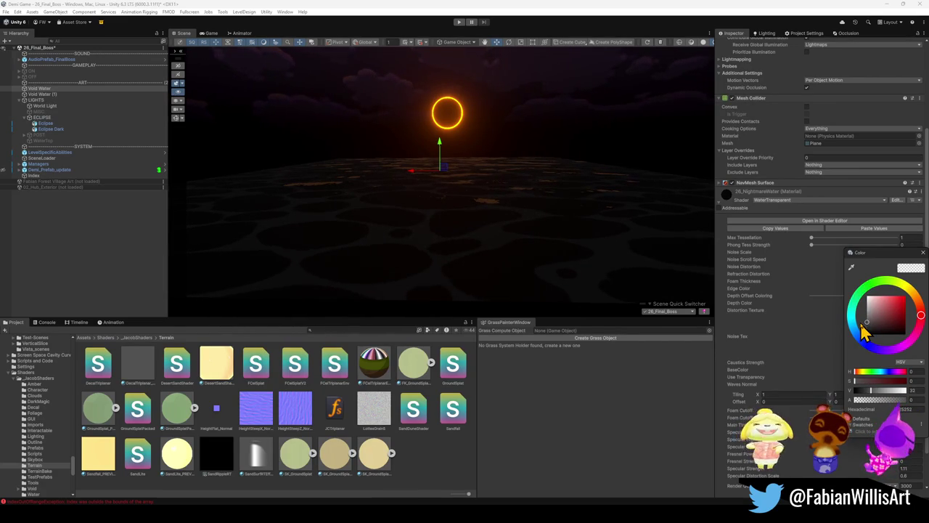
pyautogui.moveTo(864, 330)
pyautogui.mouseDown()
pyautogui.moveTo(871, 296)
pyautogui.moveTo(913, 301)
pyautogui.moveTo(920, 332)
pyautogui.moveTo(903, 287)
pyautogui.moveTo(914, 318)
pyautogui.moveTo(906, 342)
pyautogui.mouseUp()
pyautogui.press('Escape')
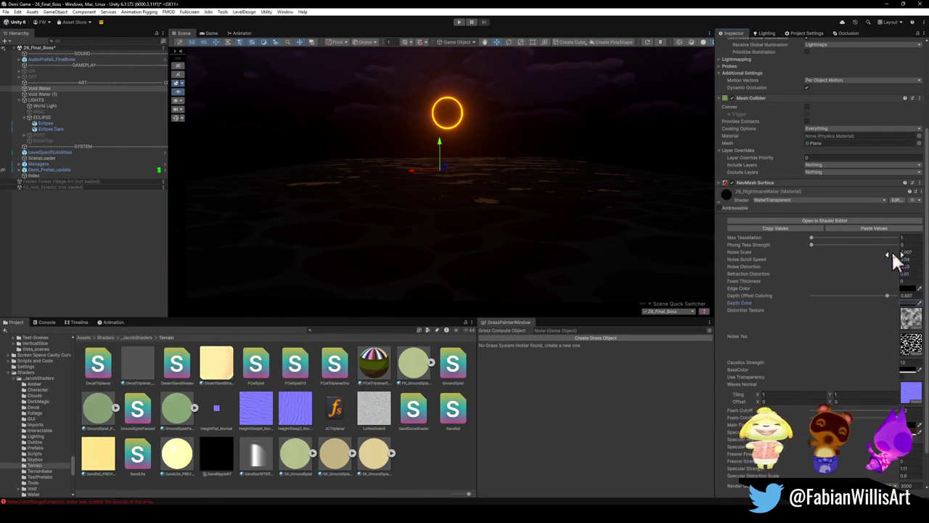
# - Inspect the water material's edge, other and BaseColor colour pickers without changing them
pyautogui.click(907, 289)
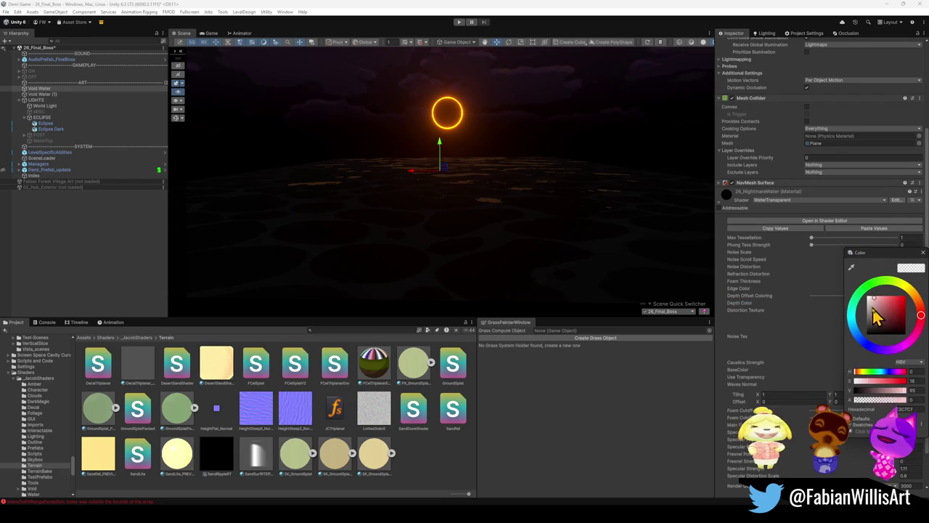
pyautogui.press('Escape')
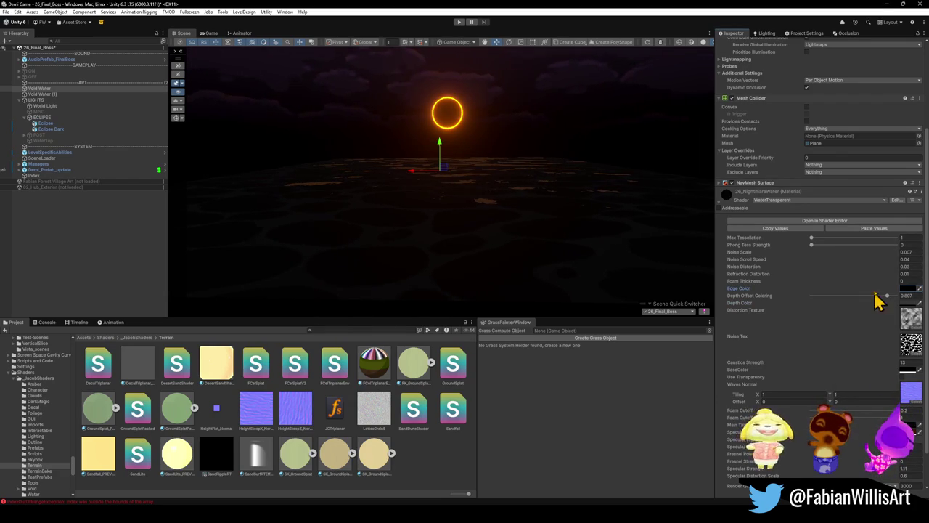
pyautogui.click(760, 280)
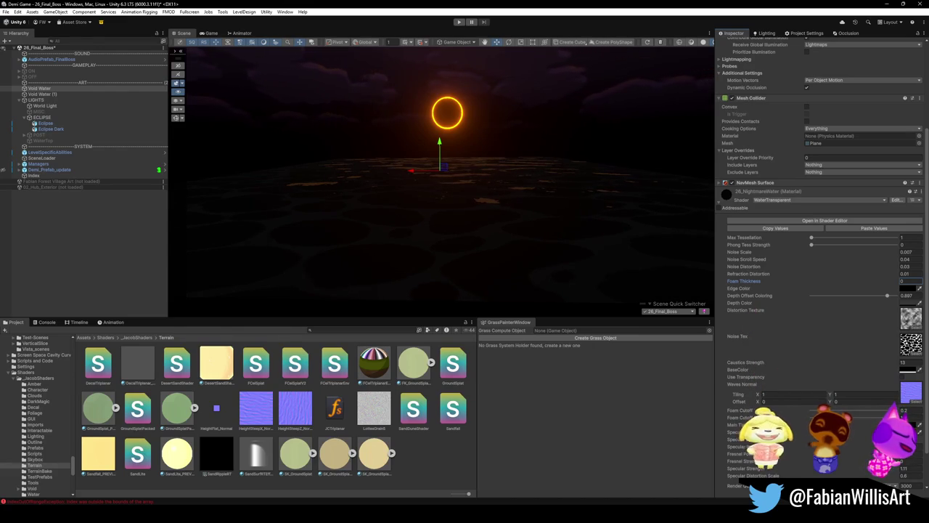
pyautogui.click(913, 434)
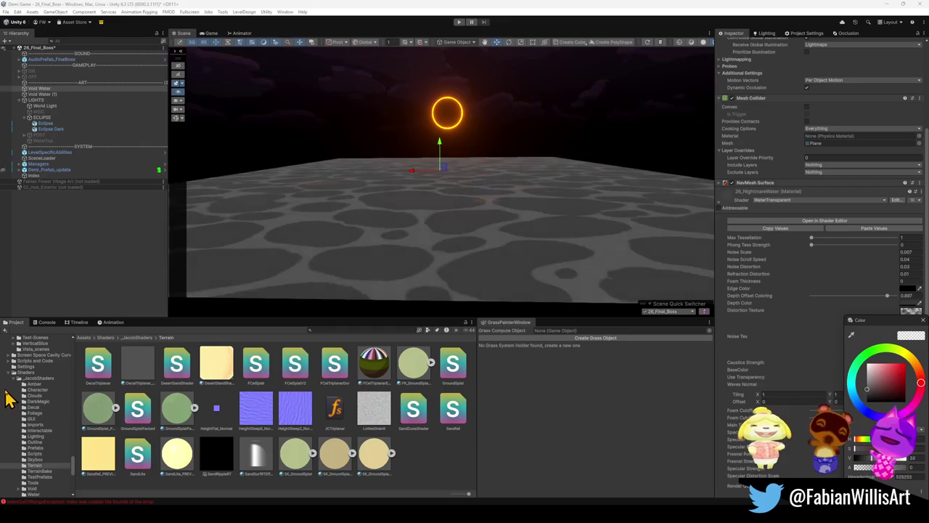
pyautogui.press('Escape')
pyautogui.click(902, 370)
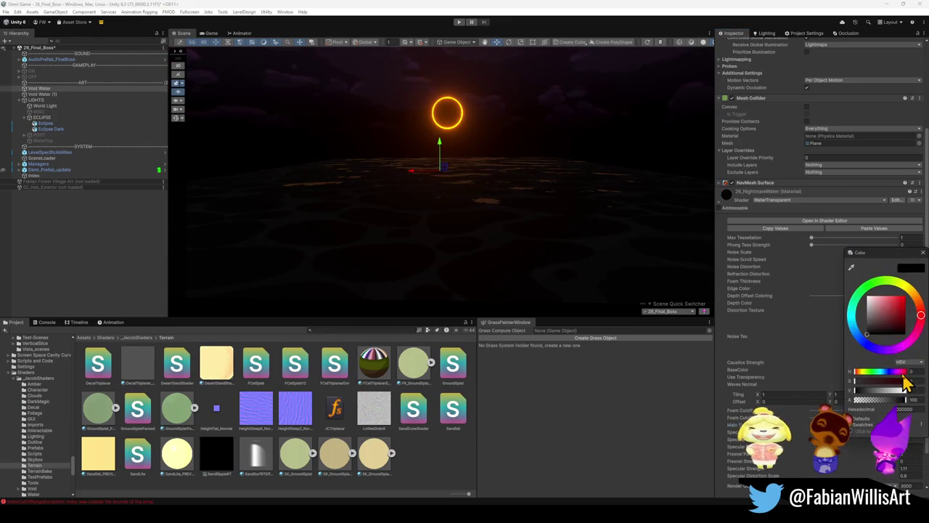
pyautogui.click(834, 336)
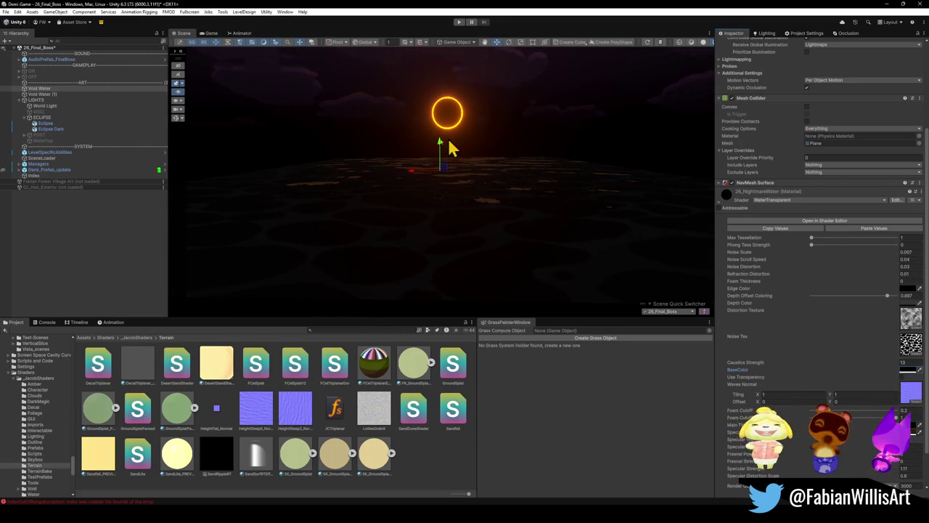
# - Disable the Void Water (1) plane, then select the original Void Water plane
pyautogui.click(45, 95)
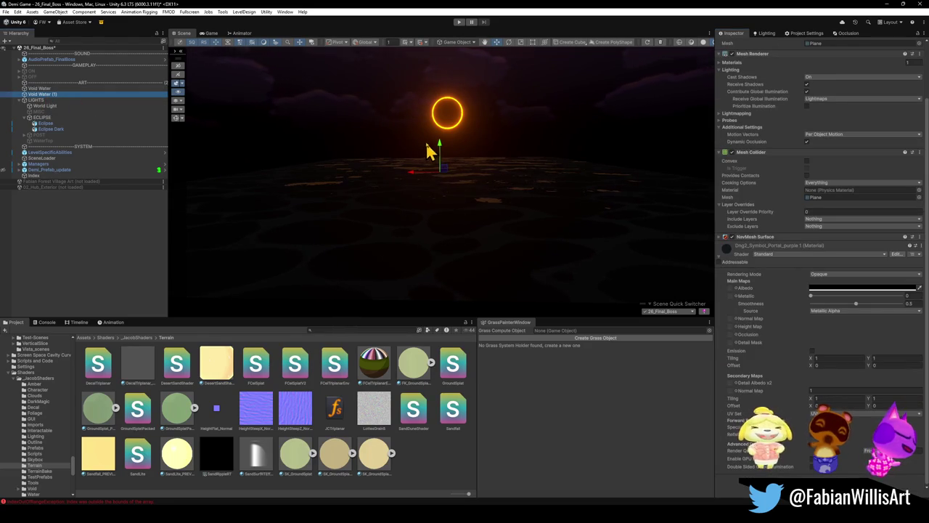
pyautogui.moveTo(441, 145)
pyautogui.mouseDown()
pyautogui.moveTo(441, 182)
pyautogui.moveTo(432, 147)
pyautogui.mouseUp()
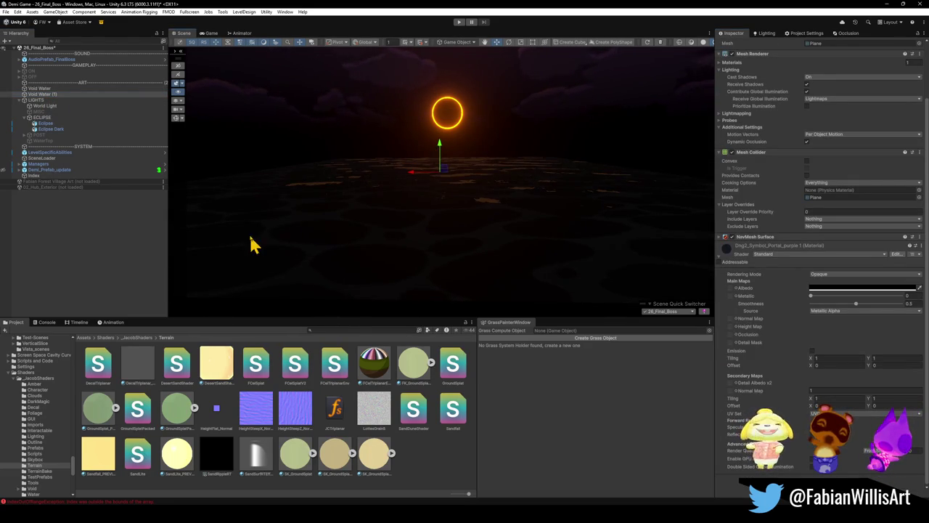
pyautogui.scroll(2, 740, 60)
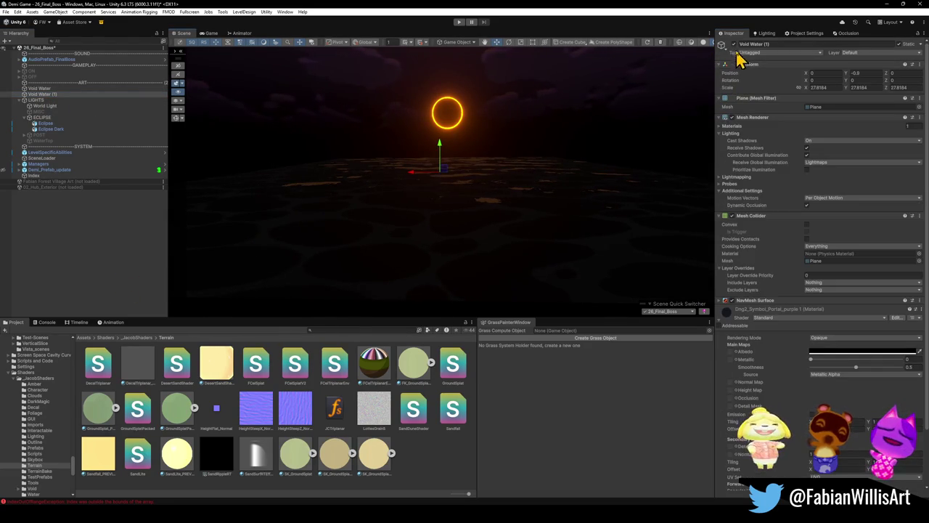
pyautogui.click(735, 44)
pyautogui.click(734, 44)
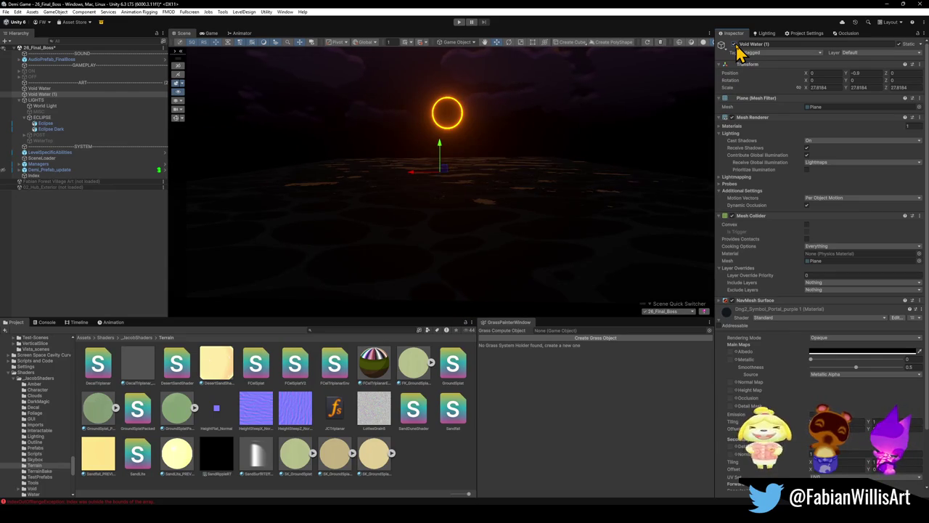
pyautogui.click(89, 265)
pyautogui.moveTo(425, 178)
pyautogui.mouseDown()
pyautogui.moveTo(379, 199)
pyautogui.moveTo(457, 175)
pyautogui.moveTo(460, 193)
pyautogui.mouseUp()
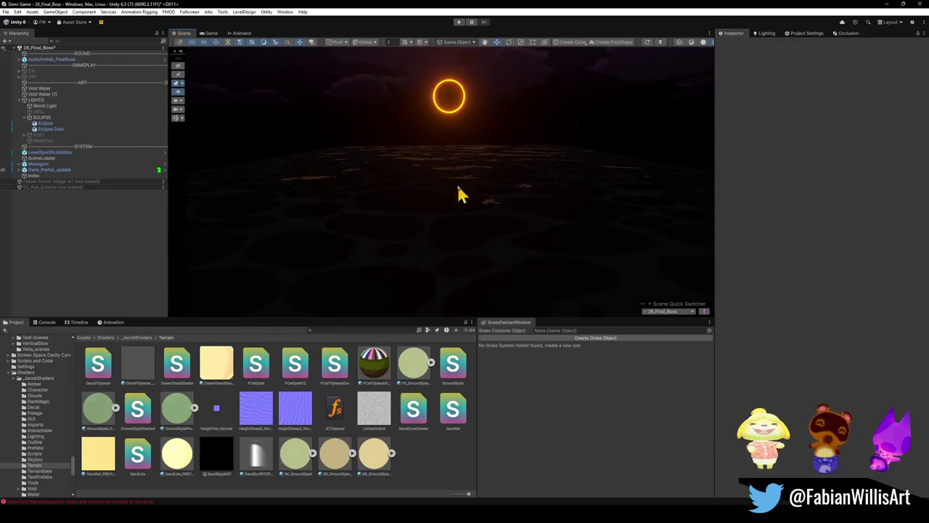
pyautogui.click(51, 94)
pyautogui.click(733, 44)
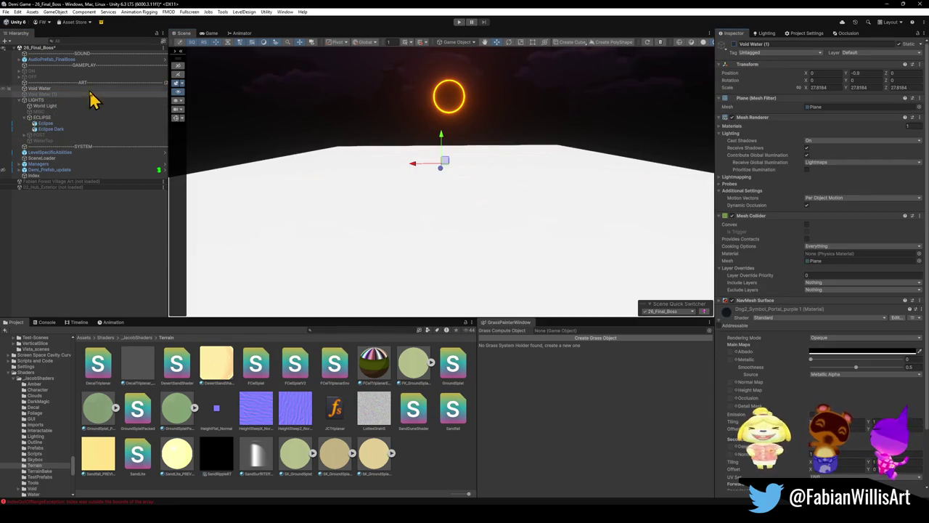
pyautogui.click(51, 88)
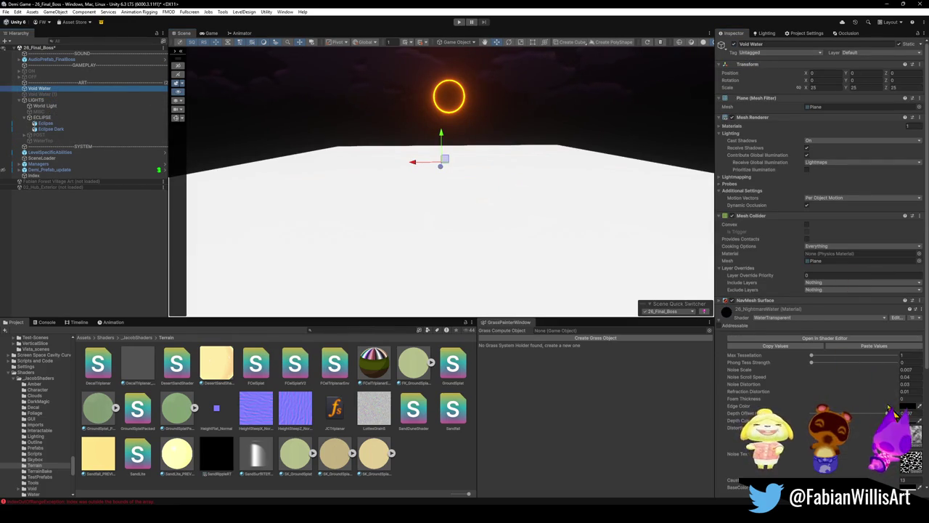
# - Set Depth Offset Coloring to 0, after briefly retesting 0.897
pyautogui.scroll(-5, 892, 412)
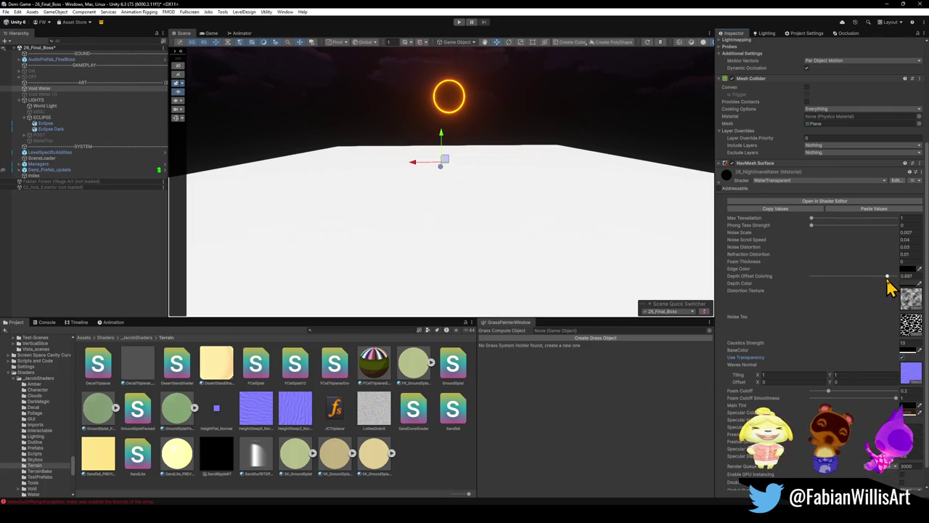
pyautogui.moveTo(797, 279); pyautogui.dragTo(783, 279)
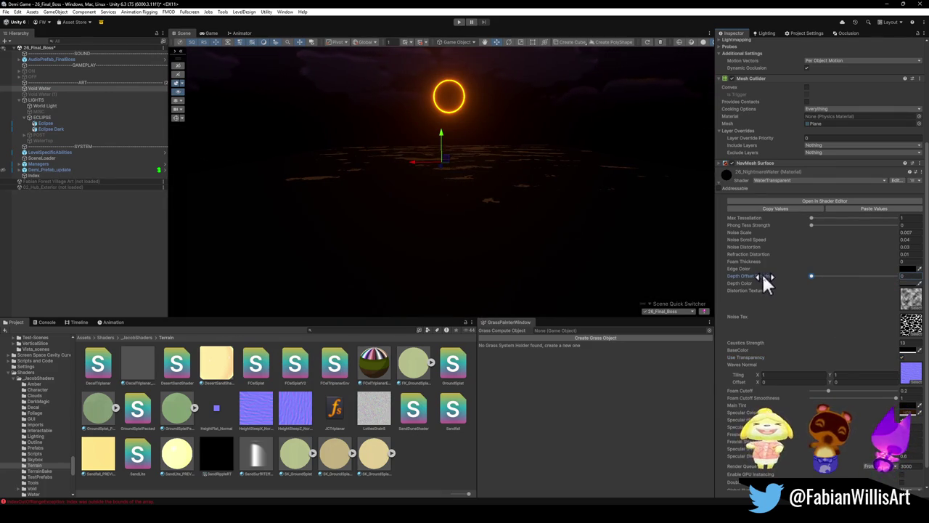
pyautogui.moveTo(537, 213)
pyautogui.mouseDown()
pyautogui.moveTo(512, 216)
pyautogui.moveTo(552, 188)
pyautogui.moveTo(528, 206)
pyautogui.mouseUp()
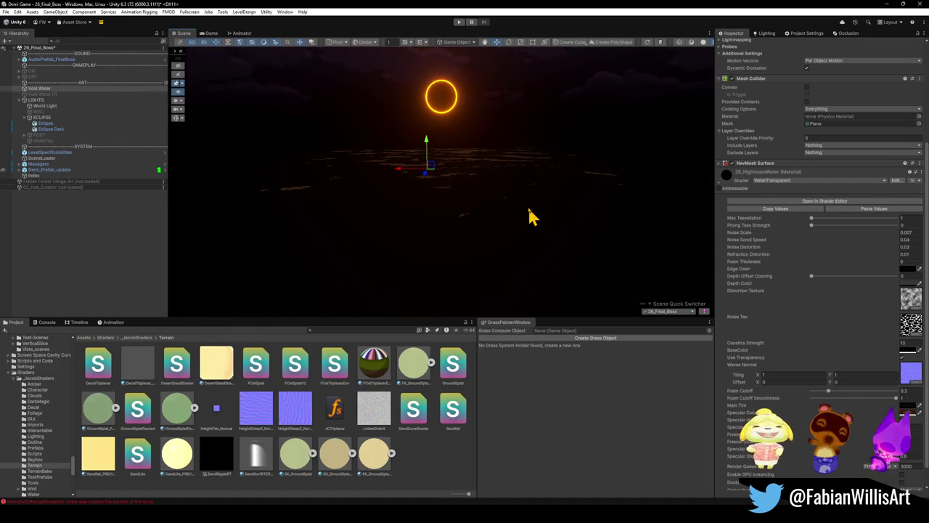
pyautogui.moveTo(813, 278); pyautogui.dragTo(854, 289)
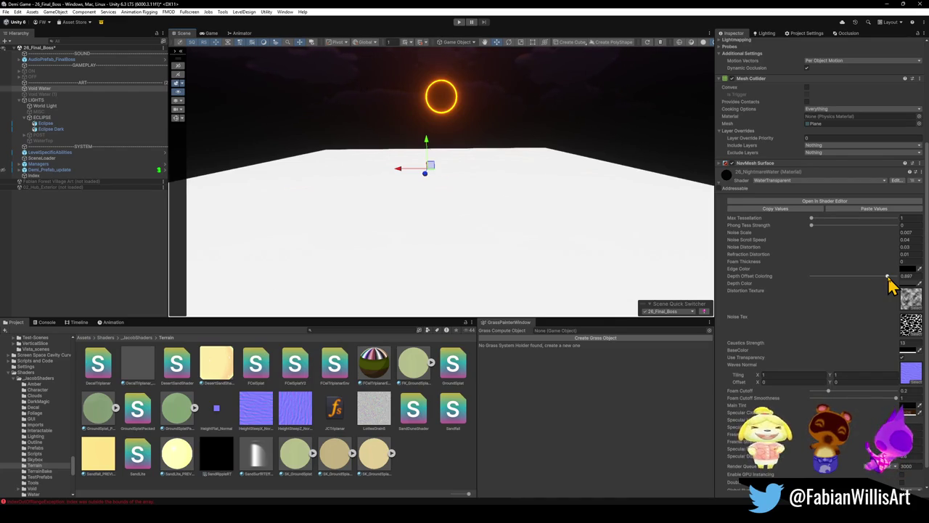
pyautogui.moveTo(887, 278); pyautogui.dragTo(813, 280)
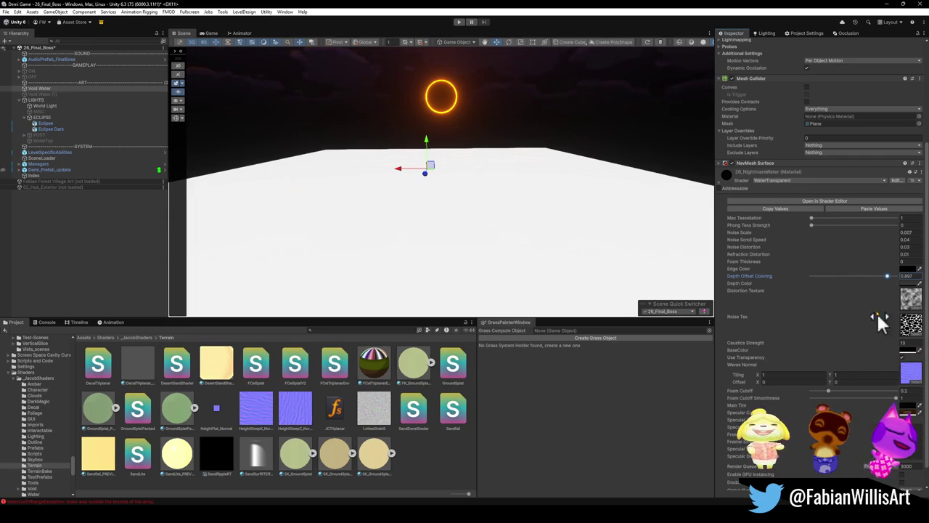
pyautogui.moveTo(886, 277); pyautogui.dragTo(759, 277)
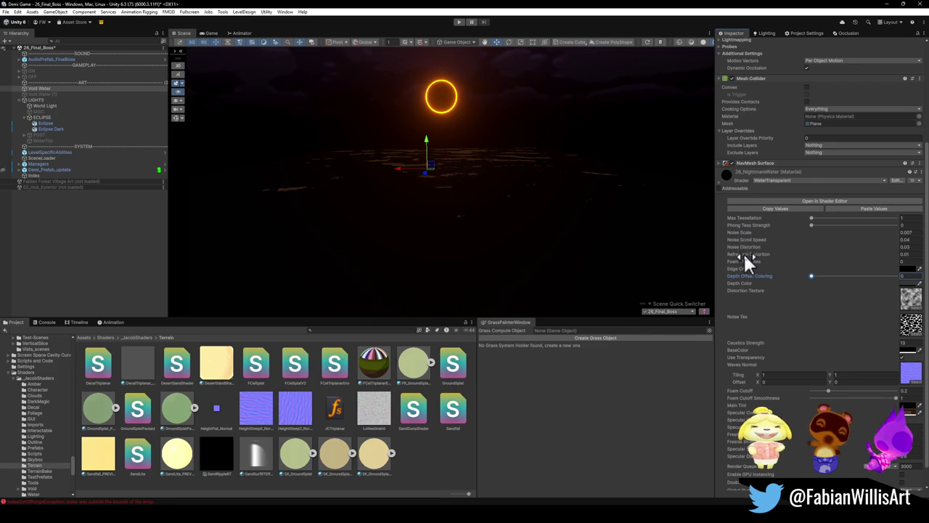
# - Try a much higher Caustics Strength, then select the Void Water (1) plane
pyautogui.scroll(-1, 759, 386)
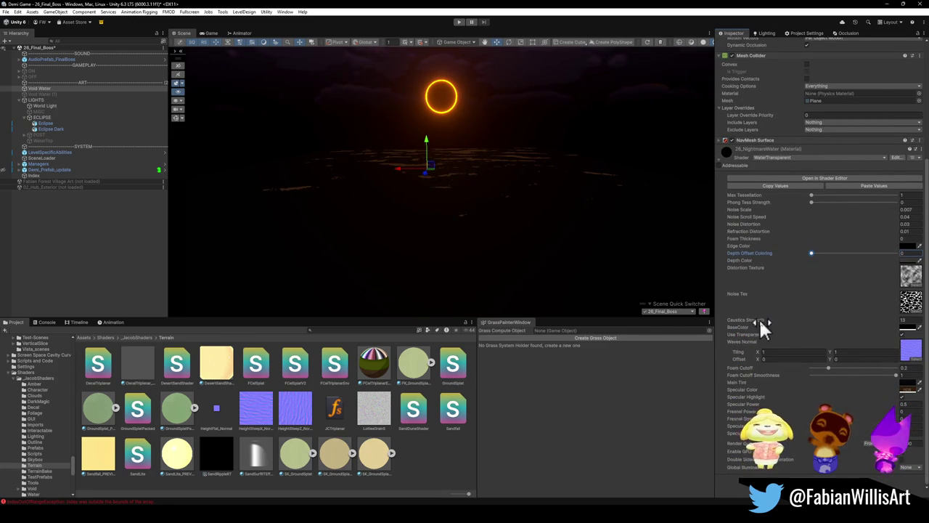
pyautogui.moveTo(898, 326)
pyautogui.mouseDown()
pyautogui.moveTo(16, 323)
pyautogui.moveTo(861, 370)
pyautogui.moveTo(846, 346)
pyautogui.moveTo(564, 276)
pyautogui.moveTo(784, 268)
pyautogui.moveTo(595, 341)
pyautogui.moveTo(719, 373)
pyautogui.moveTo(373, 409)
pyautogui.moveTo(532, 406)
pyautogui.moveTo(100, 103)
pyautogui.mouseUp()
pyautogui.click(98, 95)
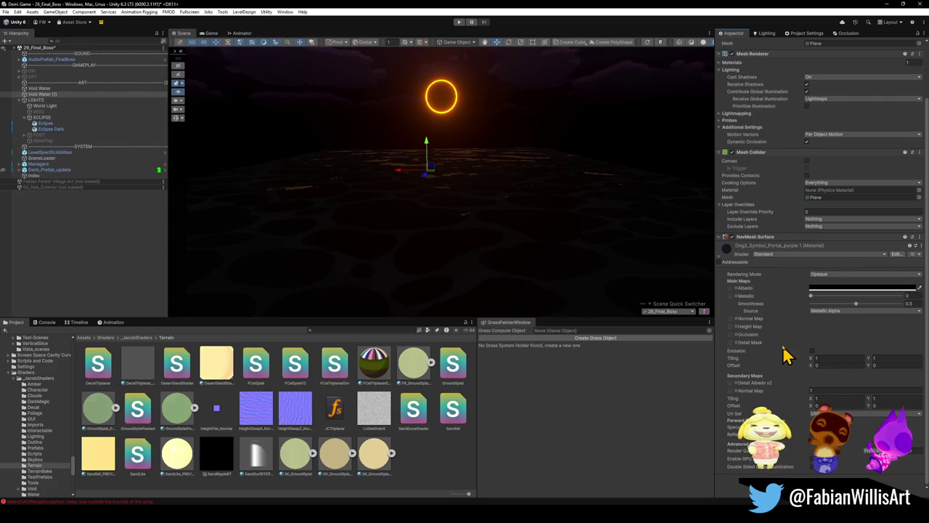
# - Raise the Void Water material's Caustics Strength to 19.4, easing it back slightly from the maximum
pyautogui.click(42, 89)
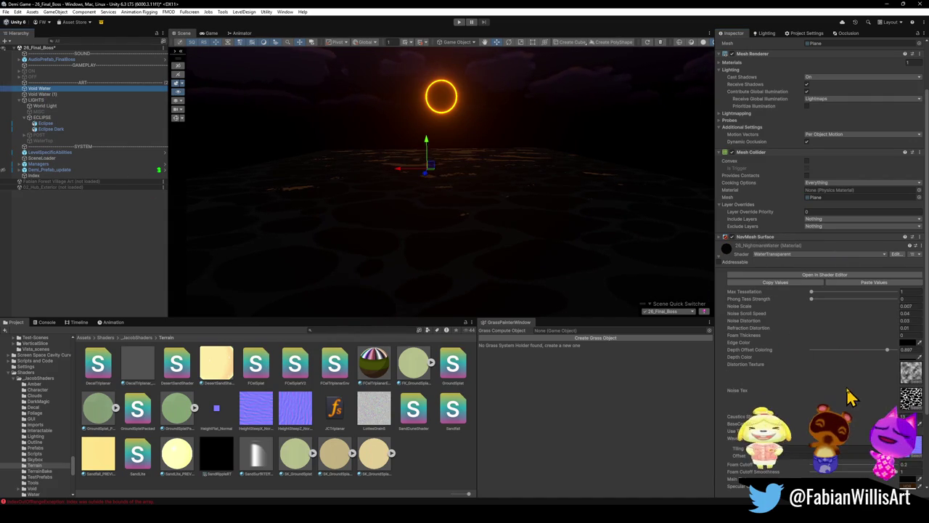
pyautogui.scroll(-3, 820, 254)
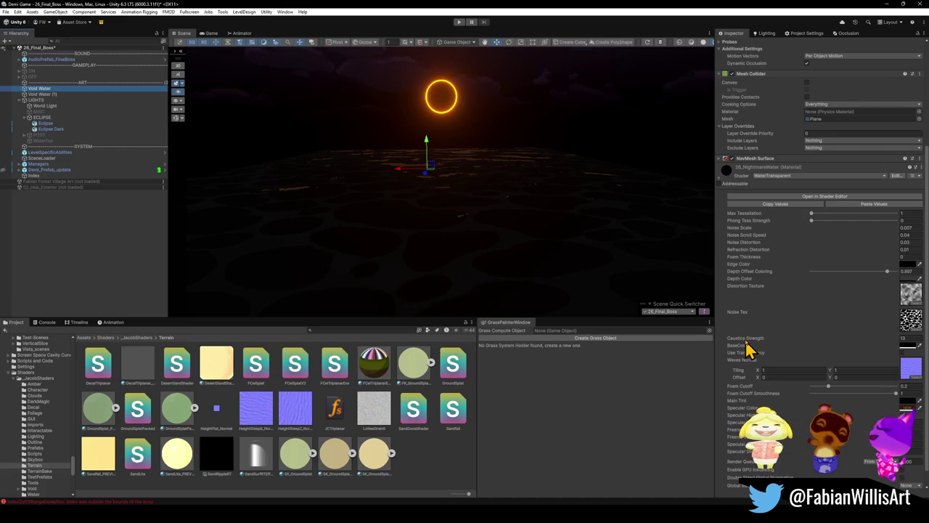
pyautogui.moveTo(740, 339); pyautogui.dragTo(925, 339)
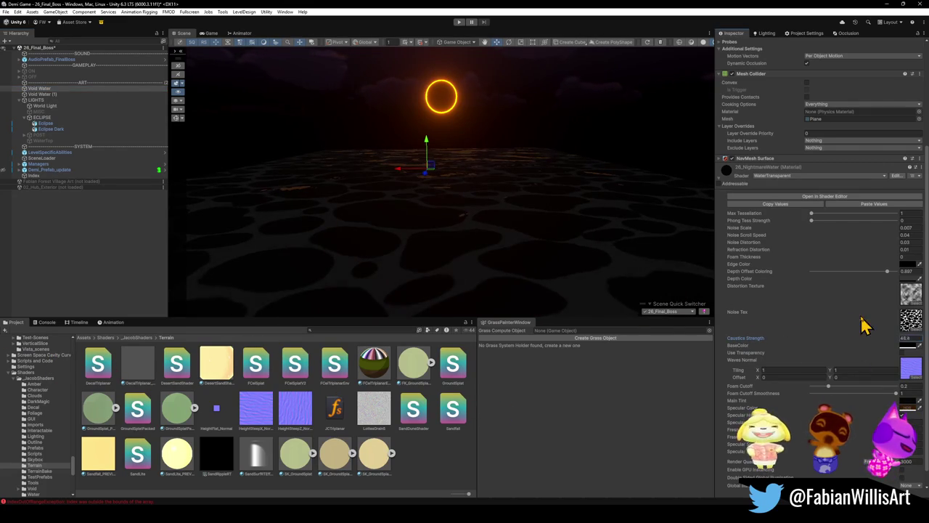
pyautogui.moveTo(886, 322)
pyautogui.mouseDown()
pyautogui.moveTo(847, 315)
pyautogui.moveTo(10, 326)
pyautogui.moveTo(790, 305)
pyautogui.moveTo(741, 298)
pyautogui.moveTo(775, 302)
pyautogui.mouseUp()
pyautogui.moveTo(534, 243)
pyautogui.mouseDown()
pyautogui.moveTo(516, 208)
pyautogui.moveTo(488, 209)
pyautogui.moveTo(544, 220)
pyautogui.moveTo(531, 222)
pyautogui.moveTo(532, 240)
pyautogui.moveTo(517, 225)
pyautogui.moveTo(529, 216)
pyautogui.mouseUp()
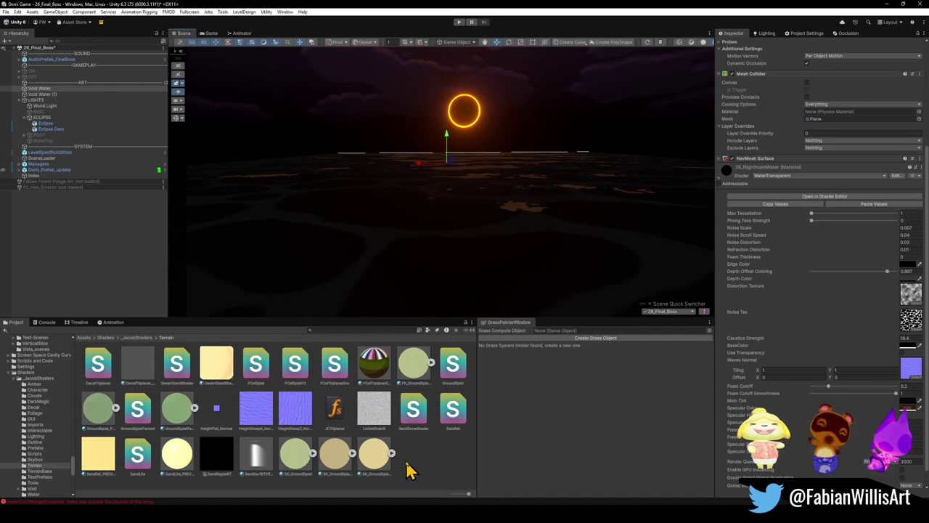
pyautogui.click(436, 469)
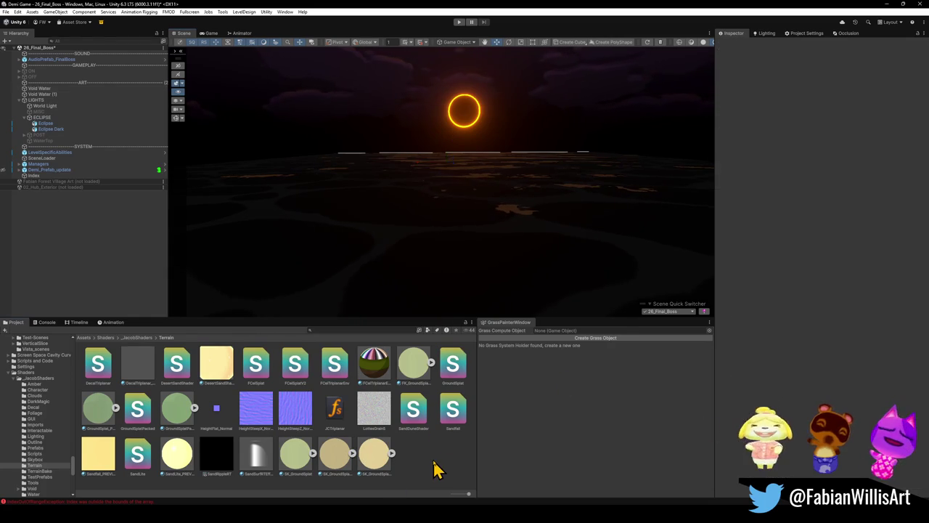
# - Orbit the Scene view up to frame the eclipse ring over the dark water
pyautogui.moveTo(494, 235)
pyautogui.mouseDown()
pyautogui.moveTo(500, 214)
pyautogui.moveTo(492, 228)
pyautogui.moveTo(498, 222)
pyautogui.moveTo(447, 222)
pyautogui.moveTo(489, 238)
pyautogui.moveTo(518, 235)
pyautogui.moveTo(512, 248)
pyautogui.mouseUp()
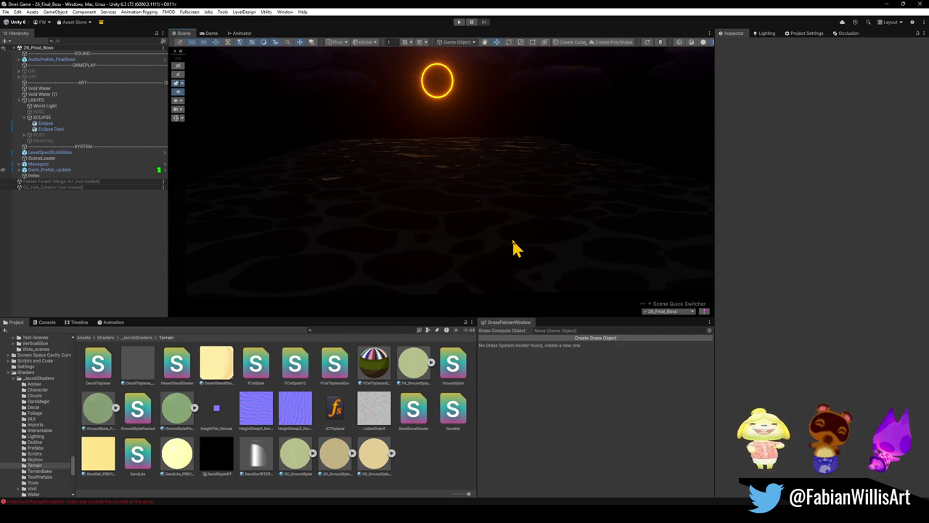
pyautogui.moveTo(512, 248); pyautogui.dragTo(506, 214)
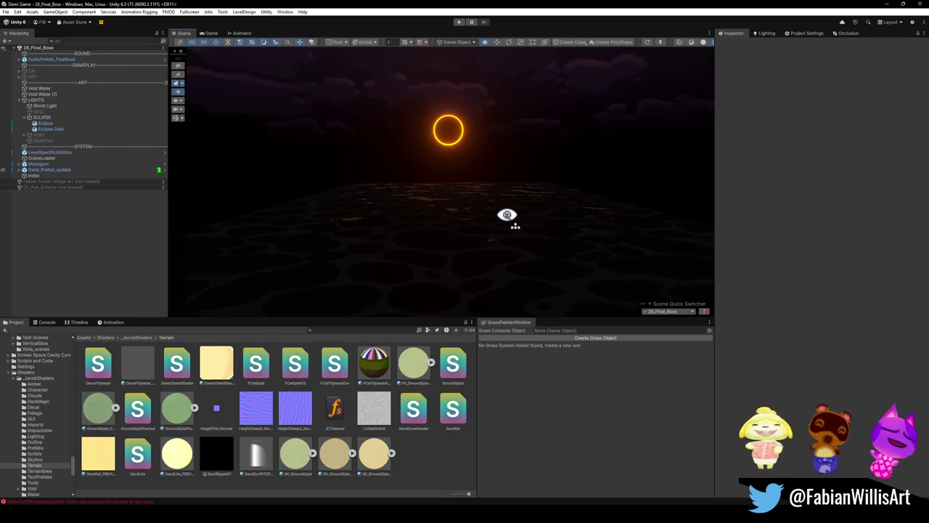
pyautogui.click(55, 135)
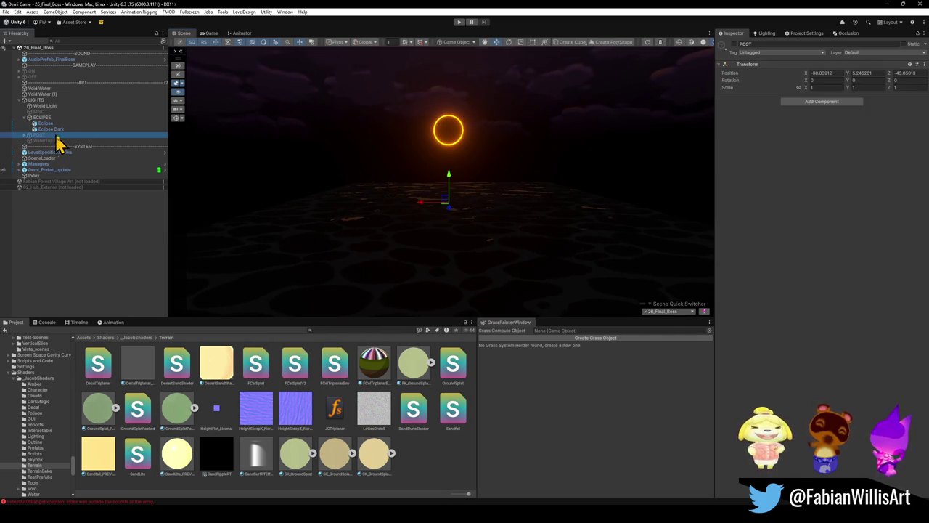
# - Leave the POST group enabled after comparing it on and off, then select its Post Cube
pyautogui.click(733, 45)
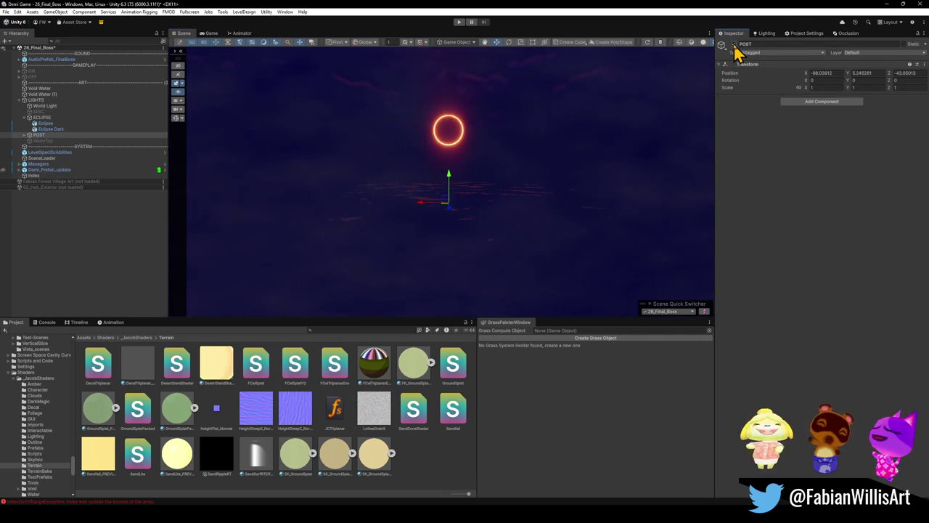
pyautogui.click(733, 45)
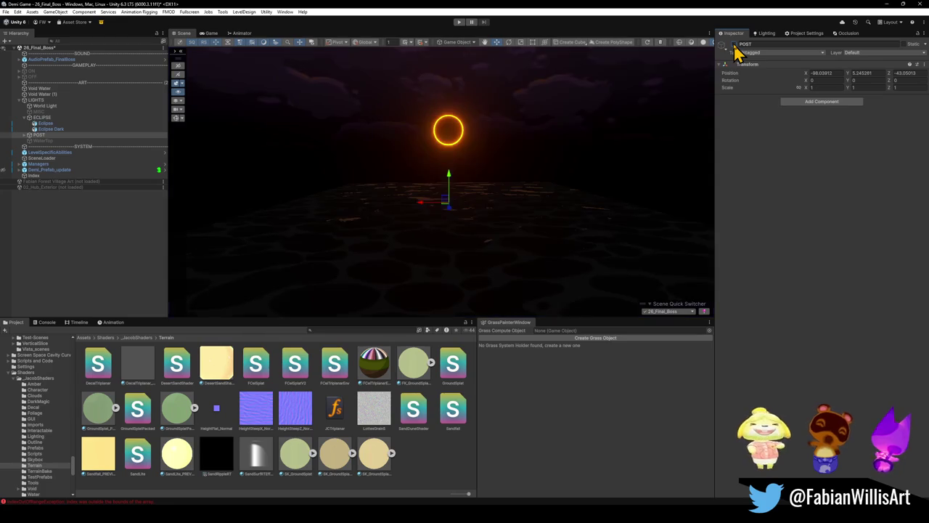
pyautogui.click(733, 45)
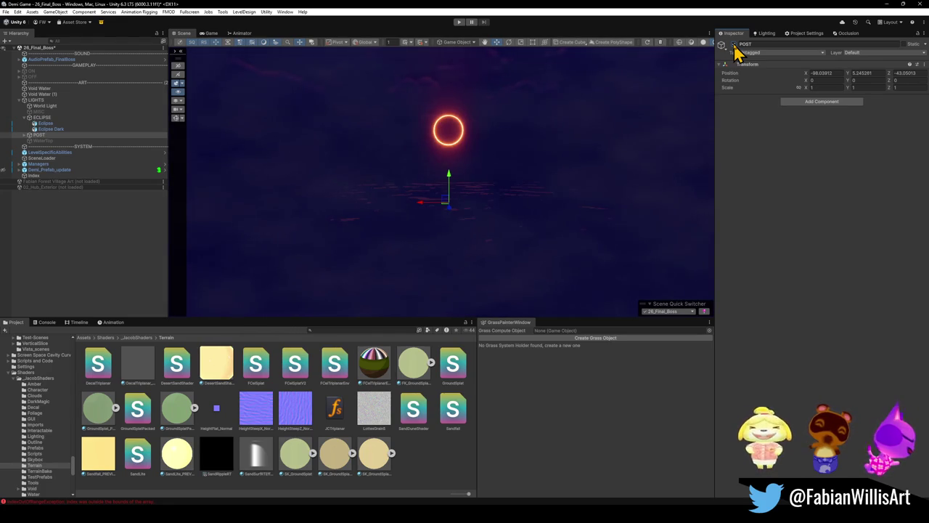
pyautogui.moveTo(549, 152)
pyautogui.mouseDown()
pyautogui.moveTo(533, 152)
pyautogui.moveTo(528, 177)
pyautogui.mouseUp()
pyautogui.click(734, 45)
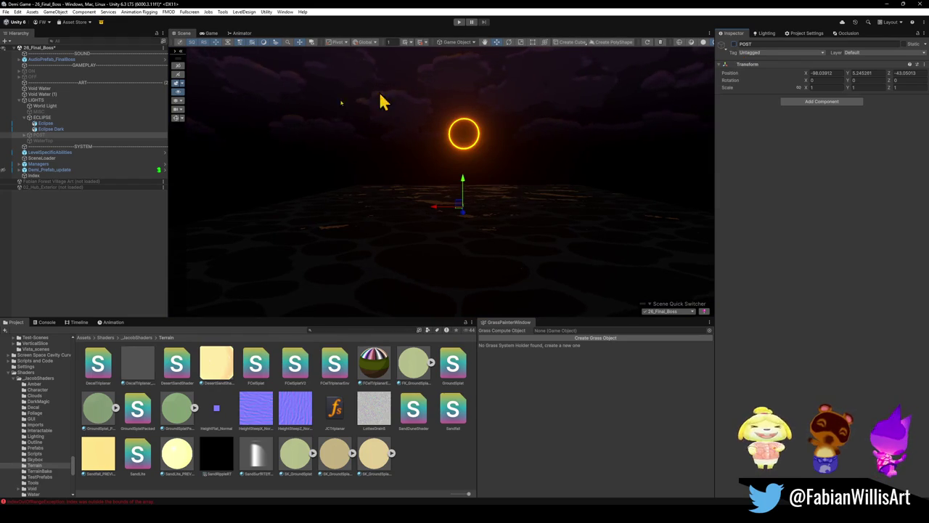
pyautogui.click(734, 45)
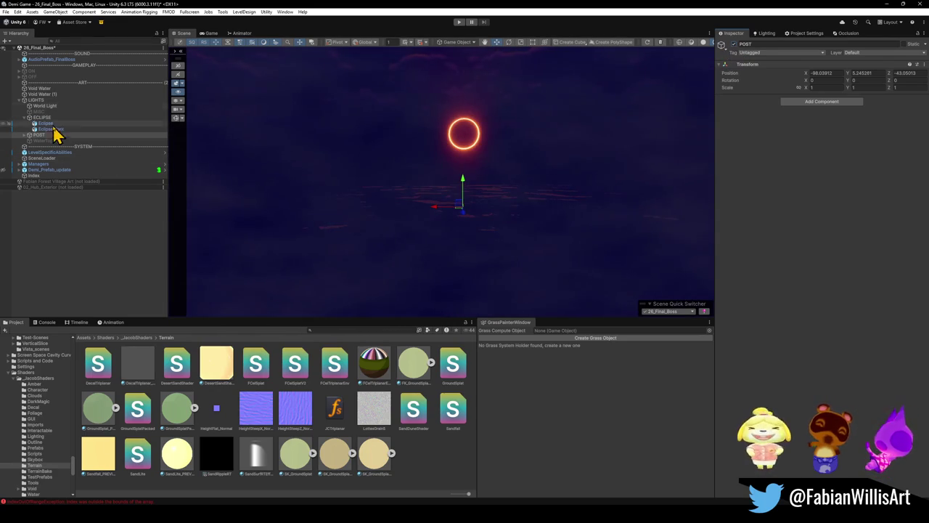
pyautogui.click(25, 135)
pyautogui.click(61, 141)
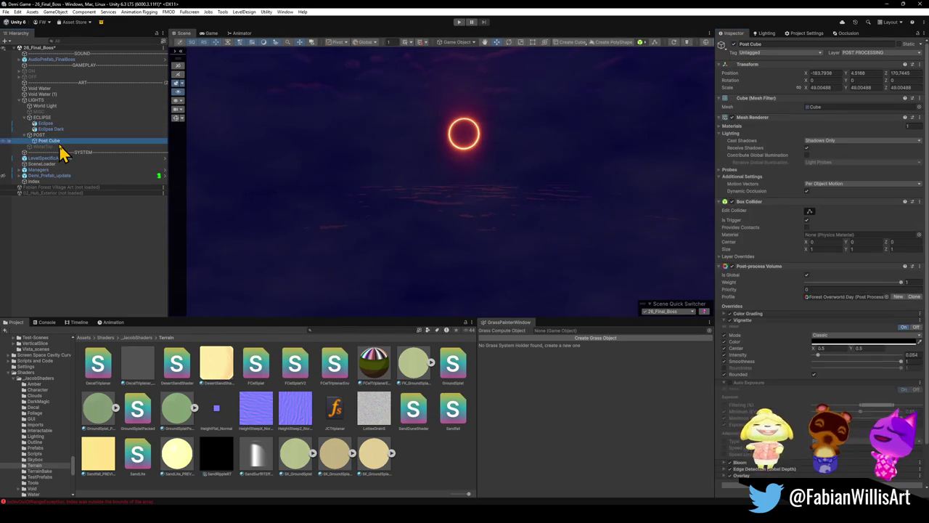
pyautogui.scroll(-2, 811, 315)
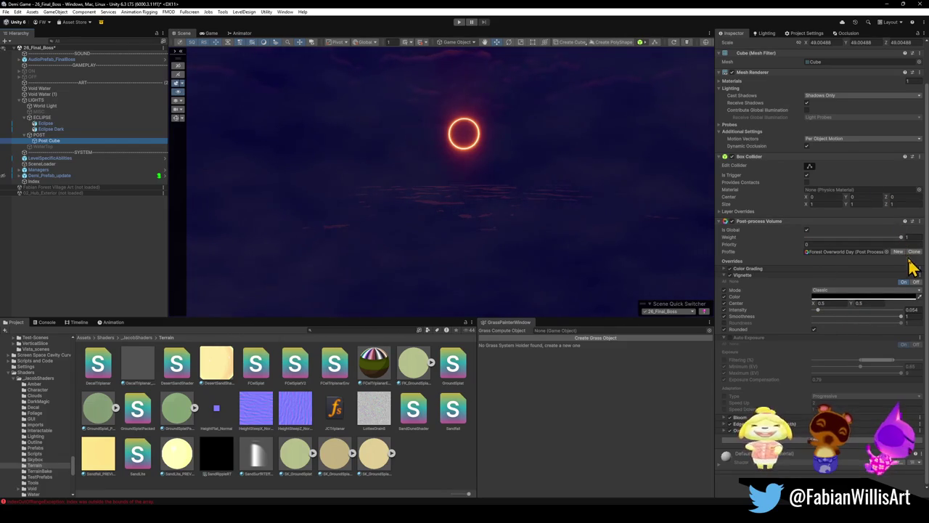
pyautogui.click(865, 253)
pyautogui.click(177, 433)
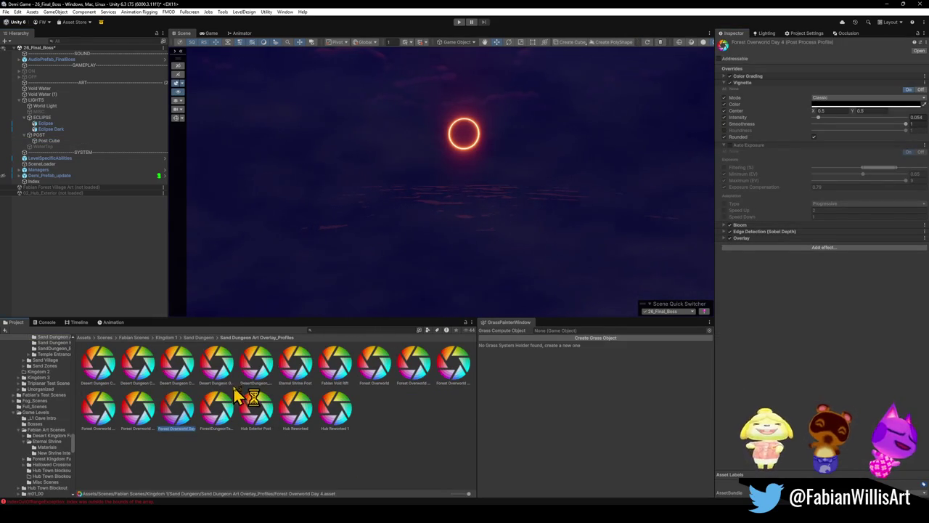
pyautogui.press('F2')
pyautogui.write('26_Final_Boss_PO')
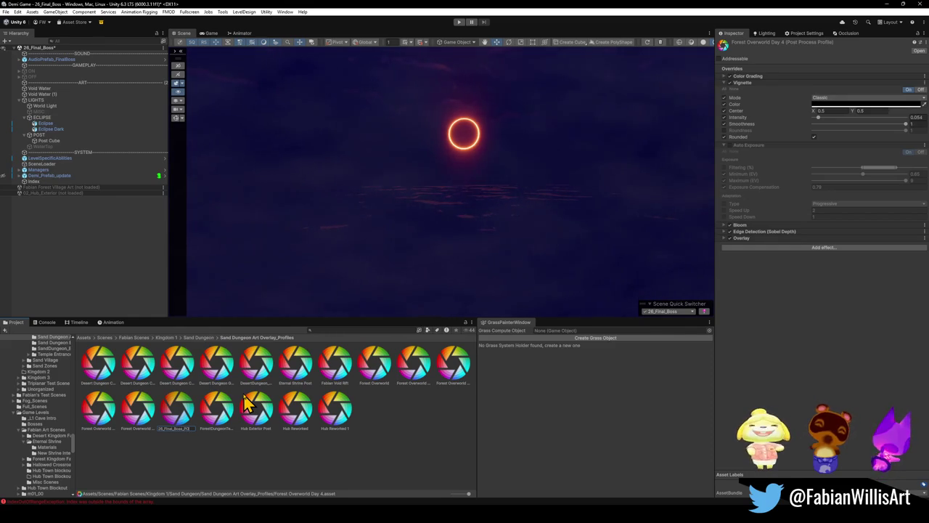
pyautogui.press('Return')
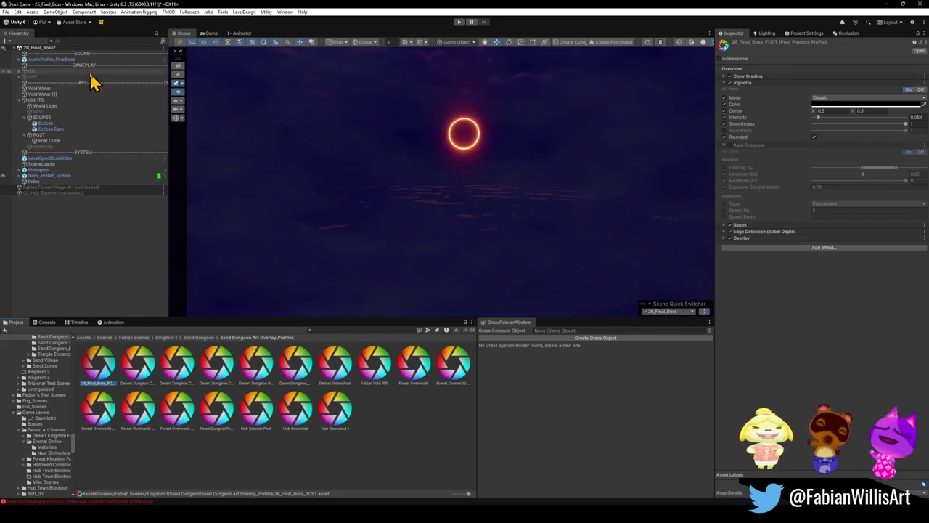
# - Test-toggle the Post Cube's Vignette and Color Grading overrides, leaving both enabled
pyautogui.click(48, 140)
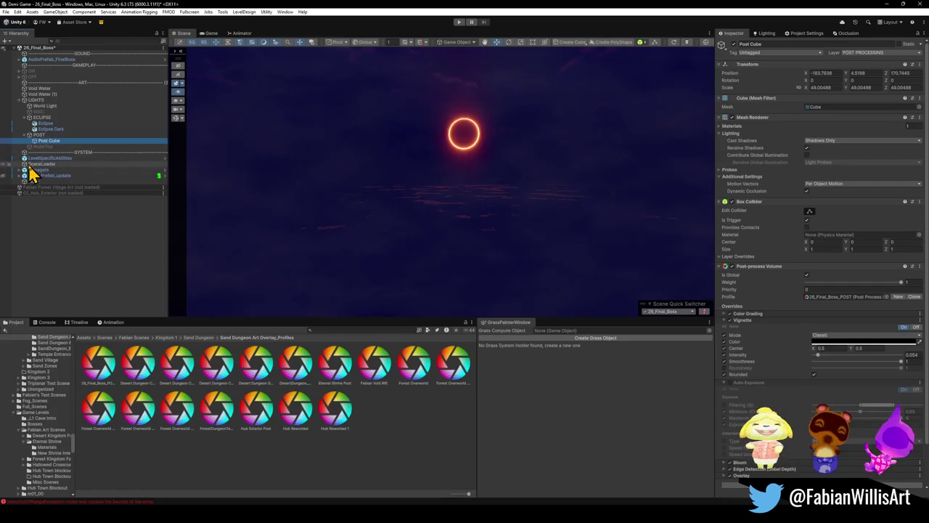
pyautogui.scroll(-2, 793, 362)
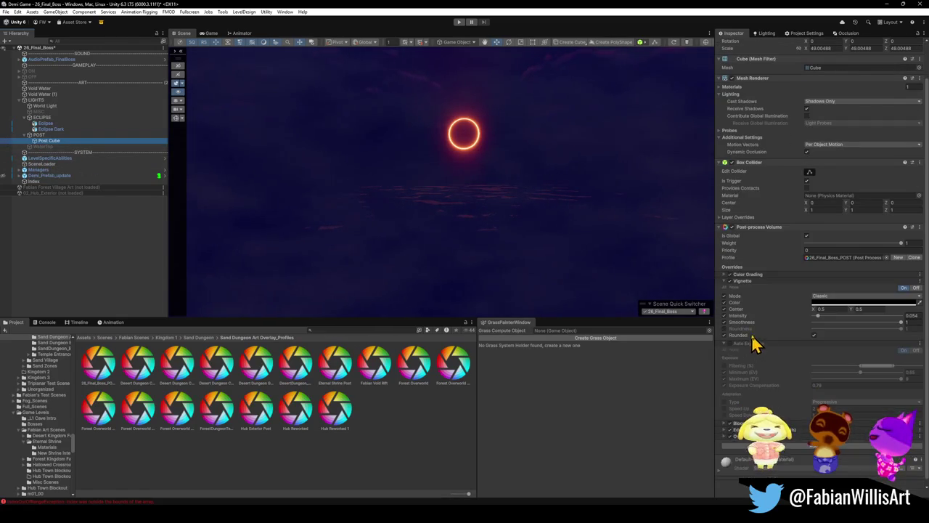
pyautogui.click(729, 281)
pyautogui.click(730, 282)
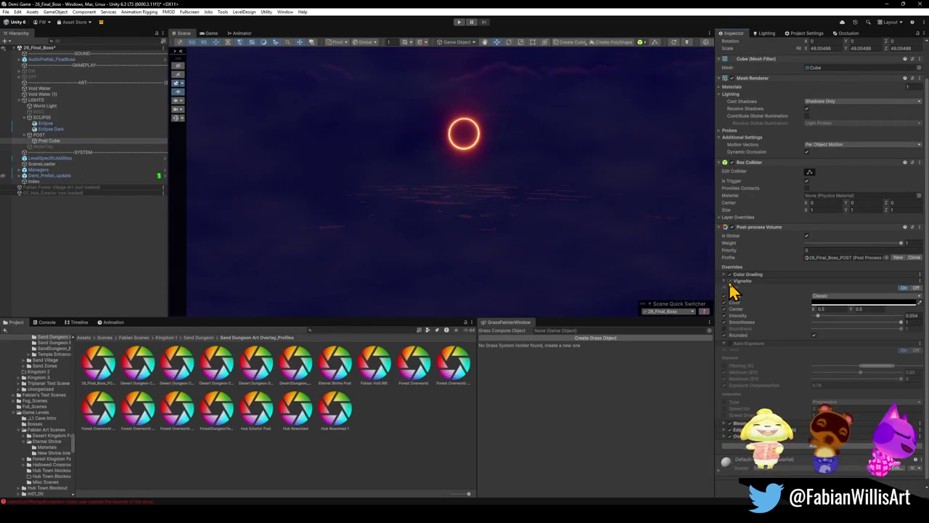
pyautogui.click(730, 275)
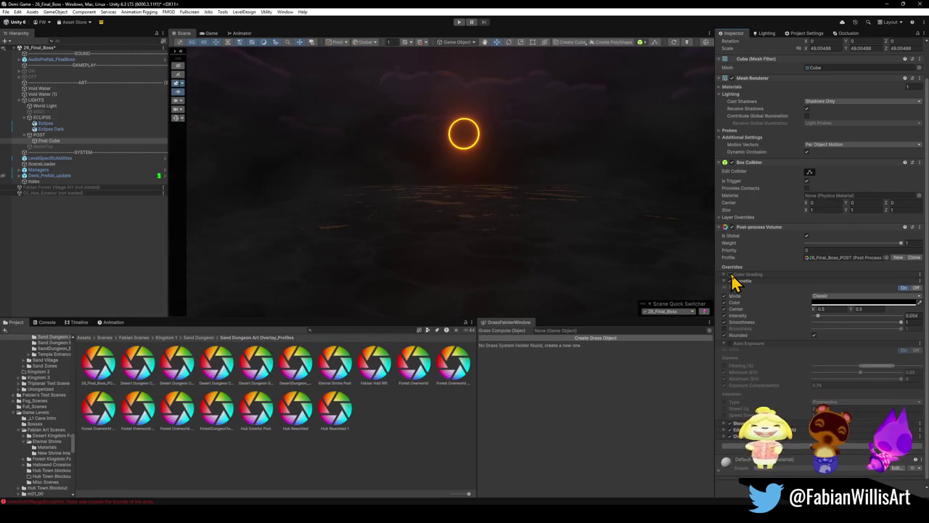
pyautogui.click(730, 275)
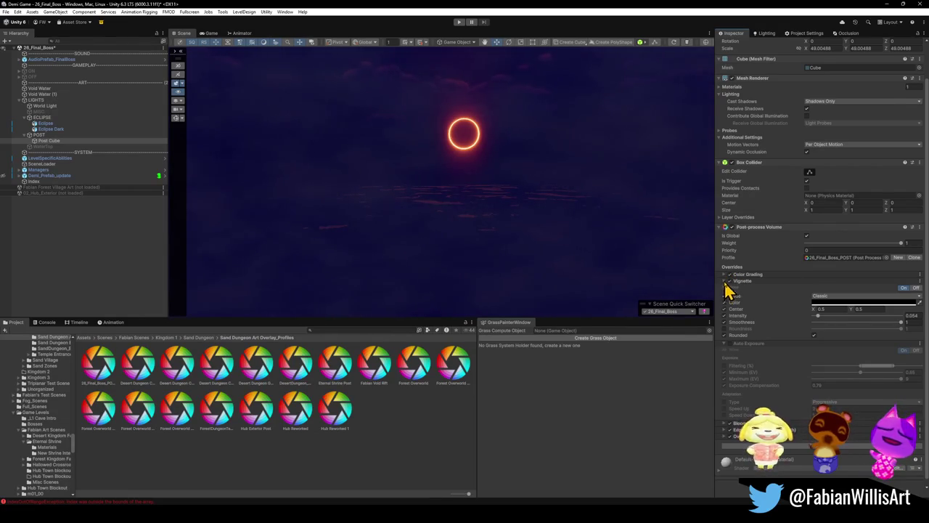
pyautogui.click(725, 282)
# - Disable the Auto Exposure and Bloom overrides after comparing Bloom's glow
pyautogui.click(729, 326)
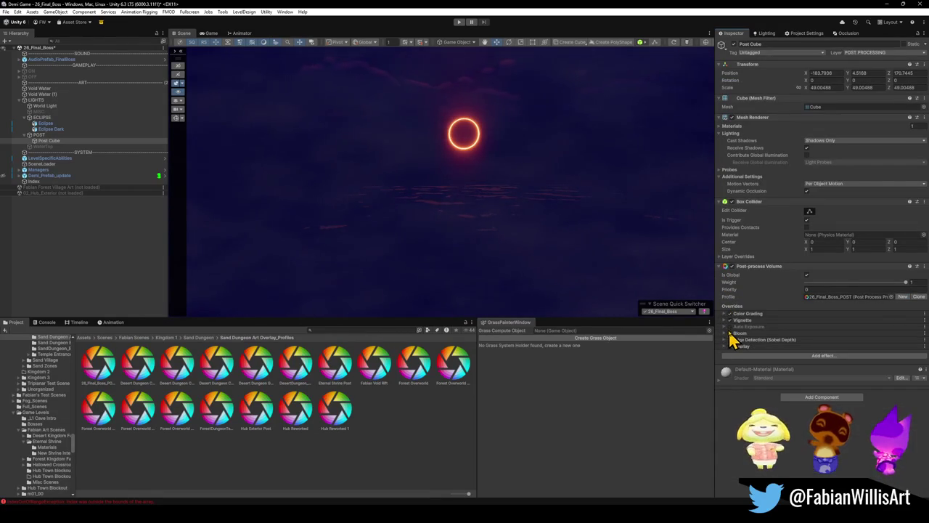
pyautogui.click(730, 328)
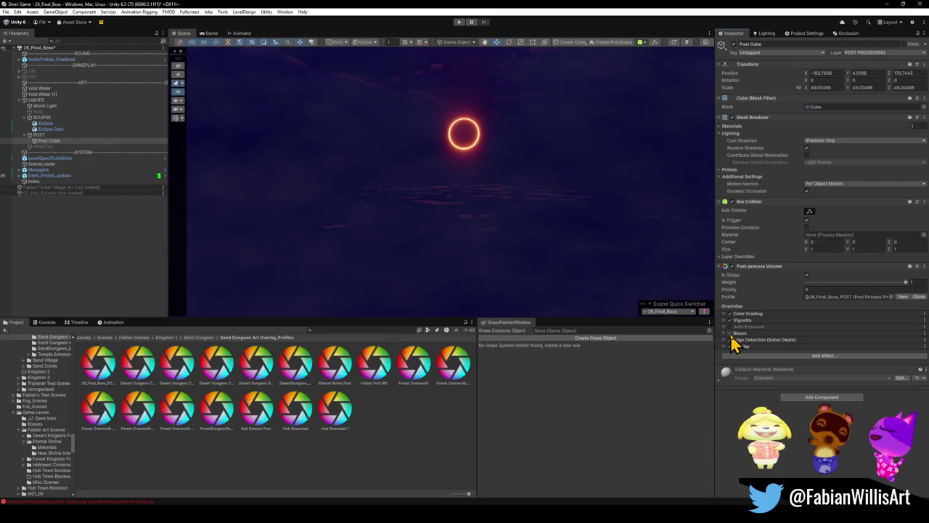
pyautogui.click(731, 334)
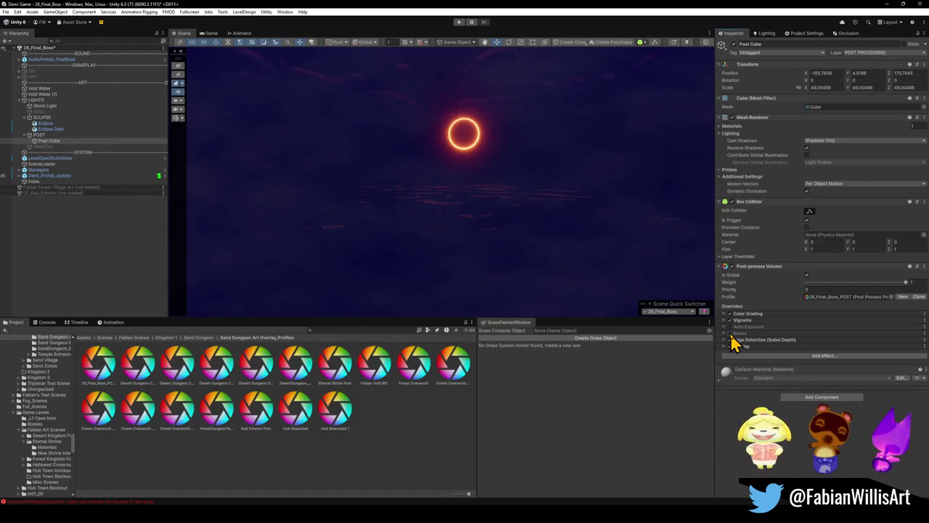
pyautogui.click(731, 334)
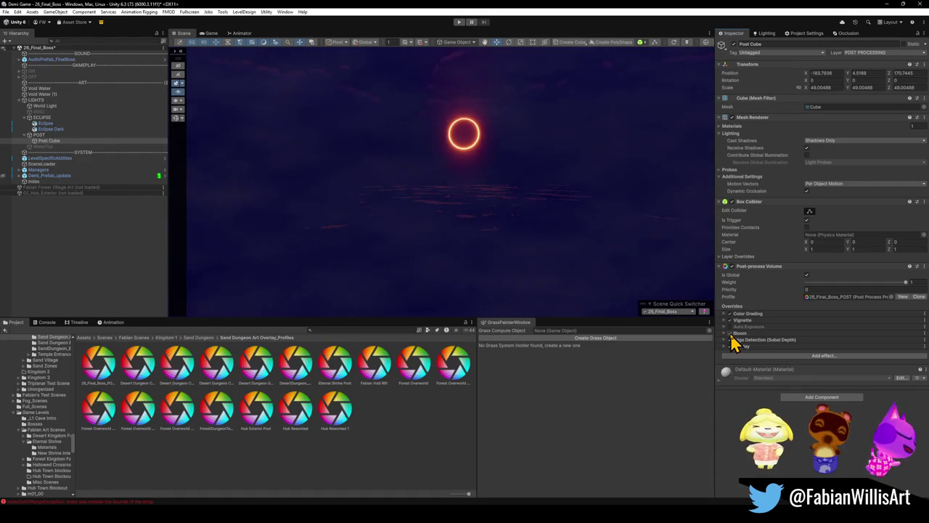
pyautogui.click(731, 336)
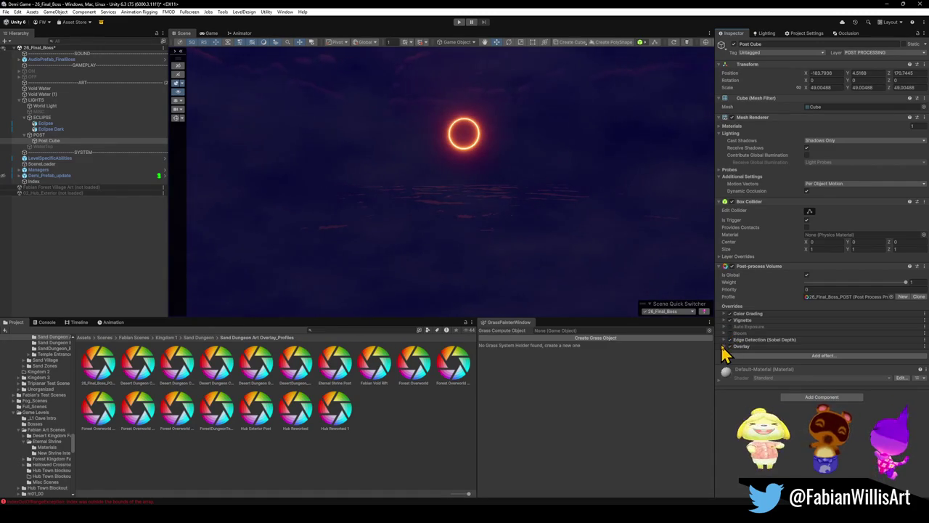
# - Switch Edge Detection off, keep Overlay on after comparing, and expand Overlay's settings
pyautogui.click(731, 340)
pyautogui.click(731, 340)
pyautogui.click(731, 341)
pyautogui.click(730, 341)
pyautogui.click(730, 341)
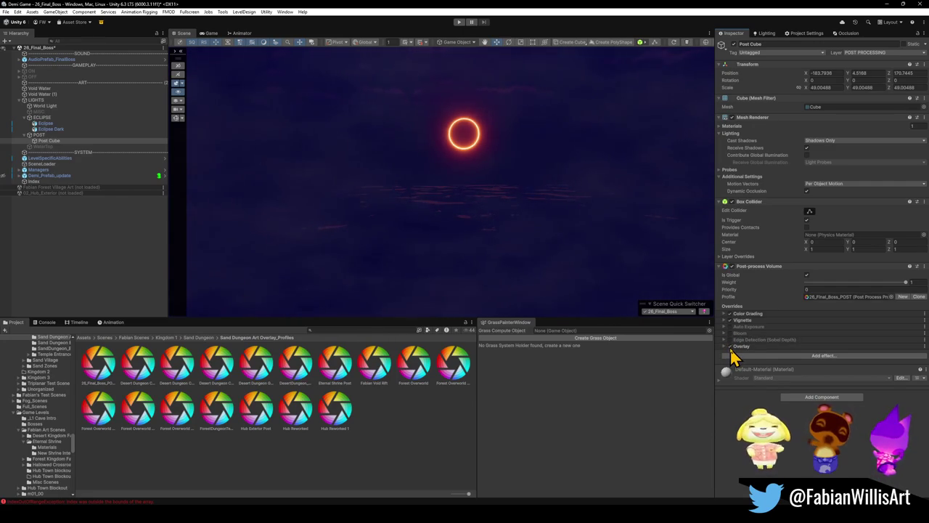
pyautogui.click(731, 346)
pyautogui.click(731, 346)
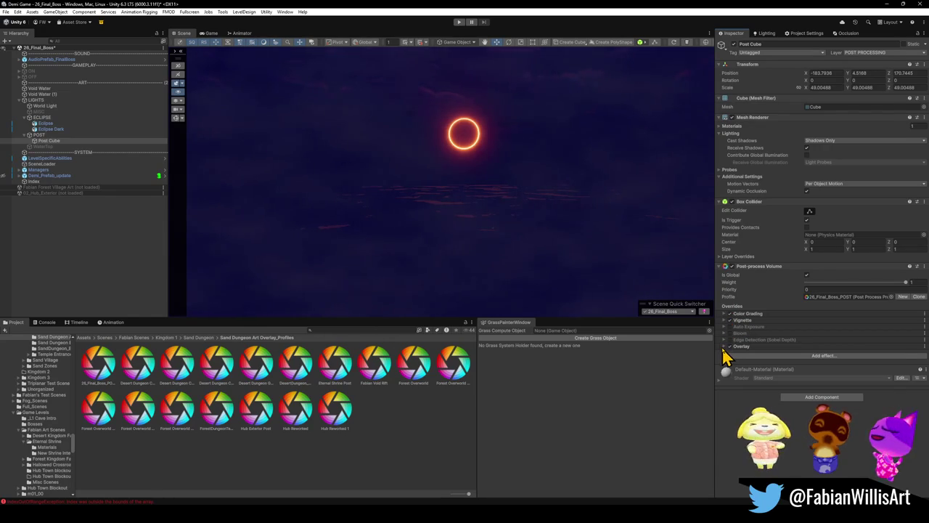
pyautogui.click(724, 347)
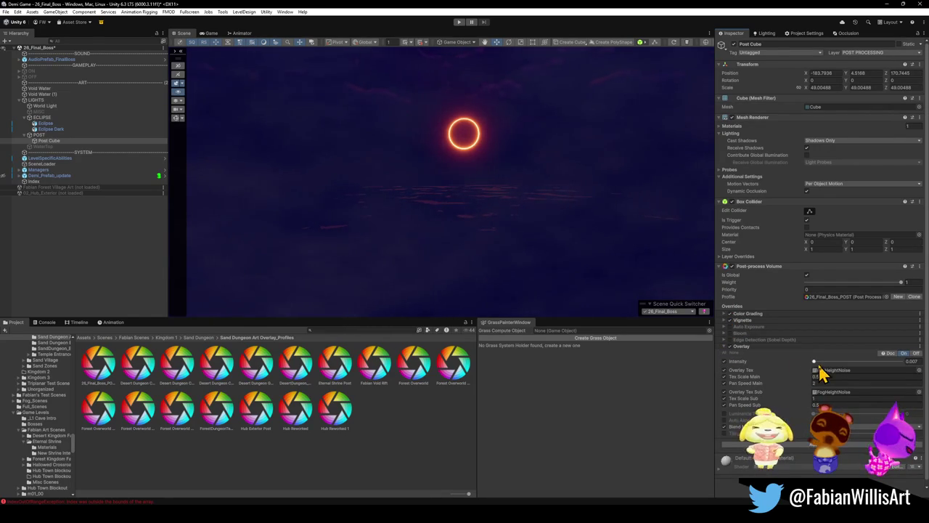
# - Try Overlay intensity at 0, undo back to 0.007, and toggle the Overlay effect to compare
pyautogui.moveTo(809, 359); pyautogui.dragTo(806, 358)
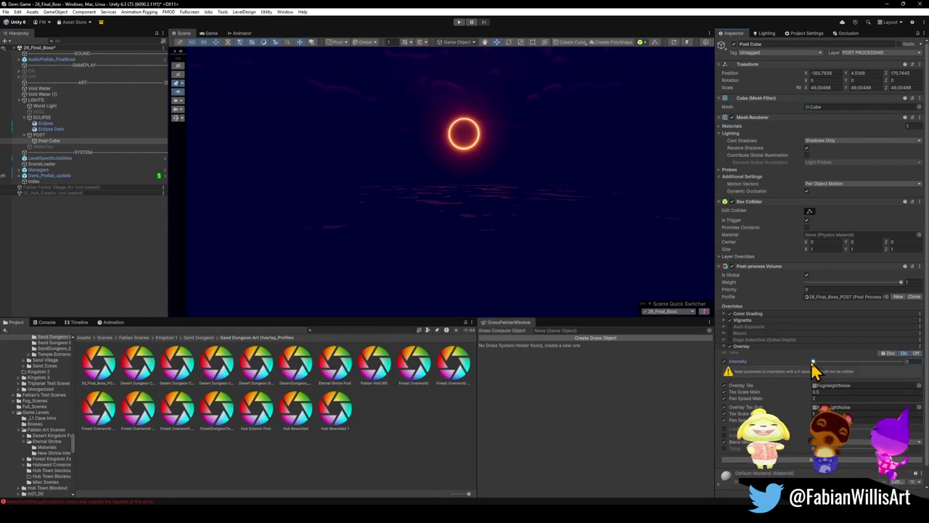
pyautogui.hotkey('ctrl', 'z')
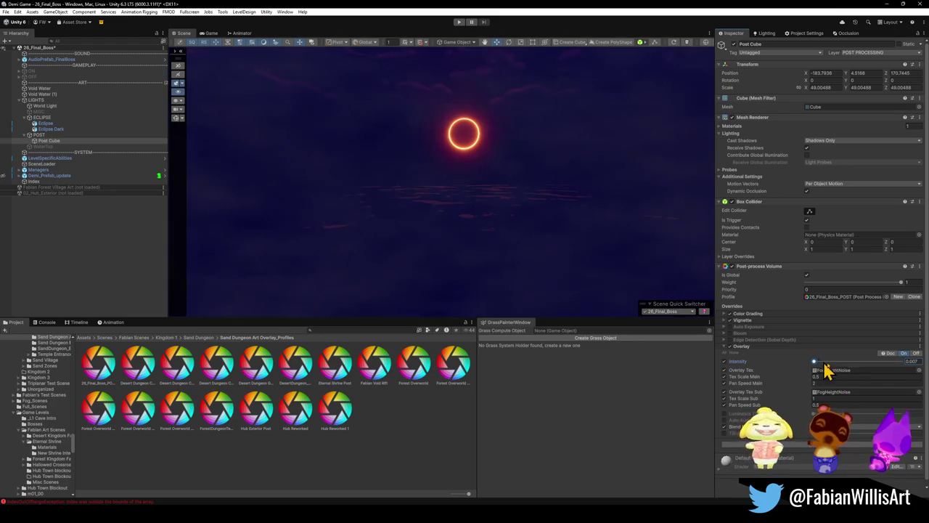
pyautogui.click(916, 360)
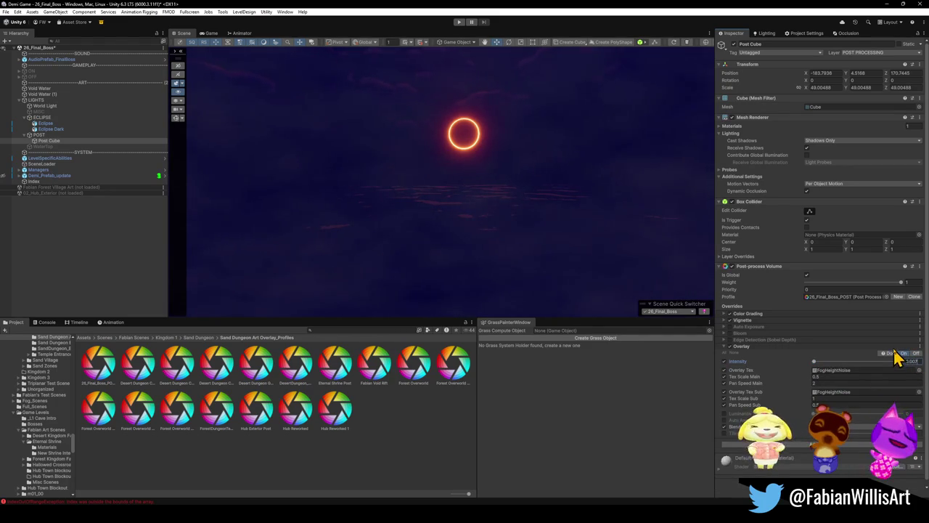
pyautogui.click(894, 353)
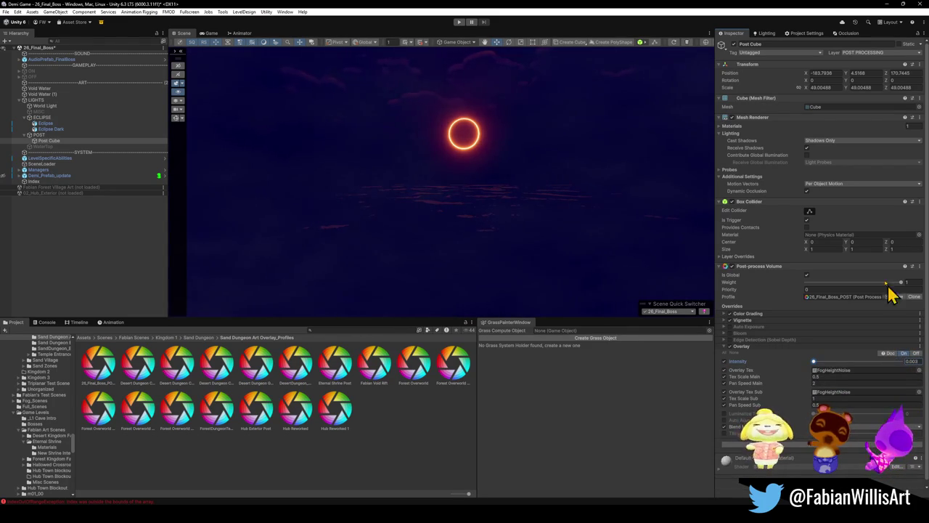
# - Disable the Color Grading override on the post-process volume and expand its settings
pyautogui.moveTo(483, 238)
pyautogui.mouseDown()
pyautogui.moveTo(487, 216)
pyautogui.moveTo(493, 220)
pyautogui.mouseUp()
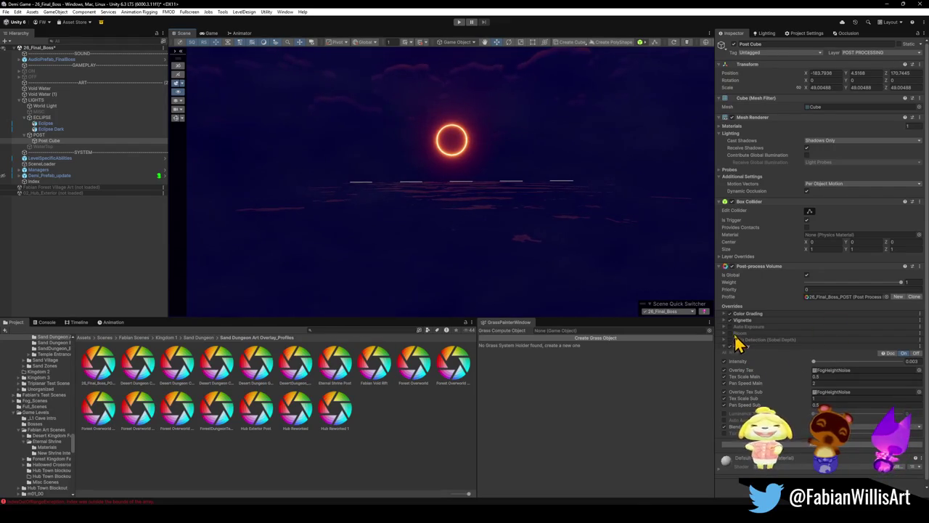
pyautogui.click(730, 314)
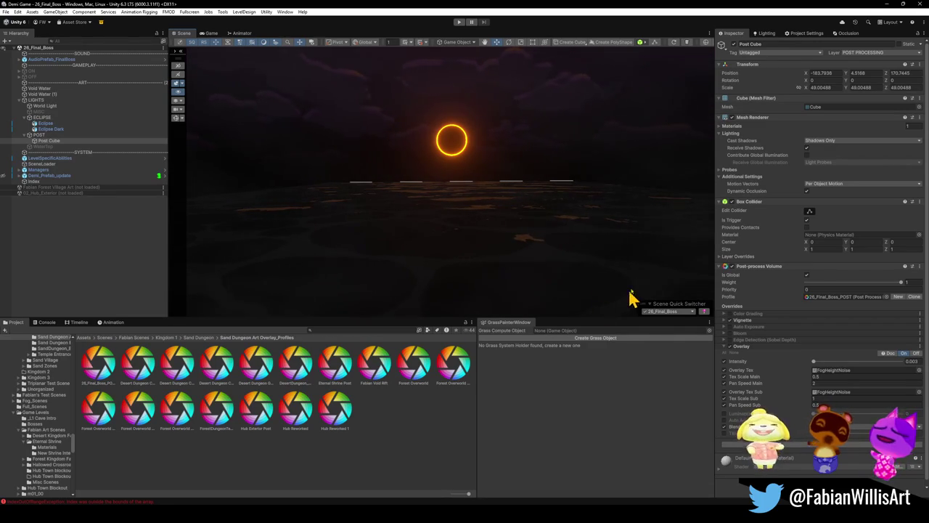
pyautogui.click(724, 313)
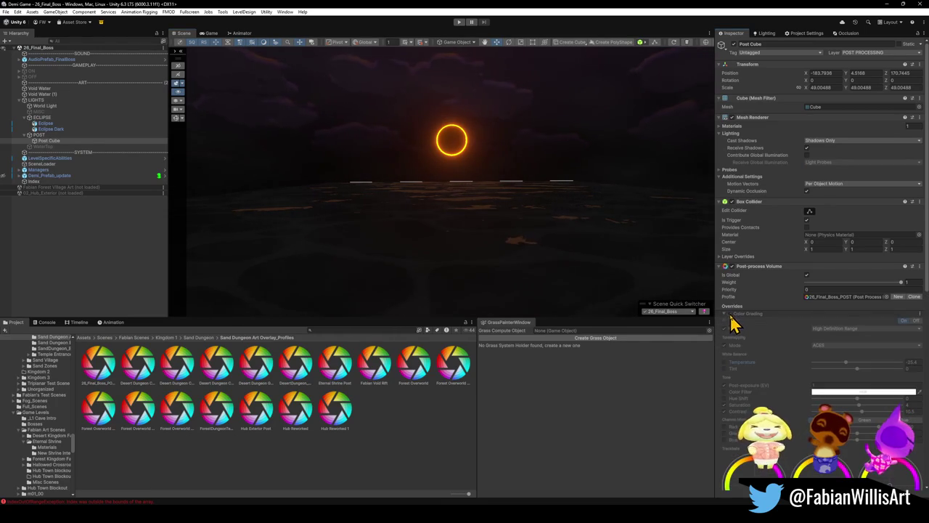
pyautogui.click(730, 315)
pyautogui.scroll(-1, 762, 304)
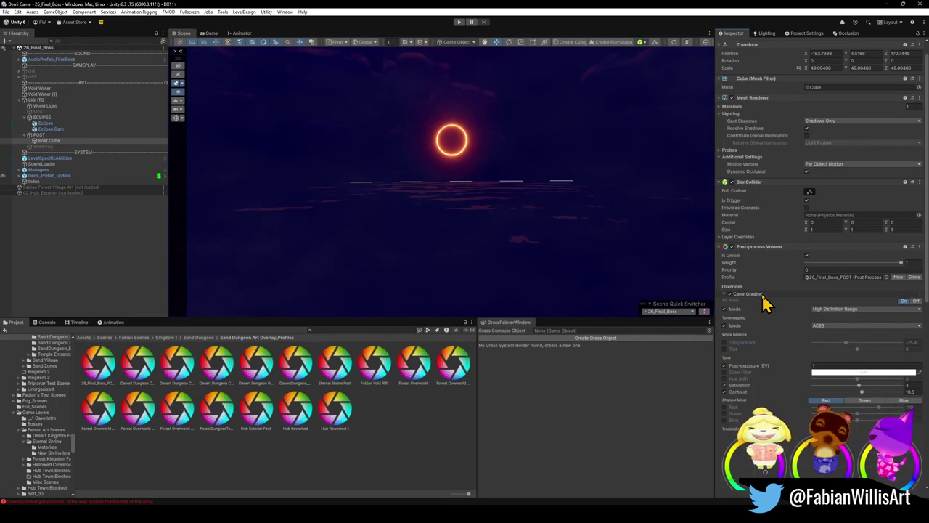
pyautogui.scroll(-3, 762, 301)
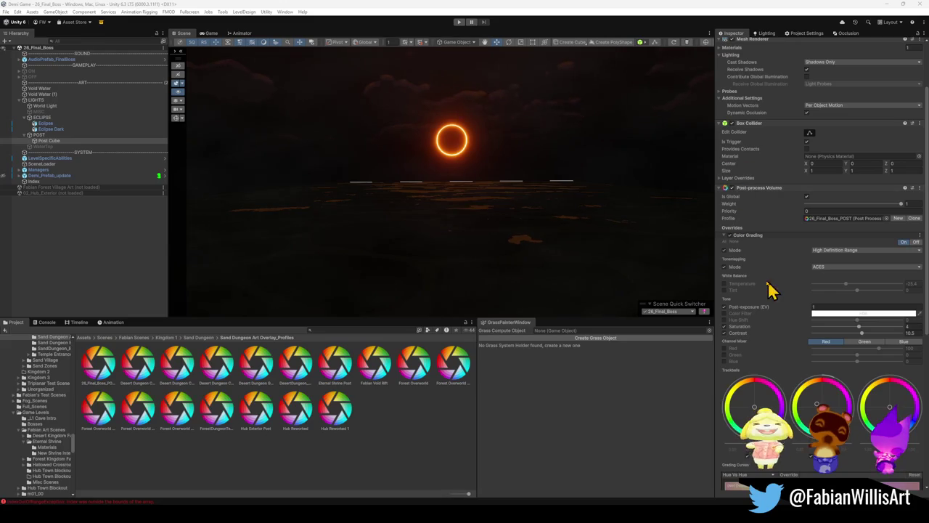
pyautogui.click(727, 236)
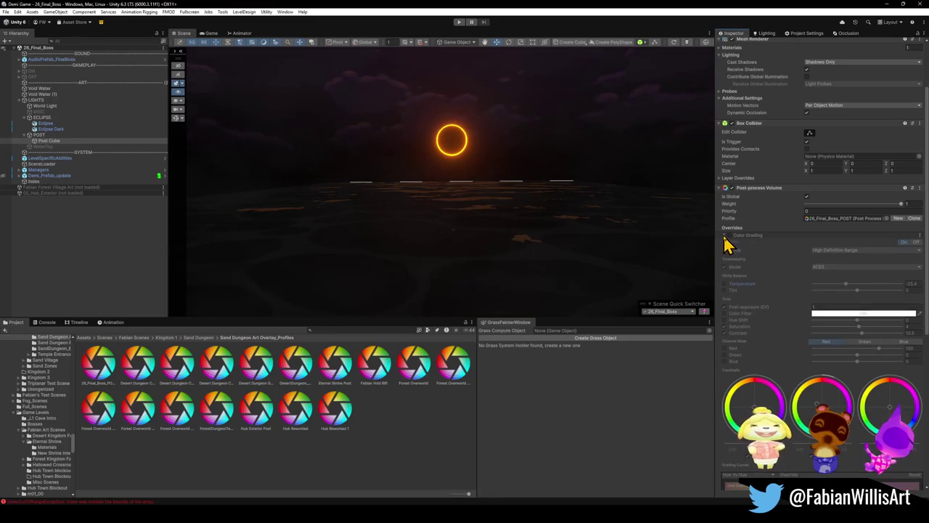
pyautogui.click(724, 236)
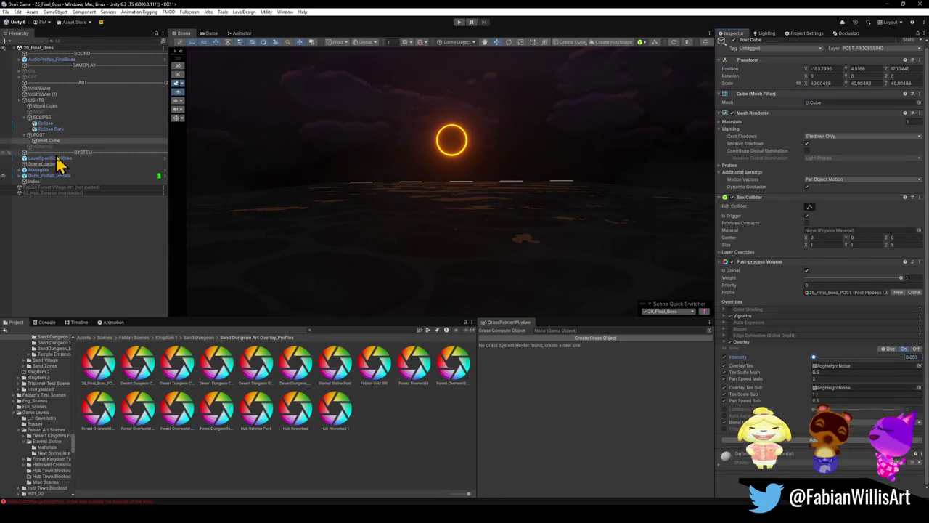
pyautogui.click(63, 89)
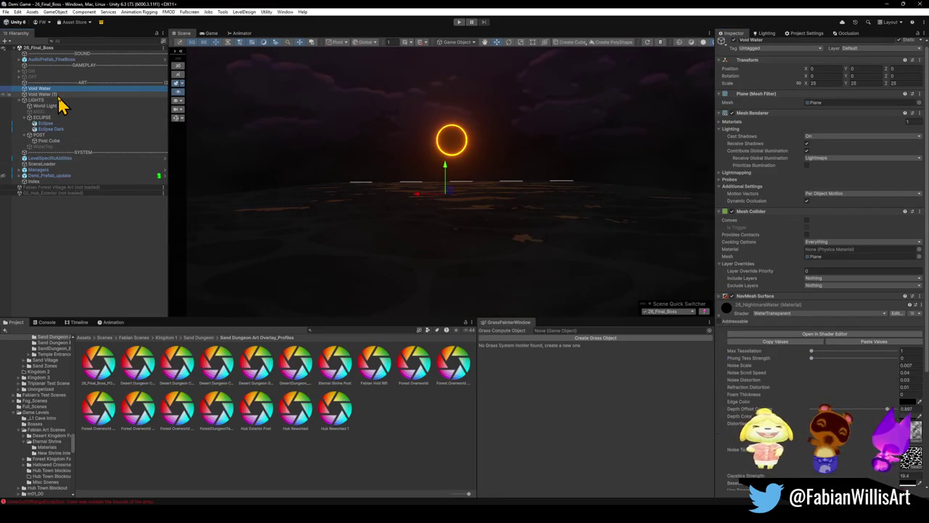
# - Deactivate the original Void Water object, then select the Void Water (1) plane
pyautogui.scroll(1, 732, 58)
pyautogui.click(733, 45)
pyautogui.moveTo(614, 122); pyautogui.dragTo(605, 133)
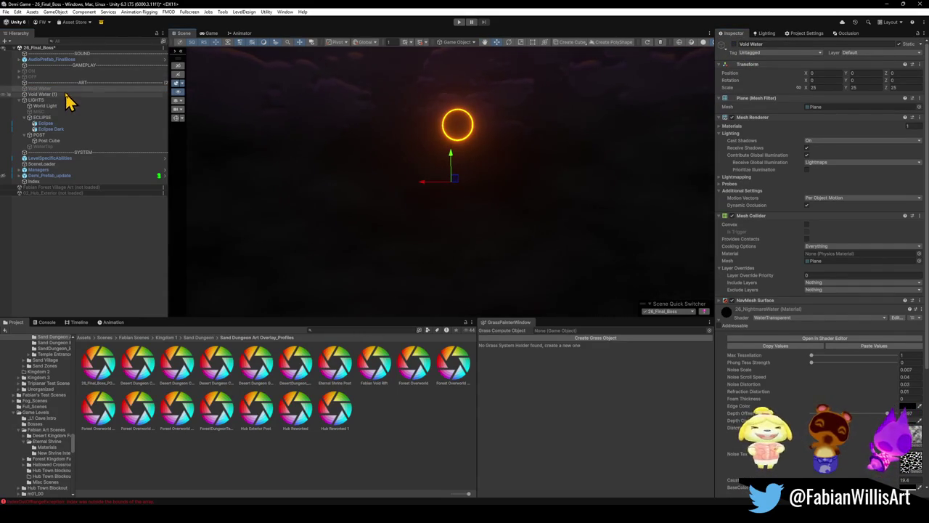
pyautogui.click(61, 96)
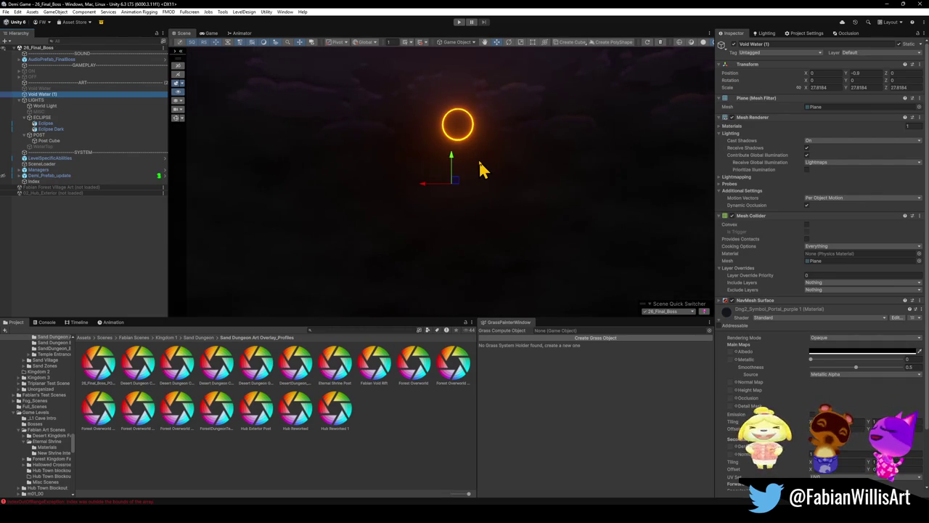
pyautogui.click(842, 352)
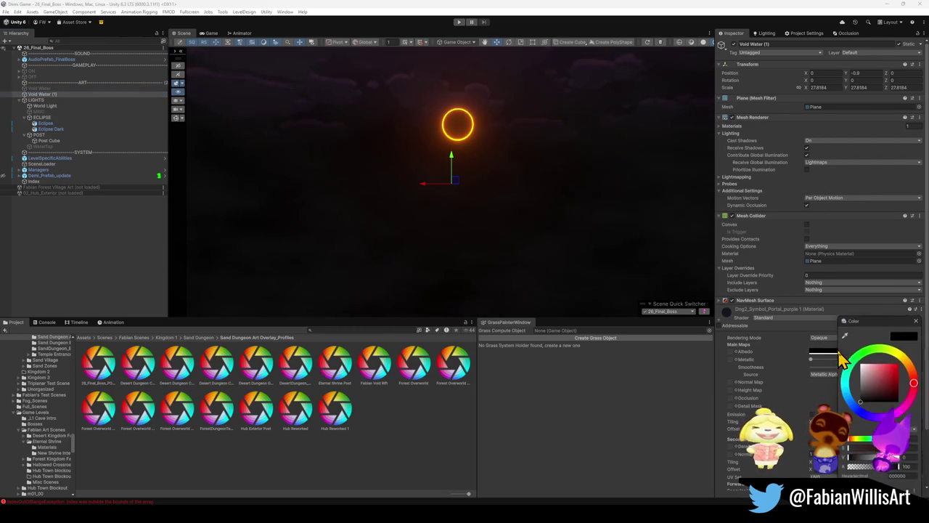
# - Set Void Water (1)'s albedo to white (FFFFFF) and duplicate it as Void Water (2)
pyautogui.moveTo(871, 382); pyautogui.dragTo(844, 332)
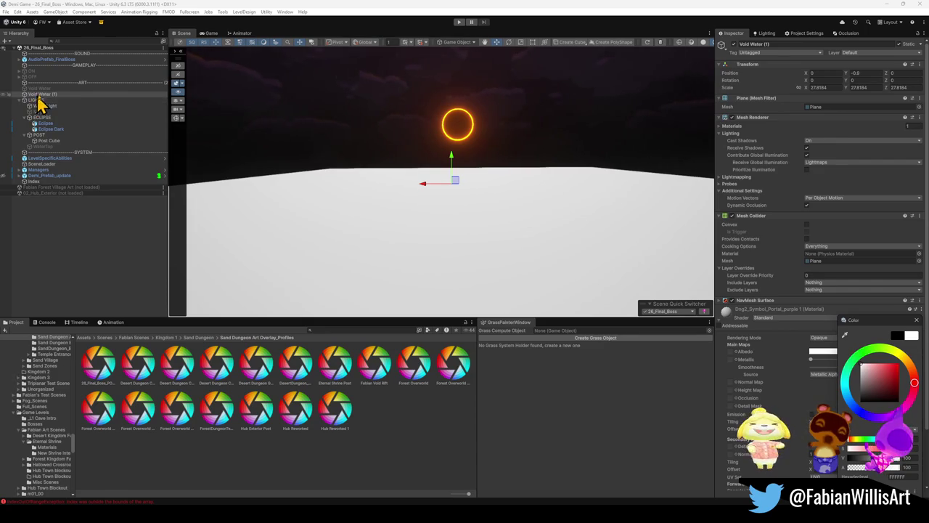
pyautogui.hotkey('ctrl', 'd')
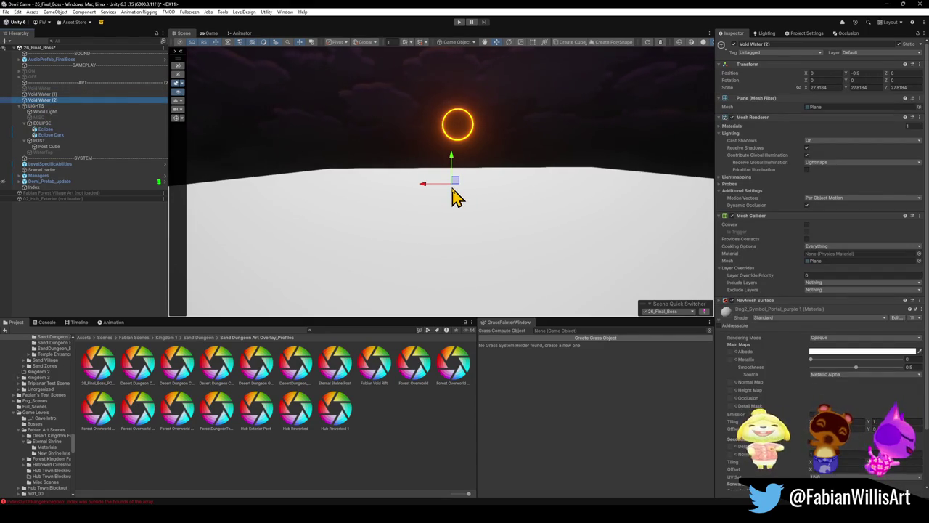
# - Set the copied plane's Y position to -0.9 and slide it off to the side
pyautogui.click(853, 73)
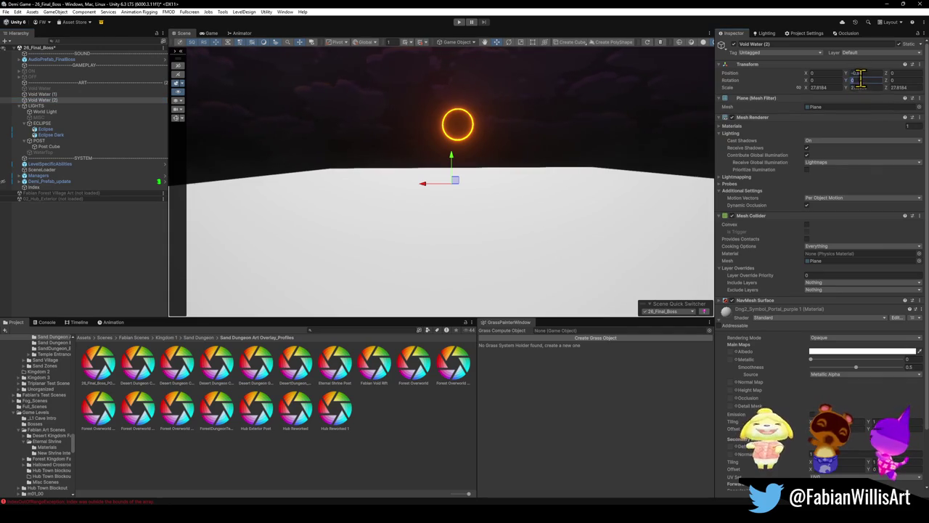
pyautogui.press('Return')
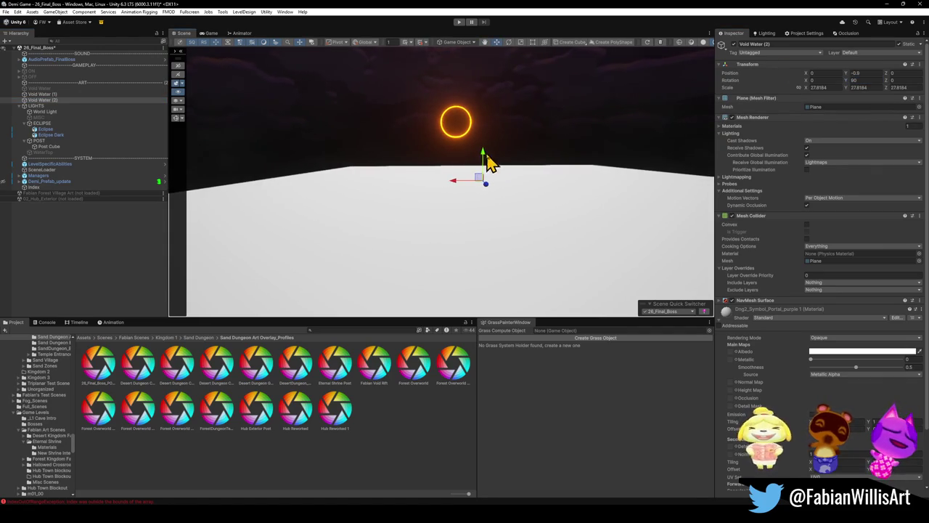
pyautogui.moveTo(493, 179)
pyautogui.mouseDown()
pyautogui.moveTo(450, 181)
pyautogui.moveTo(595, 227)
pyautogui.moveTo(556, 230)
pyautogui.mouseUp()
pyautogui.moveTo(369, 133)
pyautogui.mouseDown()
pyautogui.moveTo(717, 160)
pyautogui.moveTo(887, 191)
pyautogui.moveTo(79, 195)
pyautogui.moveTo(776, 157)
pyautogui.moveTo(624, 135)
pyautogui.moveTo(365, 129)
pyautogui.moveTo(501, 152)
pyautogui.moveTo(568, 150)
pyautogui.moveTo(535, 150)
pyautogui.moveTo(532, 141)
pyautogui.moveTo(515, 170)
pyautogui.moveTo(570, 155)
pyautogui.moveTo(518, 166)
pyautogui.mouseUp()
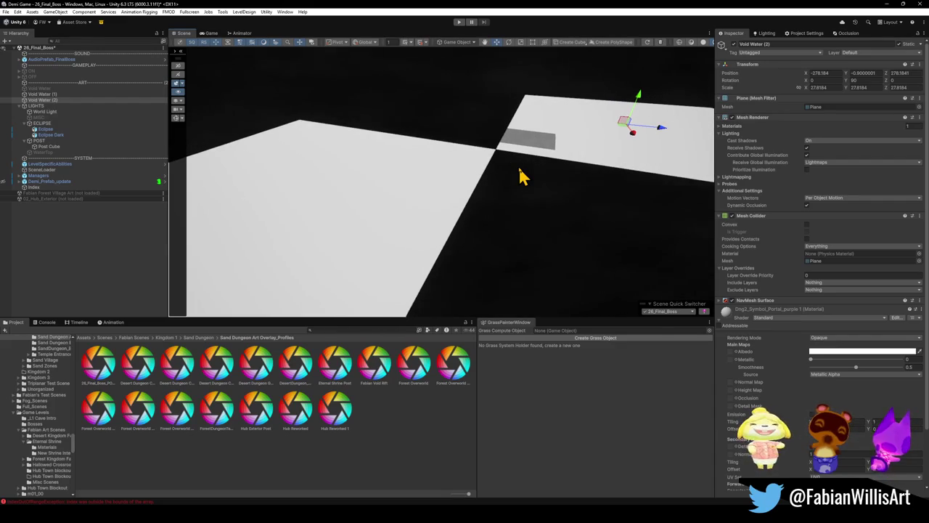
# - Rotate the plane to 90 on Y and 90 on Z so it stands upright
pyautogui.click(857, 80)
pyautogui.write('0')
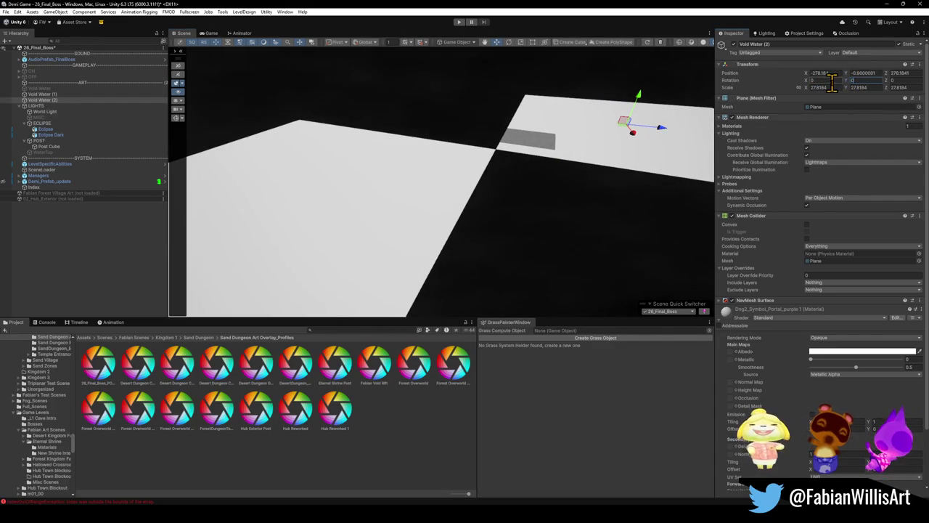
pyautogui.write('90')
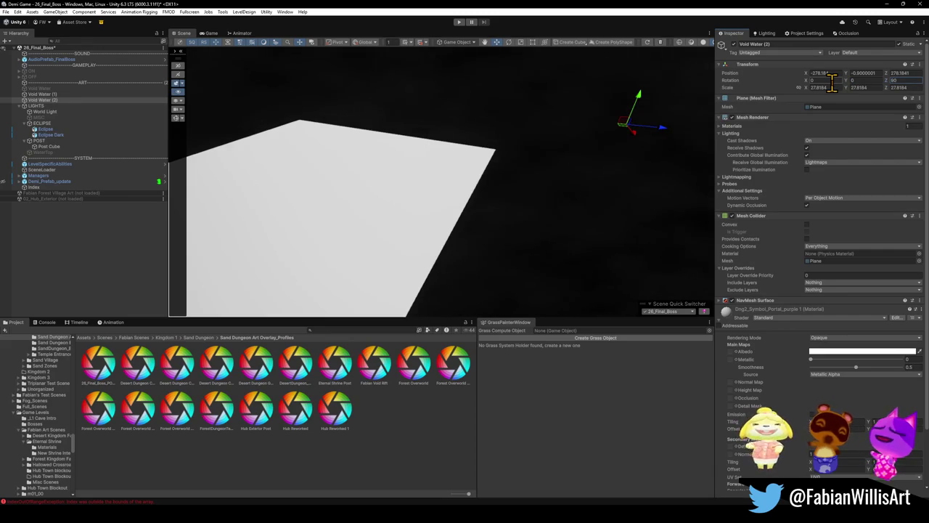
pyautogui.moveTo(590, 143)
pyautogui.mouseDown()
pyautogui.moveTo(587, 120)
pyautogui.moveTo(593, 158)
pyautogui.moveTo(603, 145)
pyautogui.moveTo(308, 217)
pyautogui.mouseUp()
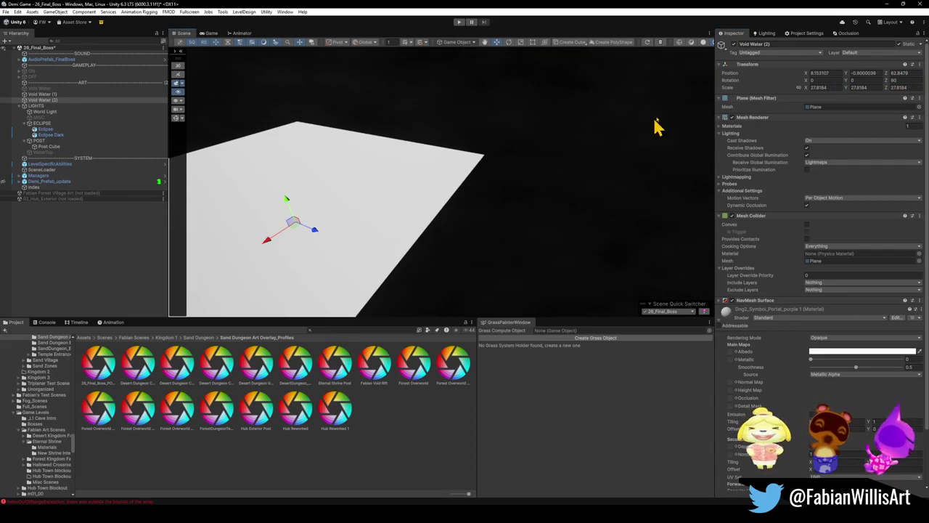
pyautogui.click(897, 80)
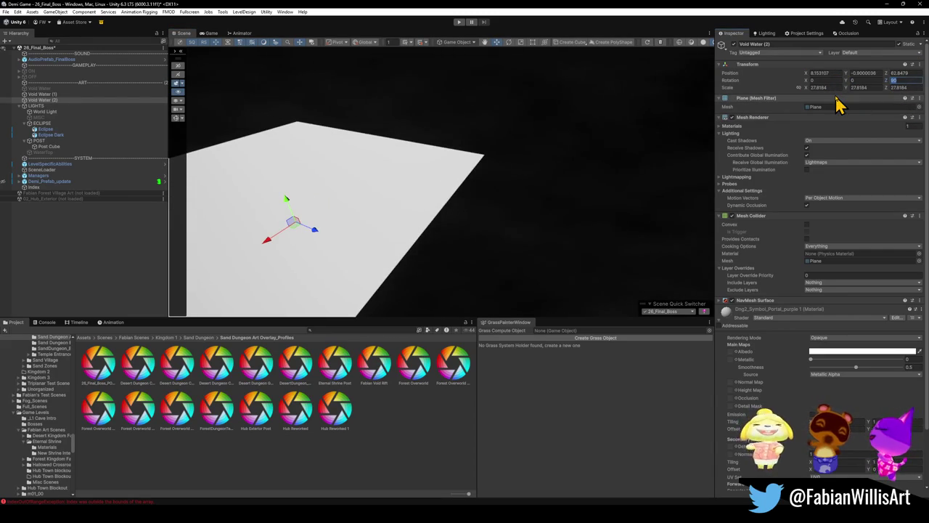
pyautogui.write('90')
pyautogui.moveTo(448, 213)
pyautogui.mouseDown()
pyautogui.moveTo(408, 208)
pyautogui.moveTo(416, 212)
pyautogui.mouseUp()
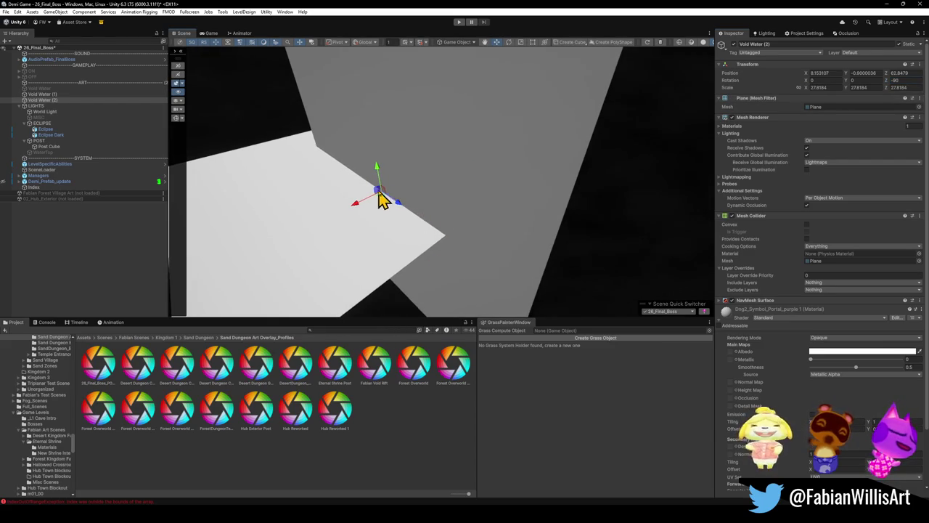
# - Vertex-snap the upright wall onto the floor's corner, aligning its edge with the floor edge
pyautogui.moveTo(385, 203)
pyautogui.mouseDown()
pyautogui.moveTo(307, 182)
pyautogui.moveTo(452, 145)
pyautogui.mouseUp()
pyautogui.press('v')
pyautogui.moveTo(525, 257); pyautogui.dragTo(543, 167)
pyautogui.moveTo(440, 305)
pyautogui.keyDown('alt'); pyautogui.mouseDown()
pyautogui.moveTo(453, 242)
pyautogui.moveTo(436, 240)
pyautogui.mouseUp(); pyautogui.keyUp('alt')
pyautogui.keyDown('alt'); pyautogui.moveTo(533, 243); pyautogui.dragTo(506, 222); pyautogui.keyUp('alt')
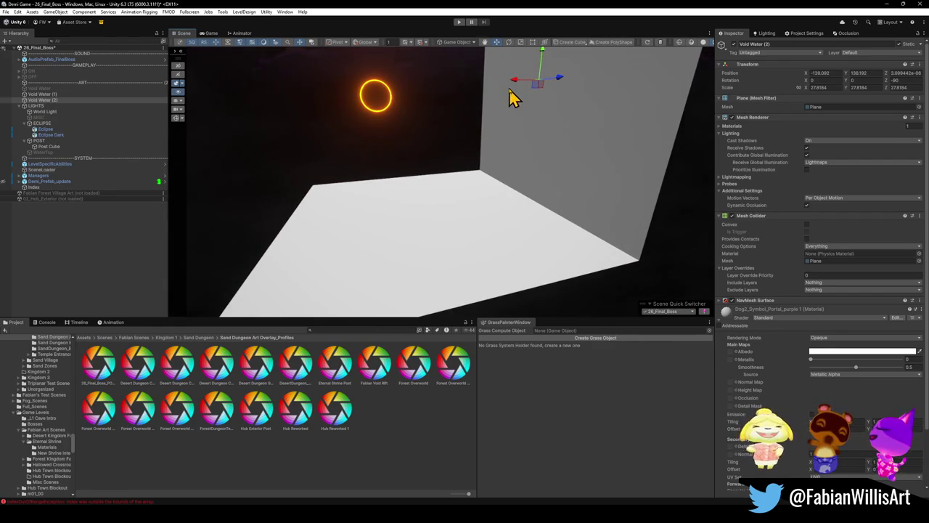
# - Duplicate the wall, move the copy along X, and set its Z rotation to 90
pyautogui.hotkey('ctrl', 'd')
pyautogui.moveTo(519, 88); pyautogui.dragTo(296, 114)
pyautogui.keyDown('alt'); pyautogui.moveTo(535, 149); pyautogui.dragTo(438, 133); pyautogui.keyUp('alt')
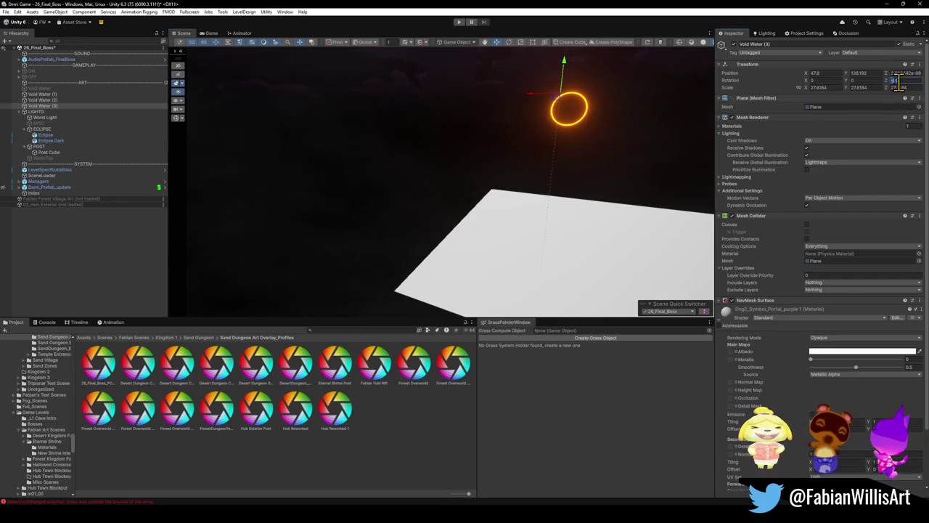
pyautogui.moveTo(515, 156)
pyautogui.keyDown('alt'); pyautogui.mouseDown()
pyautogui.moveTo(515, 172)
pyautogui.moveTo(556, 187)
pyautogui.moveTo(585, 172)
pyautogui.mouseUp(); pyautogui.keyUp('alt')
pyautogui.click(901, 80)
pyautogui.write('90')
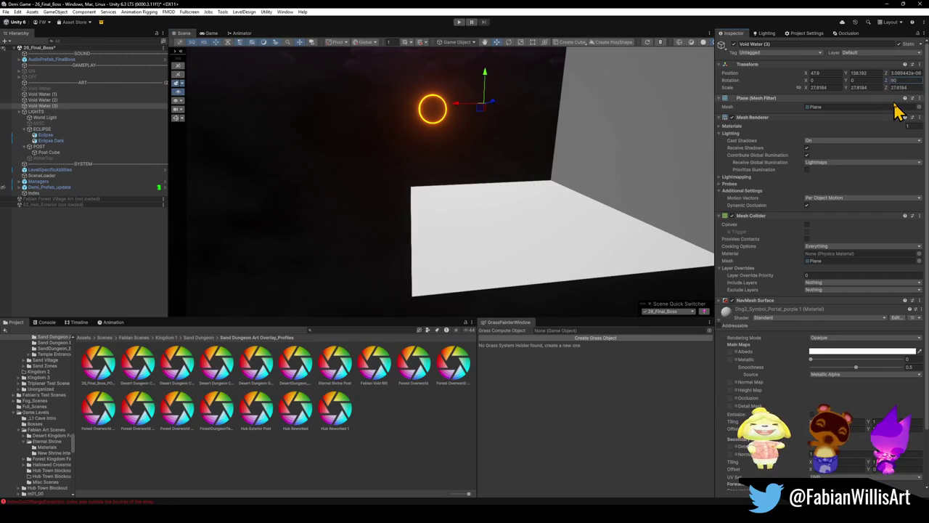
pyautogui.moveTo(572, 183)
pyautogui.keyDown('alt'); pyautogui.mouseDown()
pyautogui.moveTo(493, 170)
pyautogui.moveTo(473, 269)
pyautogui.moveTo(398, 251)
pyautogui.moveTo(382, 234)
pyautogui.moveTo(436, 204)
pyautogui.moveTo(469, 145)
pyautogui.mouseUp(); pyautogui.keyUp('alt')
pyautogui.scroll(3, 493, 170)
pyautogui.scroll(-3, 436, 203)
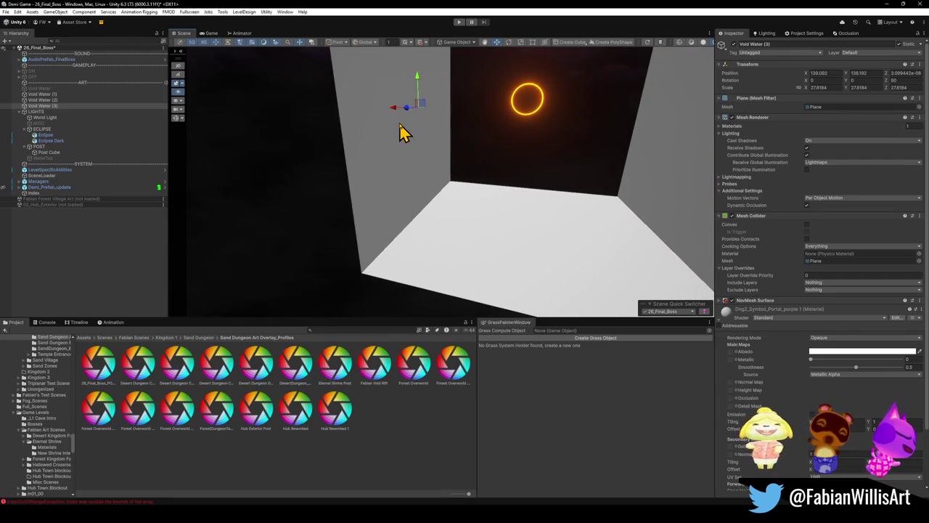
pyautogui.press('e')
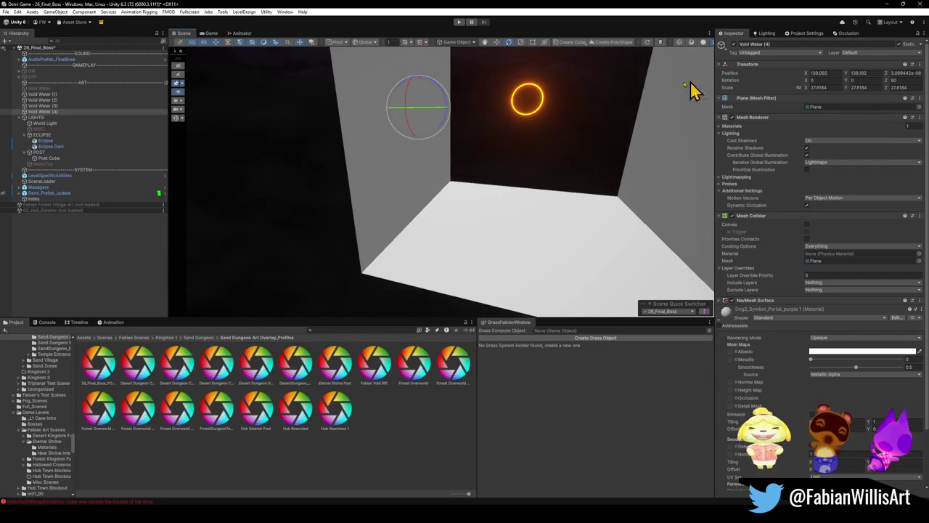
# - Rotate the wall plane to -15 around Y
pyautogui.moveTo(432, 121)
pyautogui.mouseDown()
pyautogui.moveTo(566, 139)
pyautogui.moveTo(472, 147)
pyautogui.moveTo(489, 164)
pyautogui.moveTo(409, 136)
pyautogui.moveTo(426, 151)
pyautogui.moveTo(394, 153)
pyautogui.moveTo(342, 185)
pyautogui.moveTo(305, 186)
pyautogui.mouseUp()
pyautogui.scroll(1, 425, 152)
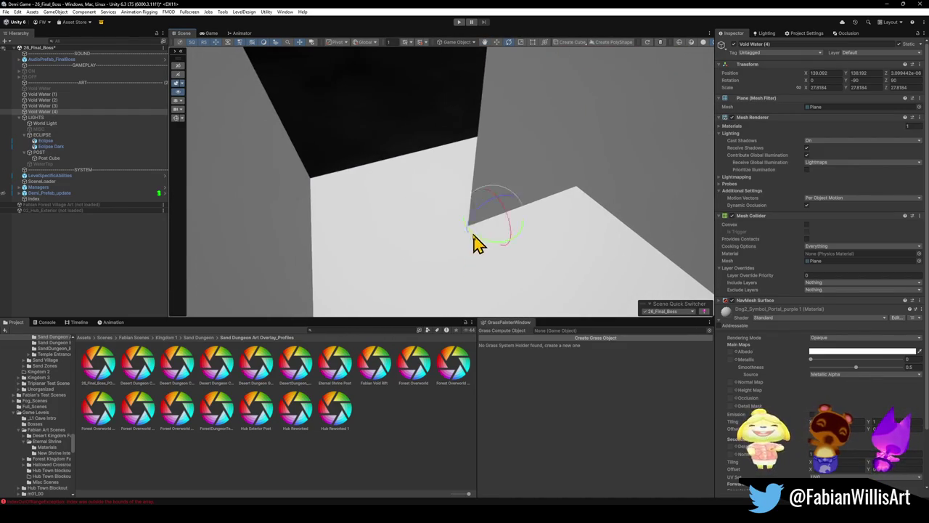
pyautogui.moveTo(470, 236)
pyautogui.mouseDown()
pyautogui.moveTo(305, 182)
pyautogui.moveTo(472, 200)
pyautogui.moveTo(494, 168)
pyautogui.moveTo(515, 230)
pyautogui.moveTo(622, 236)
pyautogui.moveTo(687, 213)
pyautogui.moveTo(554, 167)
pyautogui.moveTo(548, 154)
pyautogui.moveTo(562, 184)
pyautogui.moveTo(658, 170)
pyautogui.moveTo(504, 208)
pyautogui.moveTo(475, 245)
pyautogui.moveTo(452, 185)
pyautogui.moveTo(326, 210)
pyautogui.moveTo(336, 234)
pyautogui.moveTo(380, 242)
pyautogui.moveTo(416, 294)
pyautogui.moveTo(398, 295)
pyautogui.moveTo(406, 239)
pyautogui.mouseUp()
pyautogui.press('w')
# - Duplicate the wall as Void Water (5), rotate it upright, and move it along Z to -143.5
pyautogui.hotkey('ctrl', 'd')
pyautogui.moveTo(348, 114)
pyautogui.mouseDown()
pyautogui.moveTo(637, 141)
pyautogui.moveTo(668, 116)
pyautogui.moveTo(798, 155)
pyautogui.moveTo(833, 152)
pyautogui.moveTo(622, 145)
pyautogui.moveTo(425, 114)
pyautogui.moveTo(434, 108)
pyautogui.mouseUp()
pyautogui.press('e')
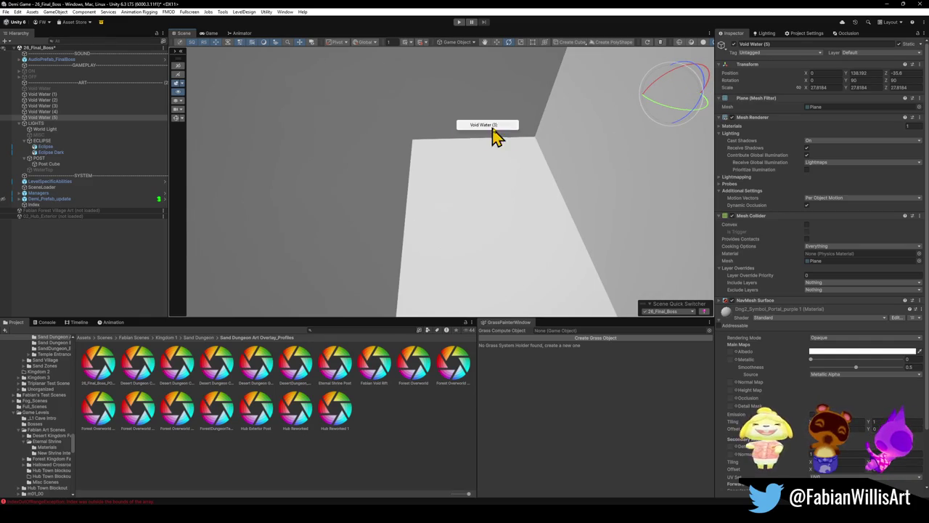
pyautogui.moveTo(543, 129); pyautogui.dragTo(484, 152)
pyautogui.press('w')
pyautogui.moveTo(489, 104)
pyautogui.mouseDown()
pyautogui.moveTo(559, 104)
pyautogui.moveTo(469, 139)
pyautogui.moveTo(421, 198)
pyautogui.mouseUp()
# - Select the Void Water (2)–(5) planes together in the Hierarchy
pyautogui.click(344, 470)
pyautogui.moveTo(436, 255); pyautogui.dragTo(440, 249)
pyautogui.moveTo(462, 170)
pyautogui.mouseDown()
pyautogui.moveTo(481, 215)
pyautogui.moveTo(512, 218)
pyautogui.mouseUp()
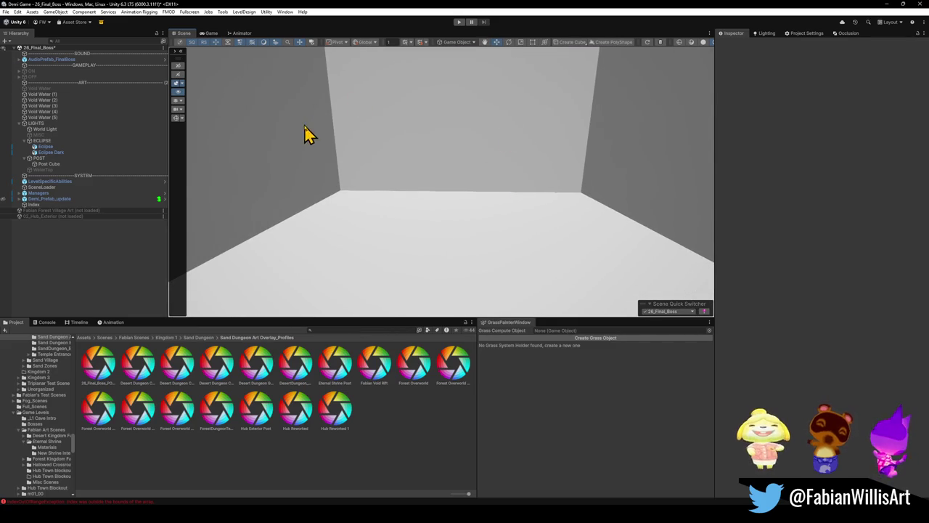
pyautogui.click(43, 118)
pyautogui.keyDown('shift'); pyautogui.click(55, 95); pyautogui.keyUp('shift')
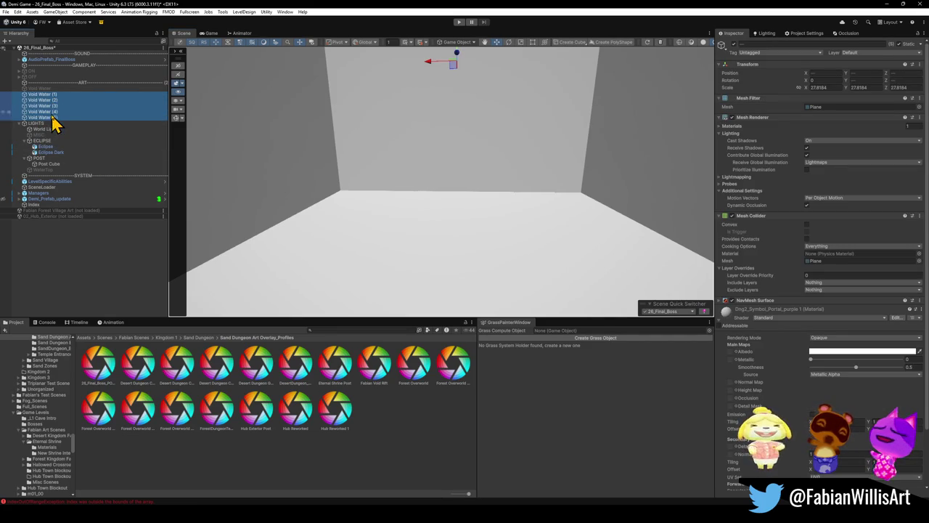
pyautogui.click(53, 118)
pyautogui.keyDown('shift'); pyautogui.click(56, 110); pyautogui.keyUp('shift')
pyautogui.keyDown('shift'); pyautogui.click(58, 100); pyautogui.keyUp('shift')
pyautogui.moveTo(487, 180)
pyautogui.mouseDown()
pyautogui.moveTo(504, 137)
pyautogui.moveTo(556, 129)
pyautogui.moveTo(587, 408)
pyautogui.mouseUp()
pyautogui.moveTo(575, 244)
pyautogui.mouseDown()
pyautogui.moveTo(548, 307)
pyautogui.moveTo(570, 342)
pyautogui.mouseUp()
pyautogui.moveTo(556, 236)
pyautogui.mouseDown()
pyautogui.moveTo(552, 271)
pyautogui.moveTo(554, 244)
pyautogui.moveTo(599, 231)
pyautogui.mouseUp()
# - Turn the wall planes' Albedo black, re-enable the original Void Water, then reselect Void Water (1)–(5)
pyautogui.click(821, 352)
pyautogui.moveTo(860, 392); pyautogui.dragTo(844, 400)
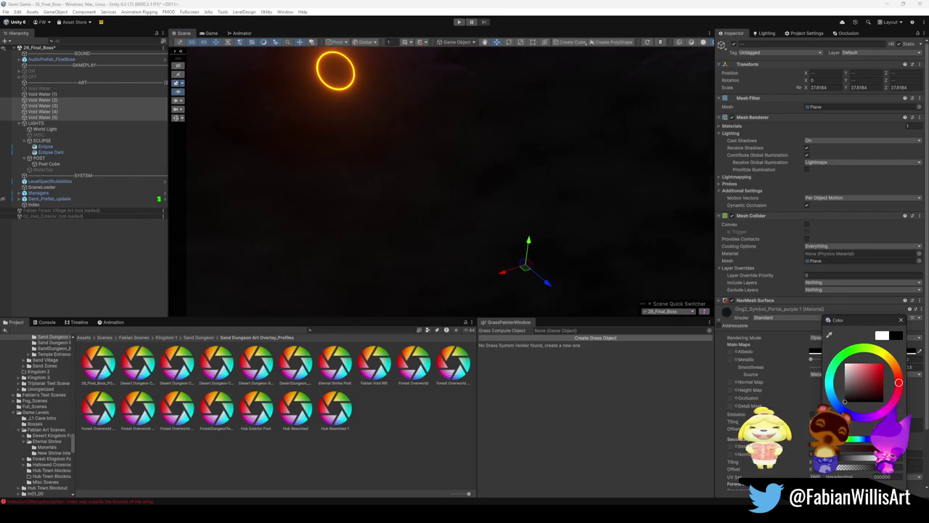
pyautogui.click(55, 89)
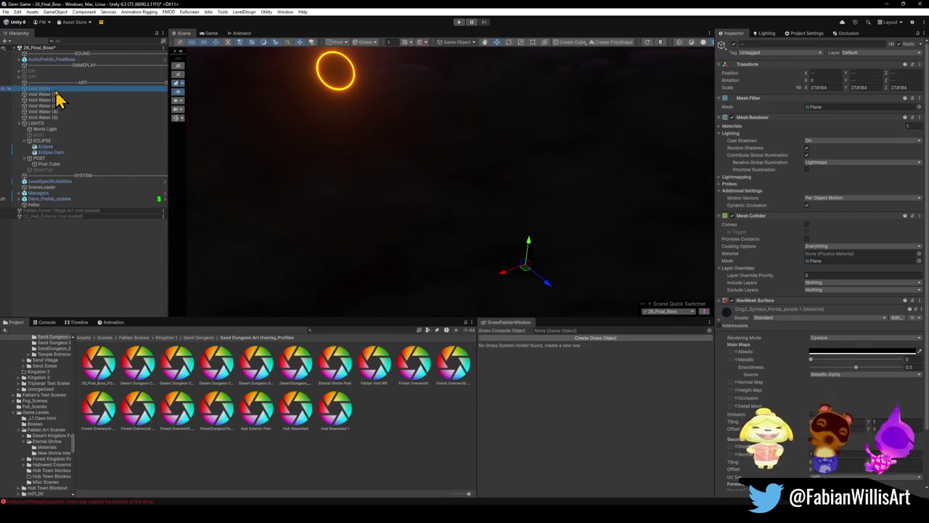
pyautogui.click(733, 44)
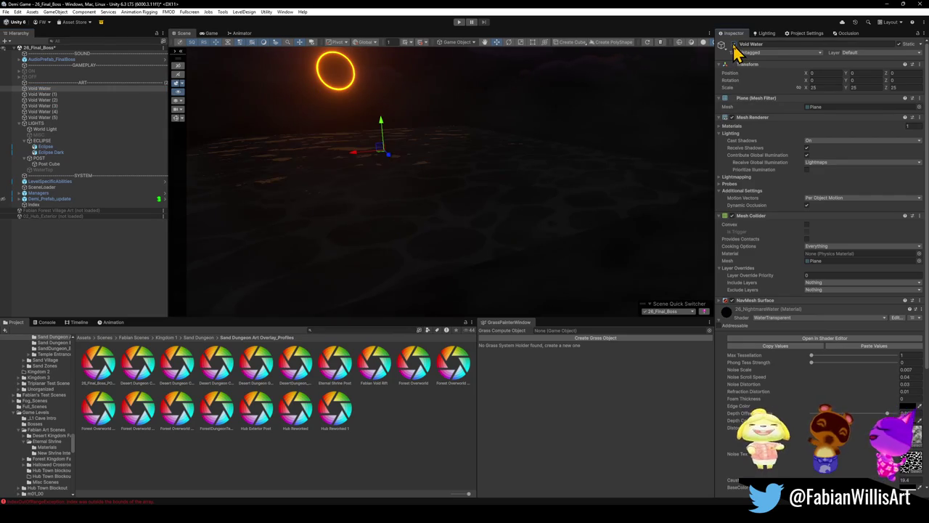
pyautogui.moveTo(553, 178)
pyautogui.mouseDown()
pyautogui.moveTo(615, 178)
pyautogui.moveTo(537, 166)
pyautogui.moveTo(680, 164)
pyautogui.mouseUp()
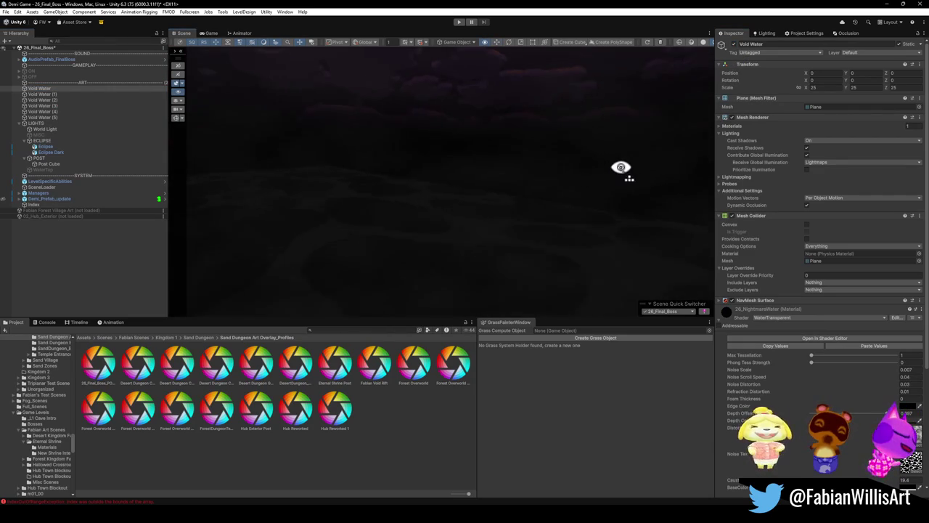
pyautogui.moveTo(621, 167)
pyautogui.mouseDown()
pyautogui.moveTo(380, 151)
pyautogui.moveTo(455, 173)
pyautogui.mouseUp()
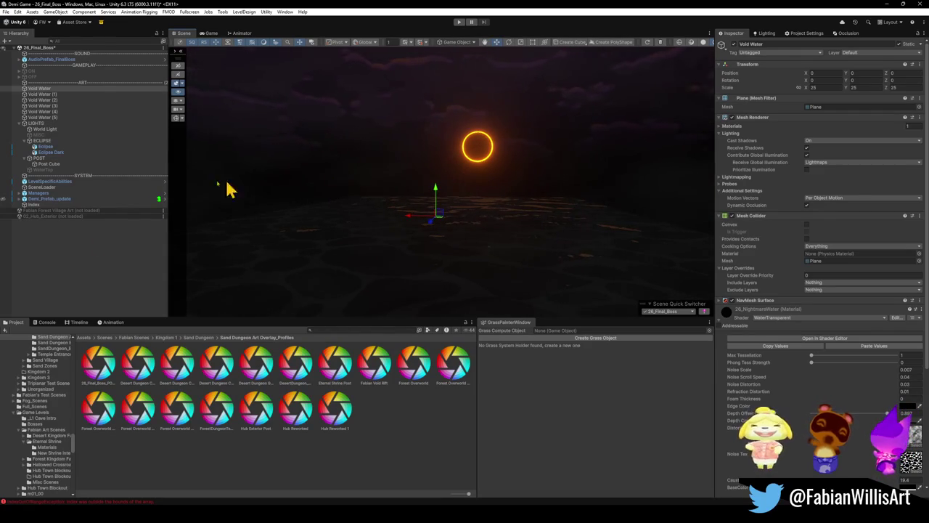
pyautogui.click(53, 117)
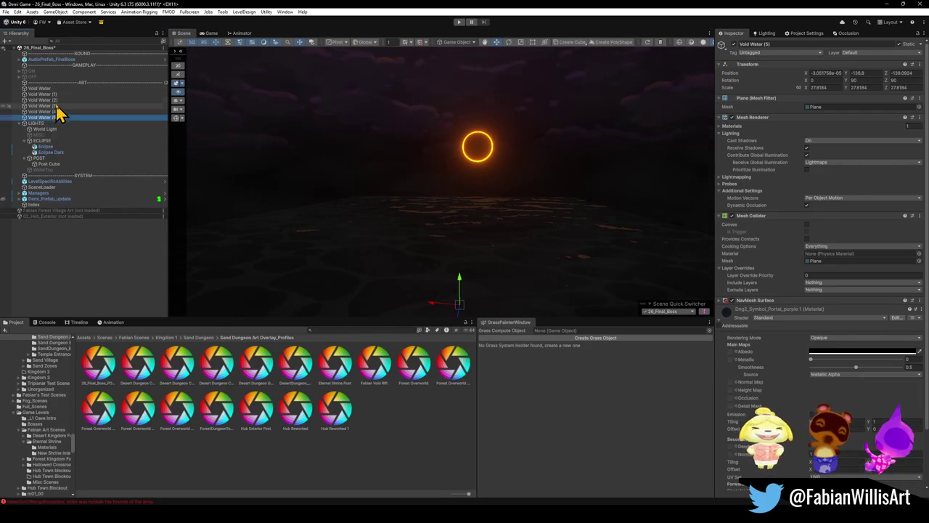
pyautogui.keyDown('shift'); pyautogui.click(59, 95); pyautogui.keyUp('shift')
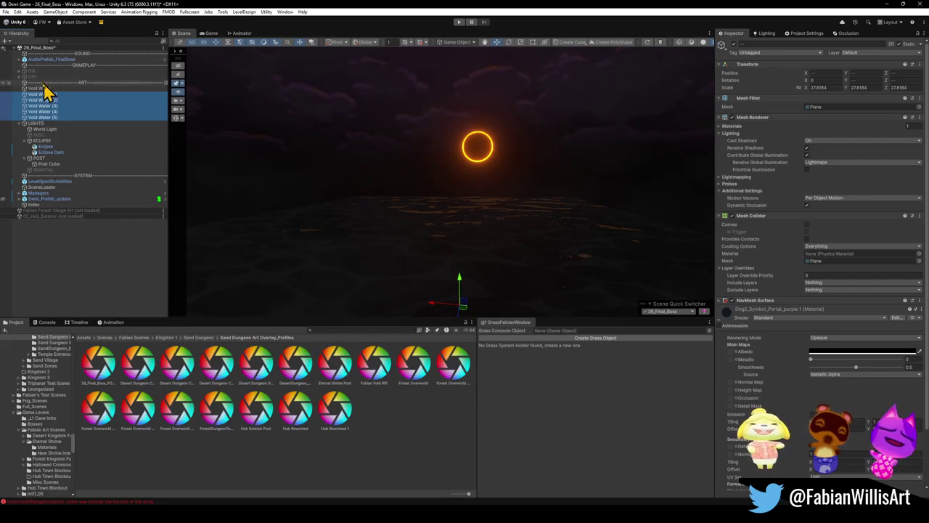
# - Undo re-enabling the main Void Water and the black Albedo, leaving the planes white
pyautogui.moveTo(391, 218)
pyautogui.mouseDown()
pyautogui.moveTo(416, 224)
pyautogui.moveTo(318, 222)
pyautogui.moveTo(408, 213)
pyautogui.moveTo(515, 234)
pyautogui.moveTo(639, 234)
pyautogui.moveTo(382, 201)
pyautogui.moveTo(384, 212)
pyautogui.moveTo(545, 249)
pyautogui.moveTo(538, 234)
pyautogui.moveTo(333, 247)
pyautogui.moveTo(566, 251)
pyautogui.mouseUp()
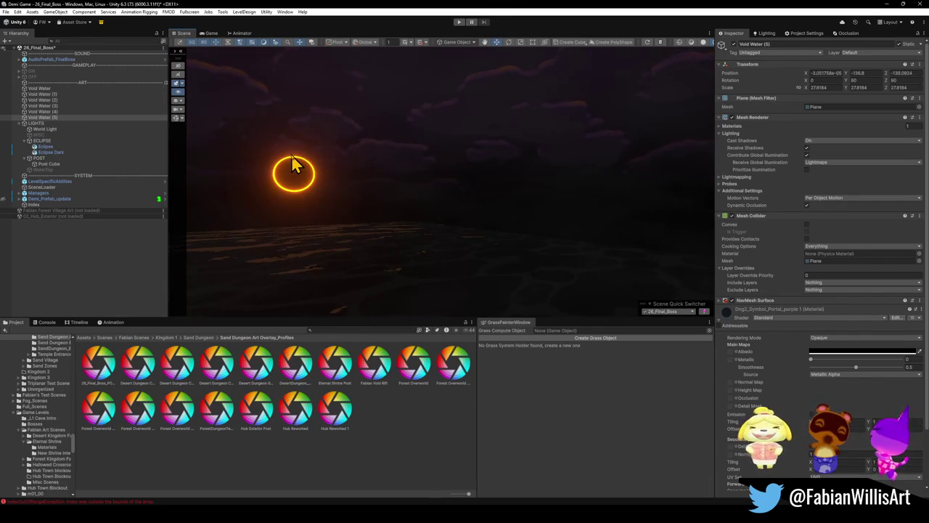
pyautogui.hotkey('alt', 'shift', 'a')
pyautogui.hotkey('ctrl', 'z')
pyautogui.moveTo(291, 166)
pyautogui.mouseDown()
pyautogui.moveTo(394, 166)
pyautogui.moveTo(48, 109)
pyautogui.moveTo(488, 195)
pyautogui.moveTo(265, 191)
pyautogui.moveTo(348, 194)
pyautogui.moveTo(321, 264)
pyautogui.moveTo(380, 272)
pyautogui.moveTo(612, 235)
pyautogui.mouseUp()
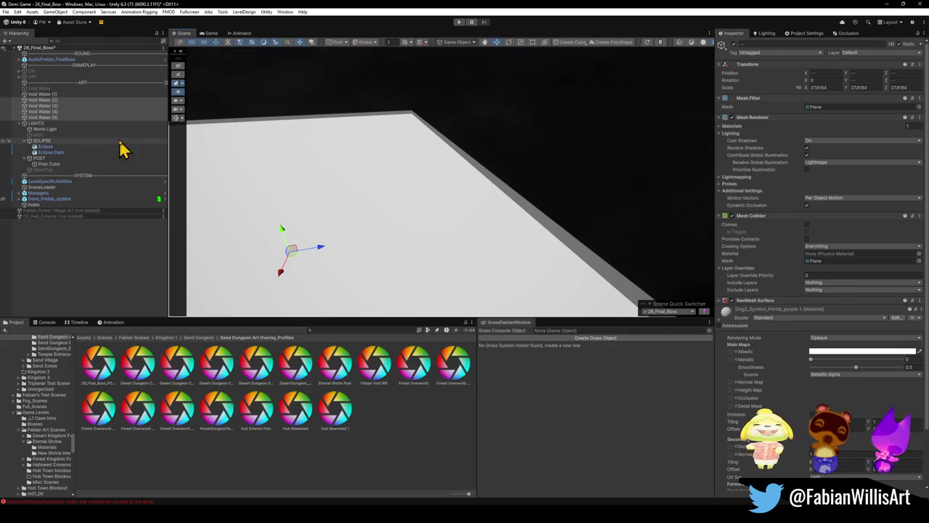
# - Deactivate the main Void Water and Void Water (1) planes
pyautogui.moveTo(197, 150)
pyautogui.mouseDown()
pyautogui.moveTo(510, 193)
pyautogui.moveTo(479, 181)
pyautogui.moveTo(379, 196)
pyautogui.moveTo(266, 195)
pyautogui.moveTo(275, 198)
pyautogui.moveTo(348, 191)
pyautogui.moveTo(218, 145)
pyautogui.mouseUp()
pyautogui.click(44, 88)
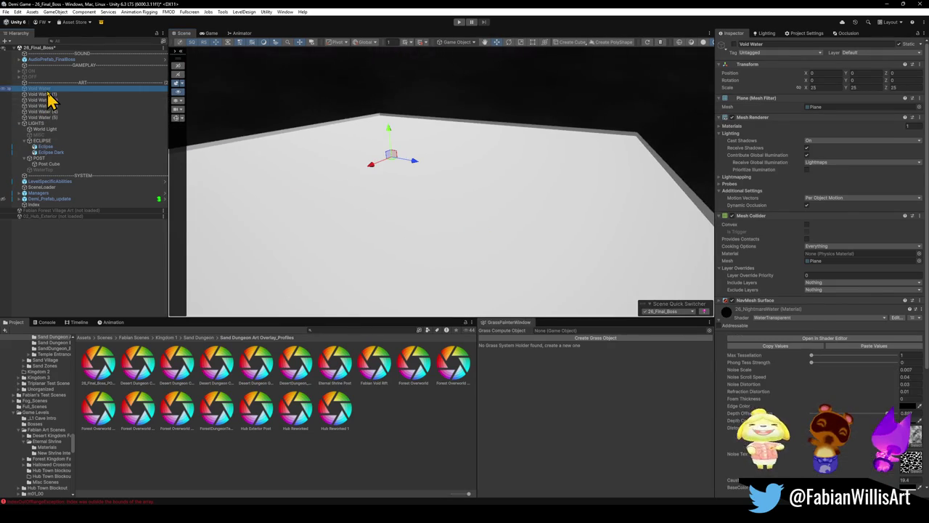
pyautogui.click(733, 45)
pyautogui.moveTo(614, 119)
pyautogui.mouseDown()
pyautogui.moveTo(590, 145)
pyautogui.moveTo(657, 139)
pyautogui.moveTo(196, 133)
pyautogui.mouseUp()
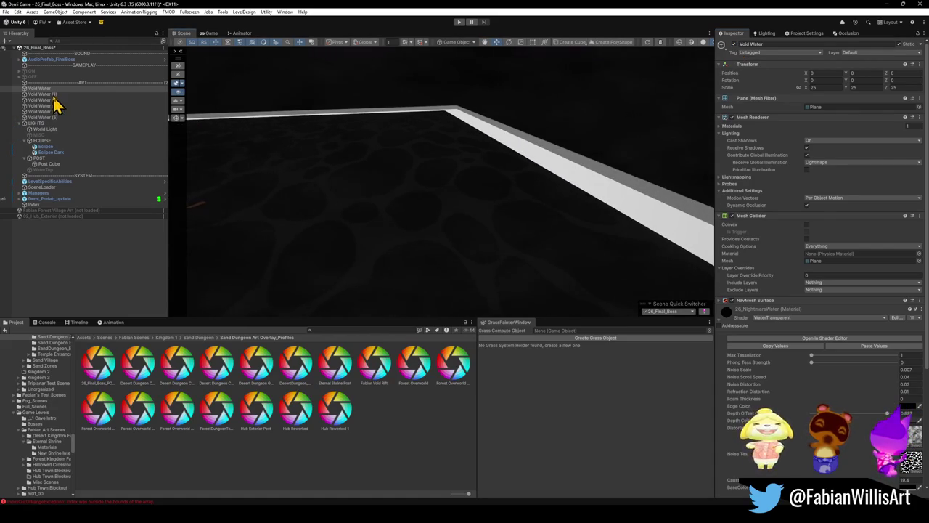
pyautogui.click(51, 94)
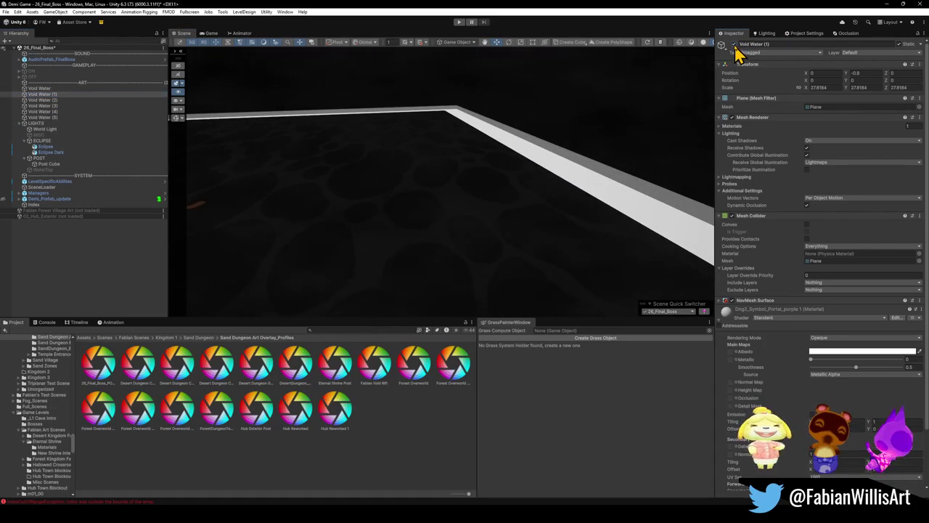
pyautogui.click(734, 45)
# - Select Void Water (2)–(5), frame them, and shift the walls into place around the floor
pyautogui.click(49, 99)
pyautogui.keyDown('shift'); pyautogui.click(51, 117); pyautogui.keyUp('shift')
pyautogui.press('f')
pyautogui.moveTo(279, 154); pyautogui.dragTo(448, 154)
pyautogui.moveTo(527, 140)
pyautogui.mouseDown()
pyautogui.moveTo(520, 144)
pyautogui.moveTo(550, 175)
pyautogui.moveTo(552, 160)
pyautogui.moveTo(519, 163)
pyautogui.moveTo(535, 165)
pyautogui.mouseUp()
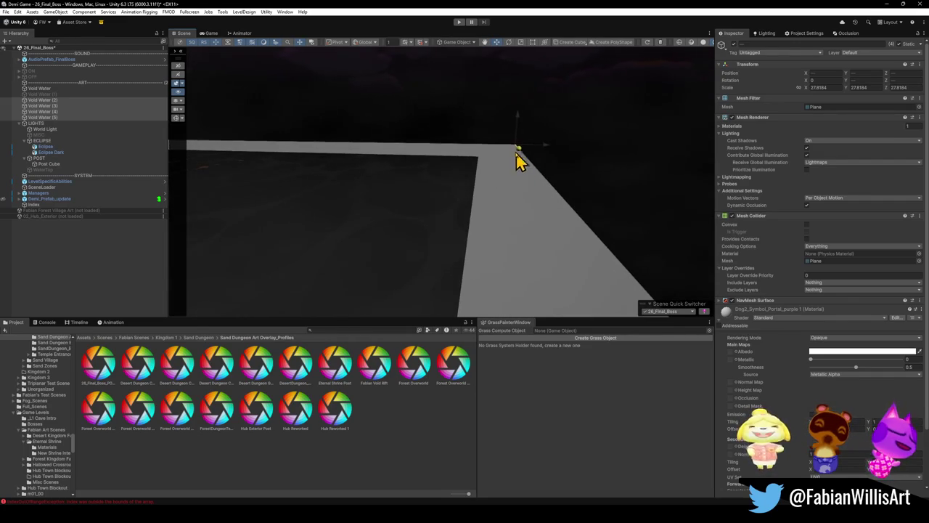
pyautogui.moveTo(513, 169)
pyautogui.mouseDown()
pyautogui.moveTo(388, 164)
pyautogui.moveTo(282, 197)
pyautogui.moveTo(283, 215)
pyautogui.moveTo(331, 243)
pyautogui.moveTo(457, 254)
pyautogui.moveTo(390, 162)
pyautogui.moveTo(494, 215)
pyautogui.moveTo(471, 212)
pyautogui.mouseUp()
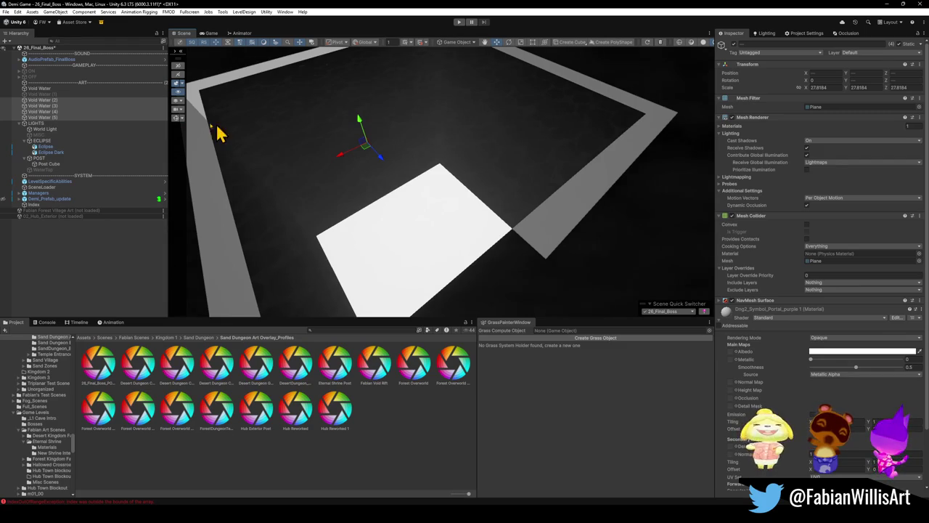
# - Set the main Void Water's X and Z scale to 27.8184, copied from Void Water (4)
pyautogui.click(44, 89)
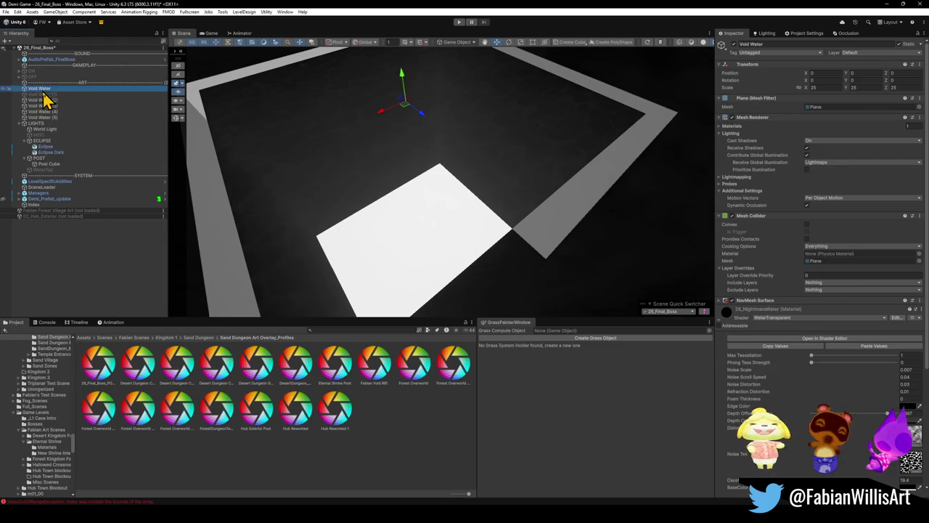
pyautogui.click(45, 113)
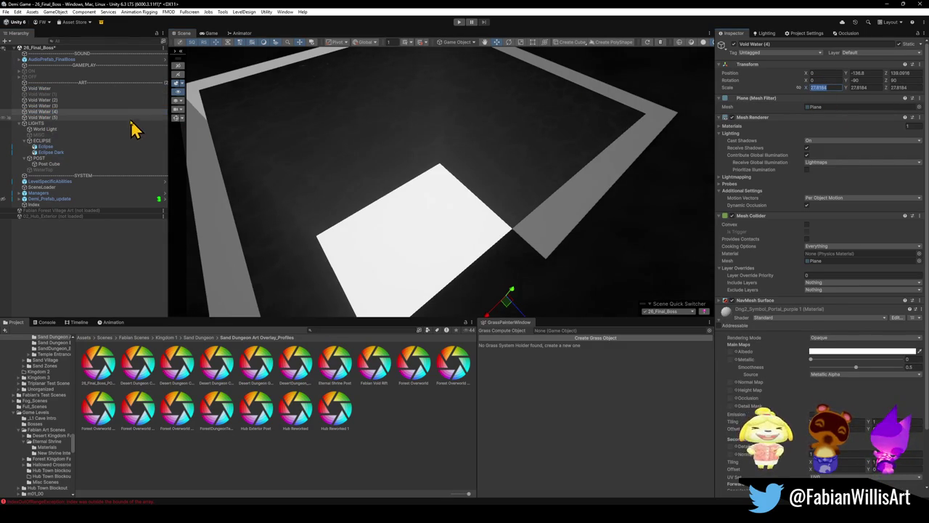
pyautogui.click(54, 88)
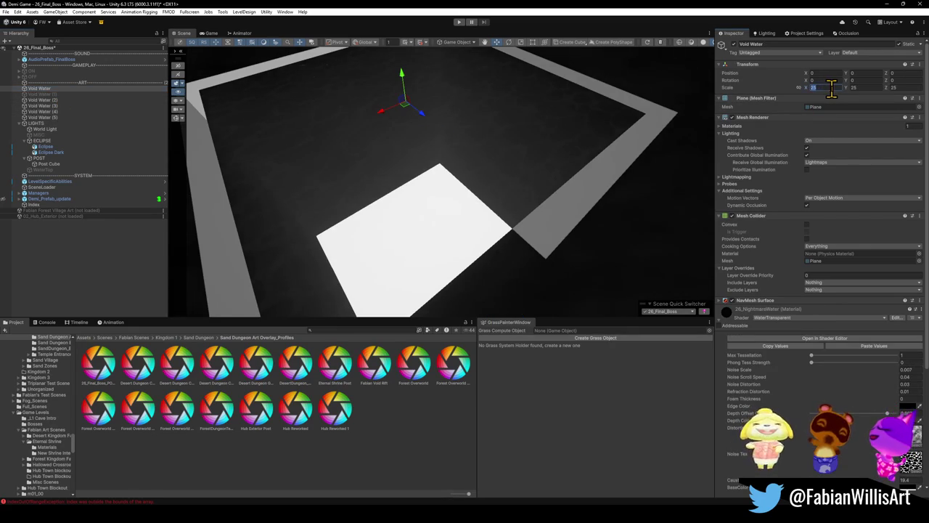
pyautogui.moveTo(830, 88); pyautogui.dragTo(828, 86)
pyautogui.write('27.8184')
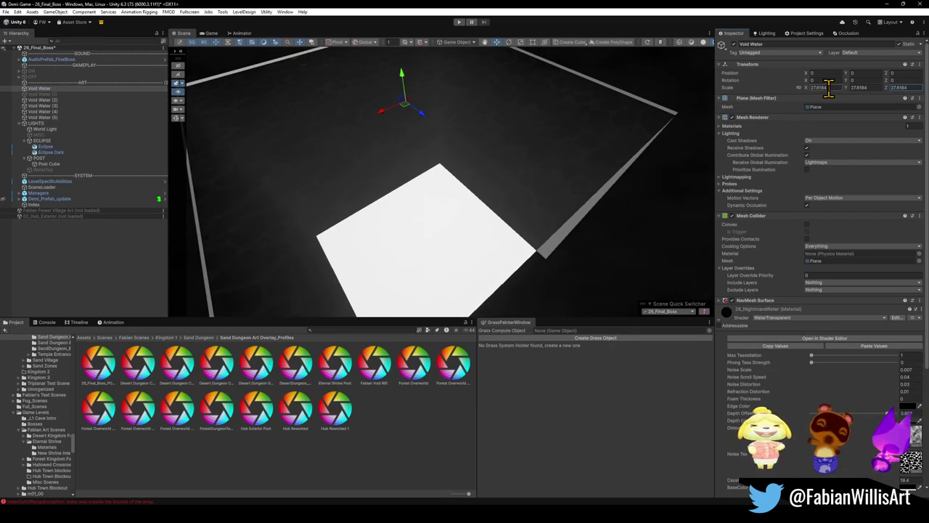
# - Reselect the Void Water (2)–(5) planes, then Void Water (1) alone
pyautogui.moveTo(512, 163)
pyautogui.mouseDown()
pyautogui.moveTo(469, 177)
pyautogui.moveTo(406, 145)
pyautogui.mouseUp()
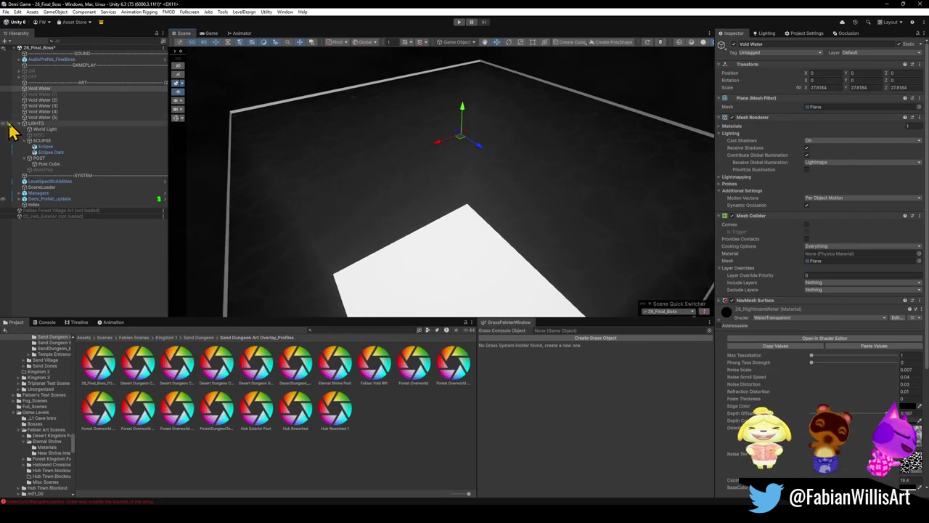
pyautogui.click(39, 117)
pyautogui.keyDown('shift'); pyautogui.click(41, 99); pyautogui.keyUp('shift')
pyautogui.moveTo(306, 155)
pyautogui.mouseDown()
pyautogui.moveTo(552, 201)
pyautogui.moveTo(616, 183)
pyautogui.moveTo(602, 179)
pyautogui.mouseUp()
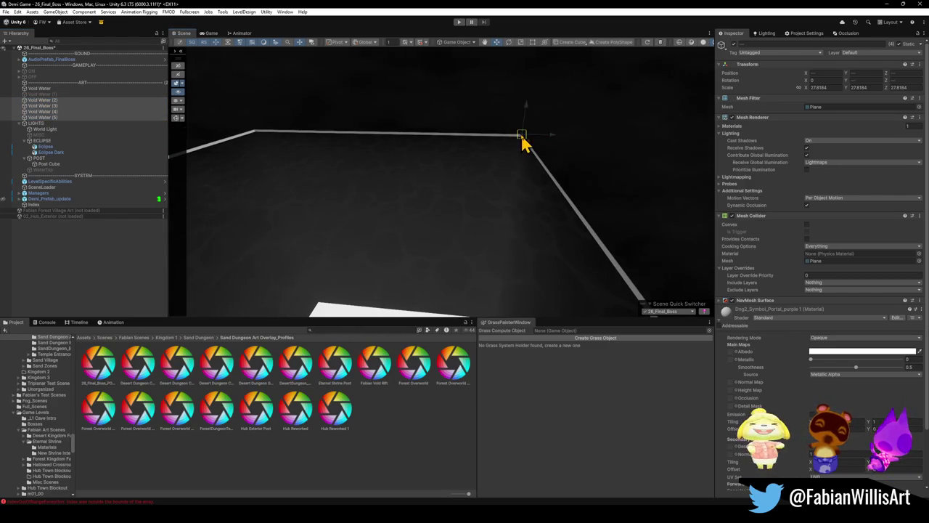
pyautogui.click(45, 94)
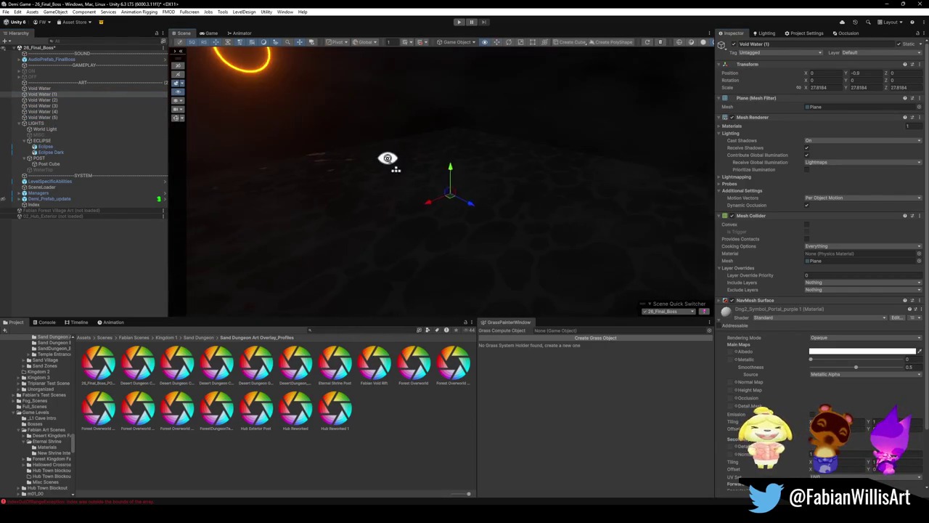
pyautogui.click(822, 353)
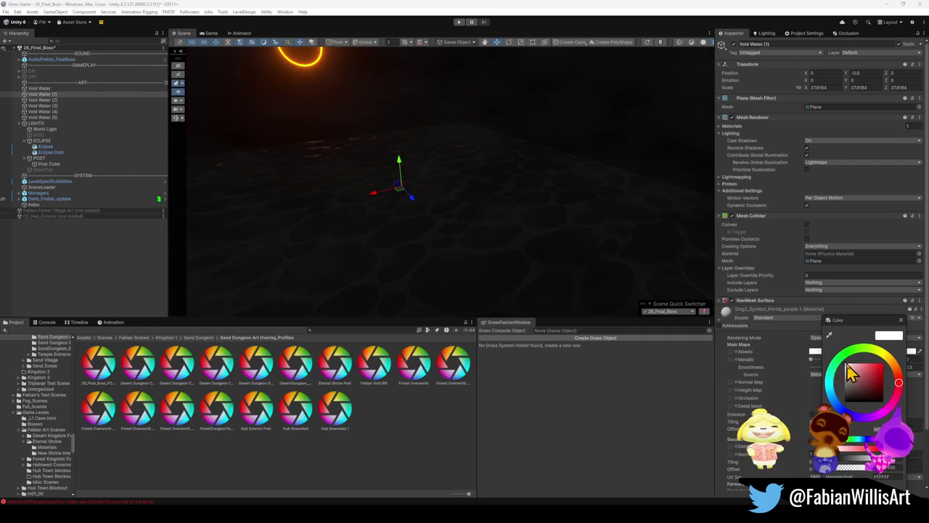
pyautogui.click(367, 456)
pyautogui.moveTo(492, 233)
pyautogui.mouseDown()
pyautogui.moveTo(535, 242)
pyautogui.moveTo(382, 213)
pyautogui.moveTo(403, 221)
pyautogui.mouseUp()
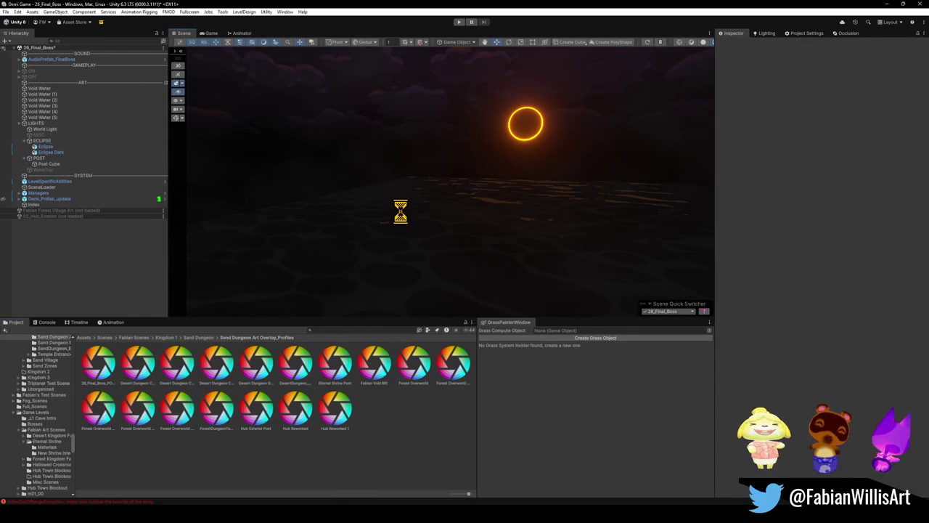
pyautogui.moveTo(394, 217)
pyautogui.mouseDown()
pyautogui.moveTo(379, 210)
pyautogui.moveTo(261, 230)
pyautogui.moveTo(380, 213)
pyautogui.moveTo(435, 218)
pyautogui.mouseUp()
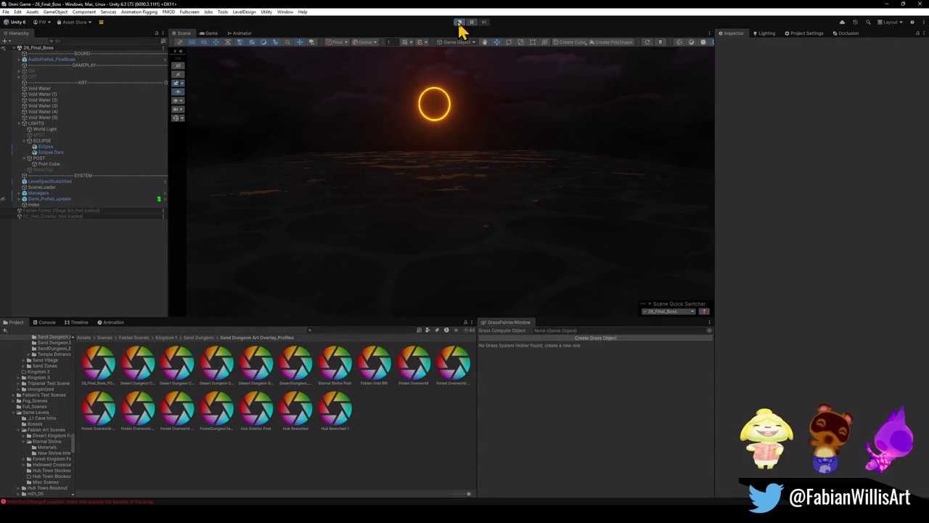
pyautogui.click(459, 23)
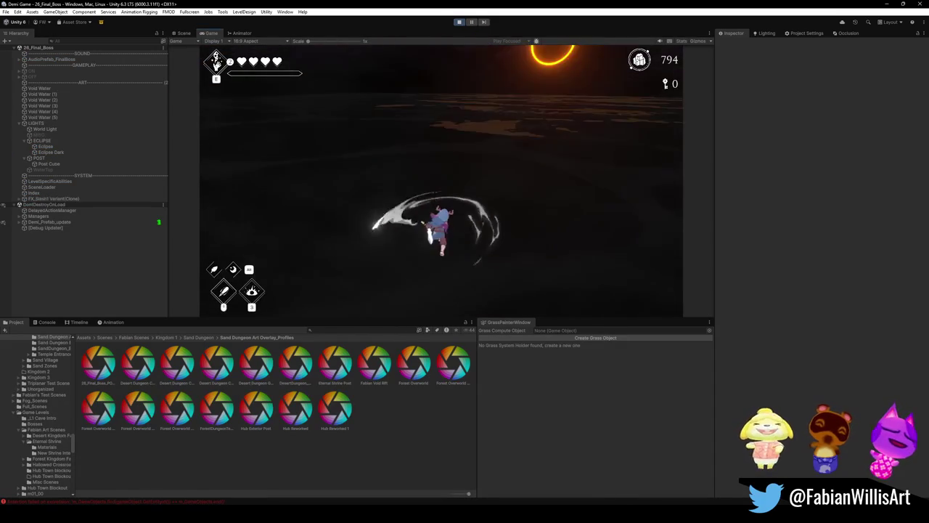
# - Play the final boss scene in a fullscreen Game view
pyautogui.press('F10')
# - In the fullscreen playtest, slash with the sword and run across the dark water toward the eclipse ring
pyautogui.press('w')
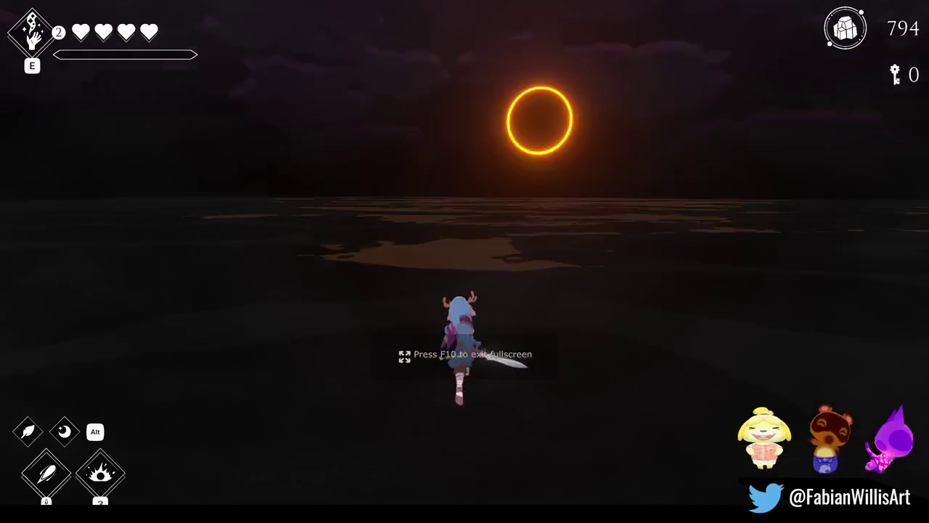
pyautogui.press('space')
pyautogui.press('w')
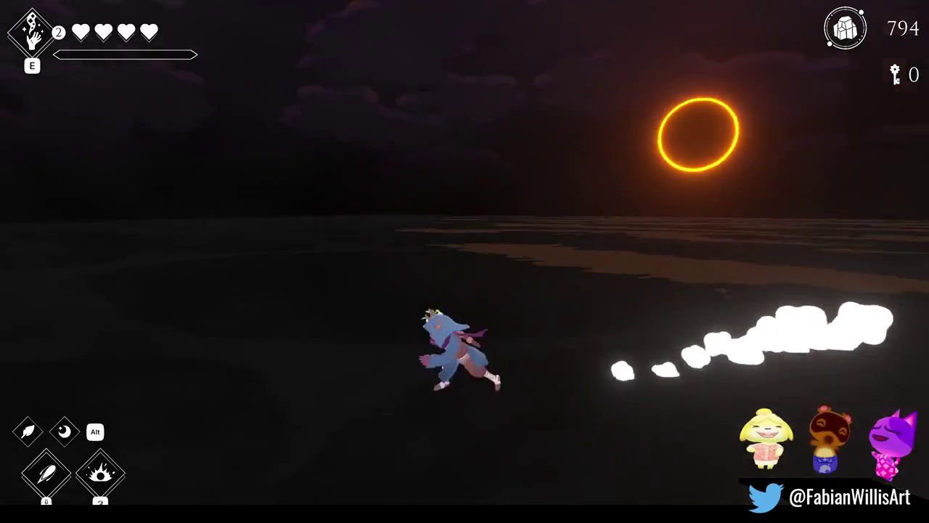
pyautogui.press('w')
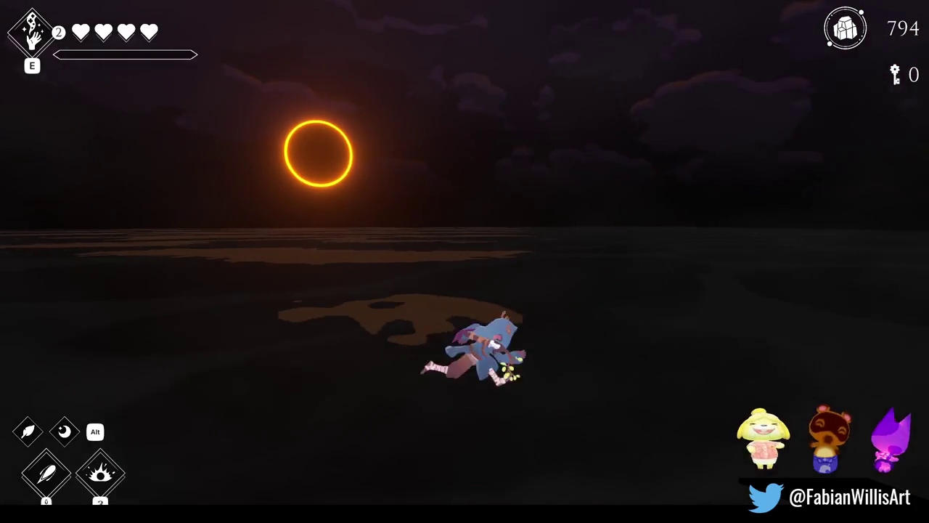
pyautogui.press('w')
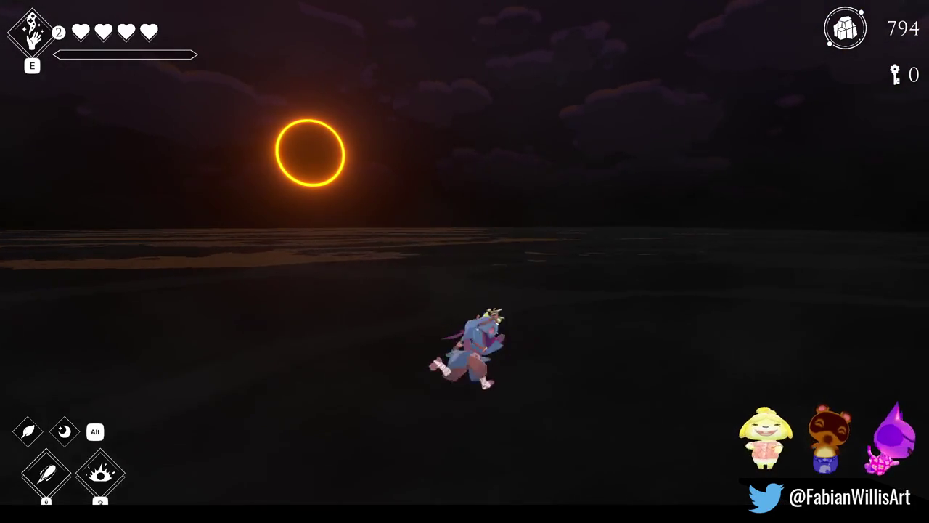
pyautogui.press('w')
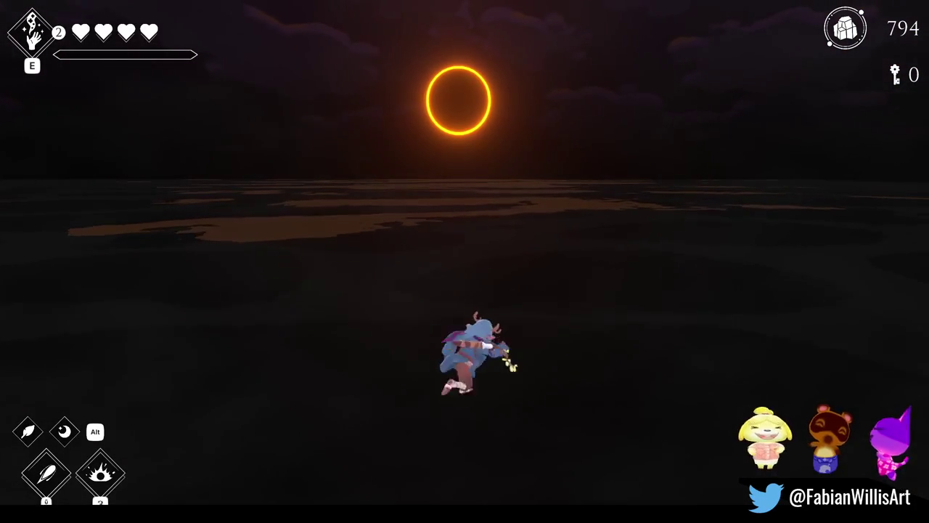
pyautogui.press('w')
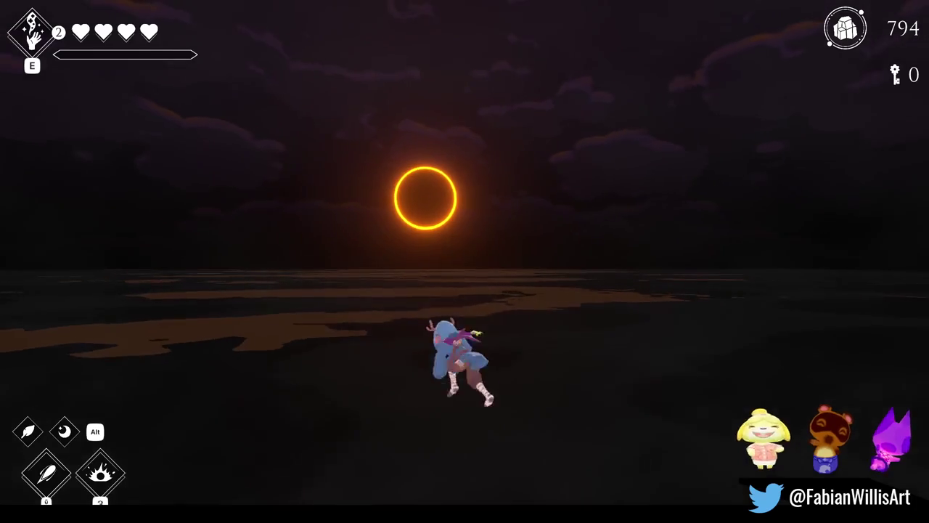
pyautogui.press('w')
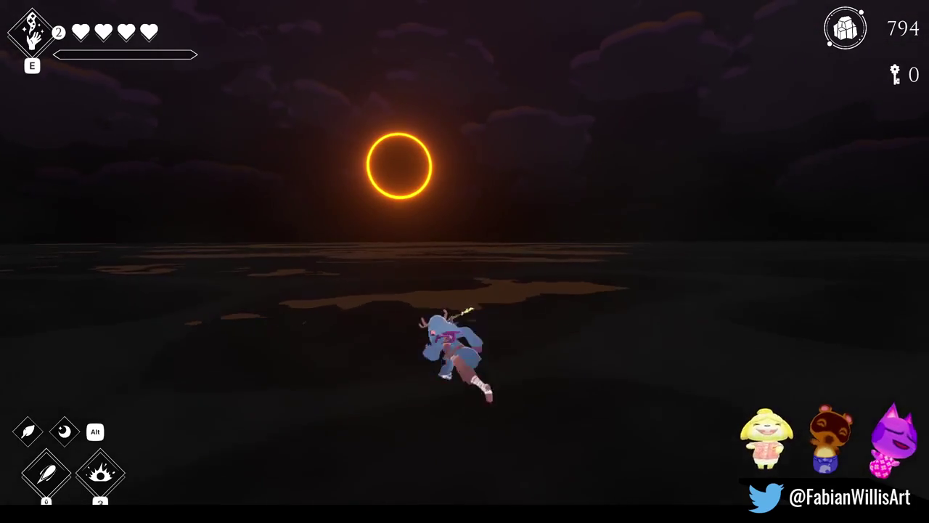
# - Weave right and left, jump onto the glowing cloud, then run toward the ring and back
pyautogui.press('d')
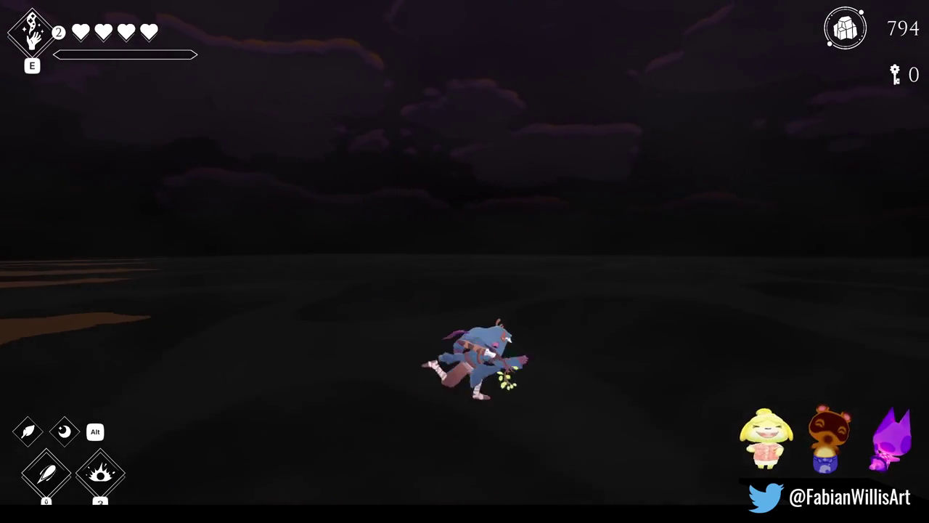
pyautogui.press('a')
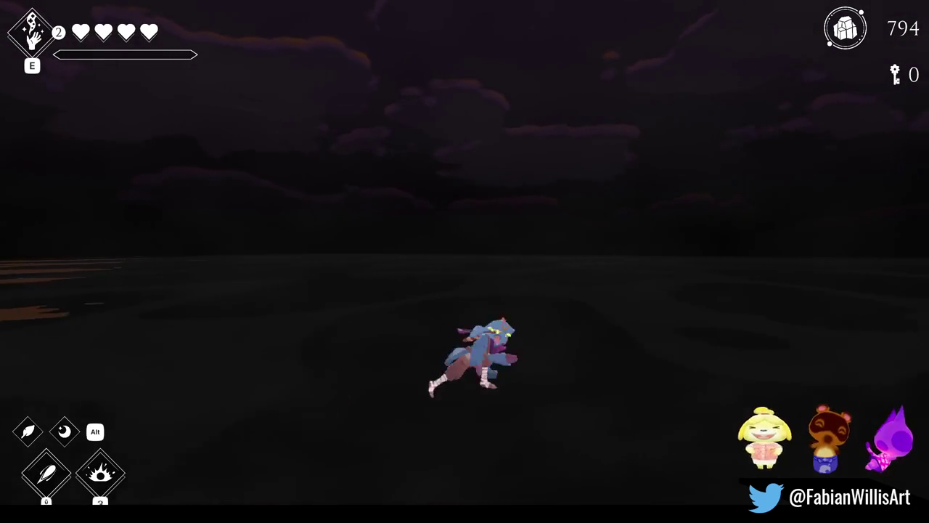
pyautogui.press('d')
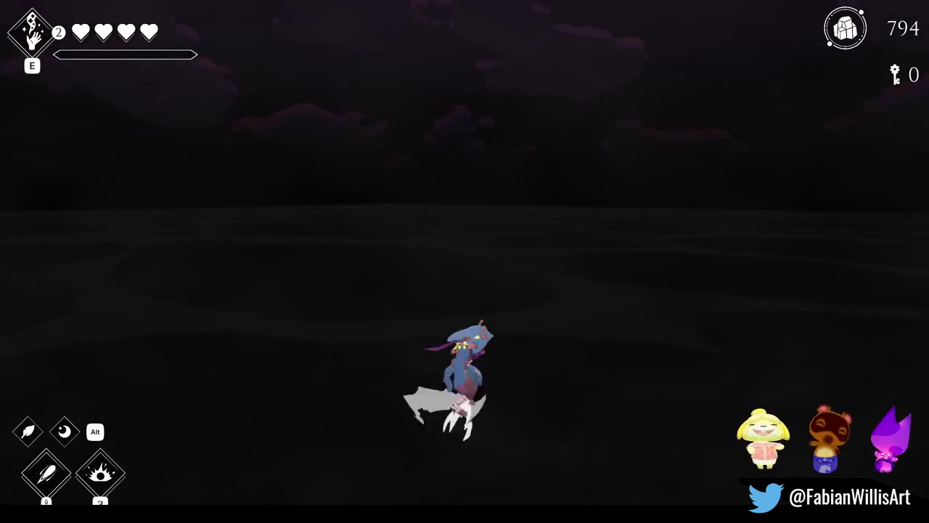
pyautogui.press('space')
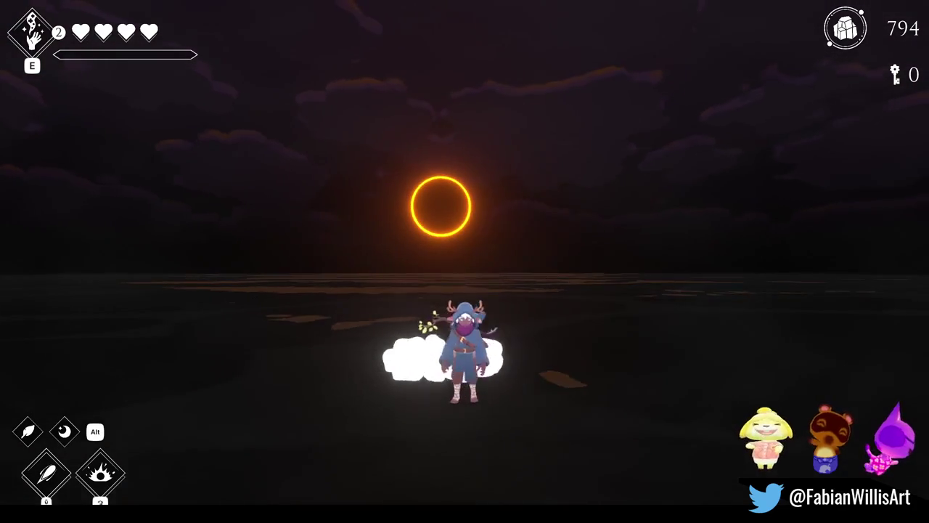
pyautogui.press('w')
pyautogui.press('a')
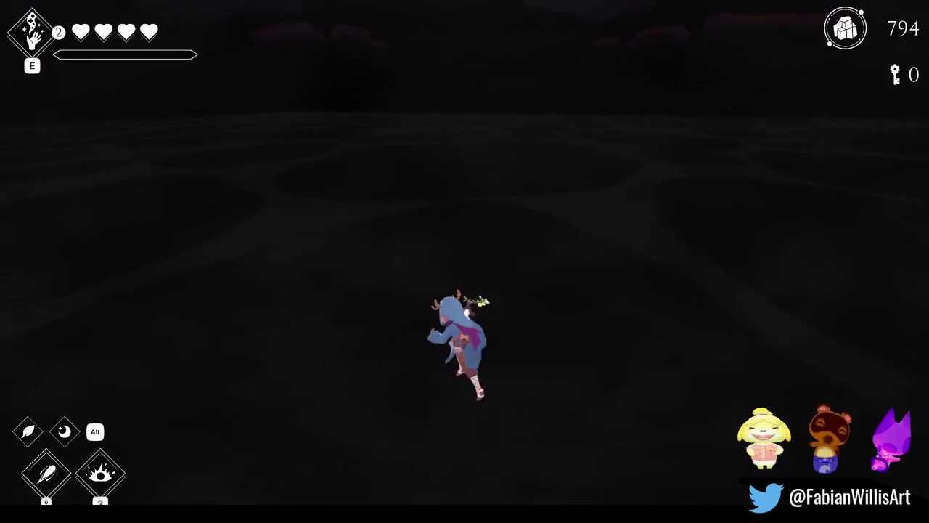
pyautogui.press('d')
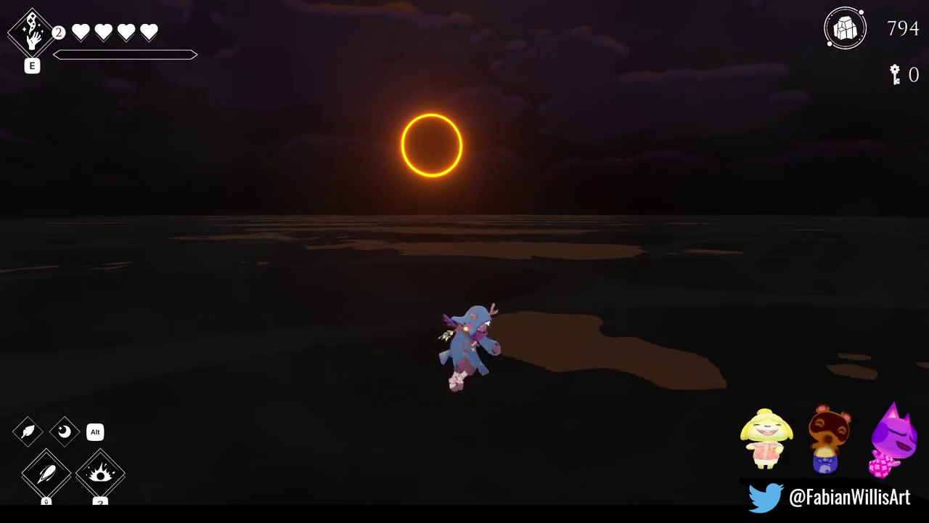
pyautogui.press('w')
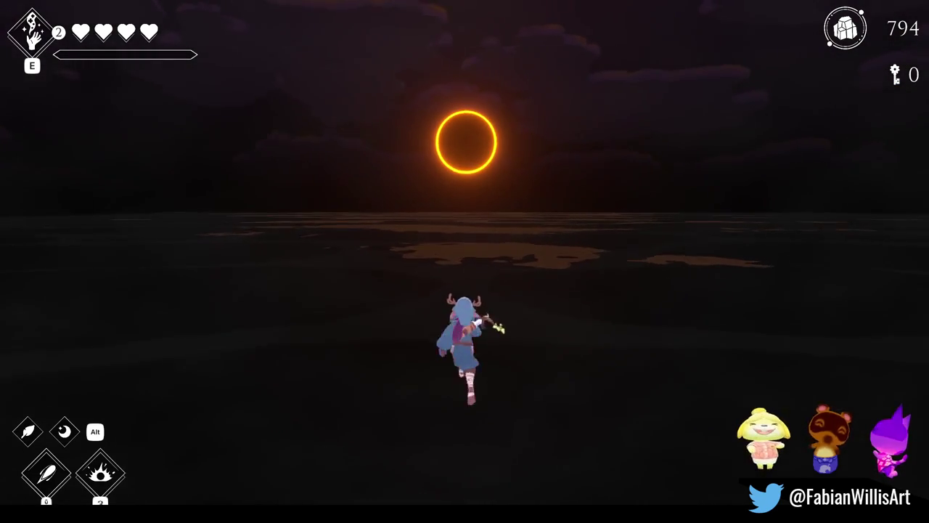
pyautogui.press('s')
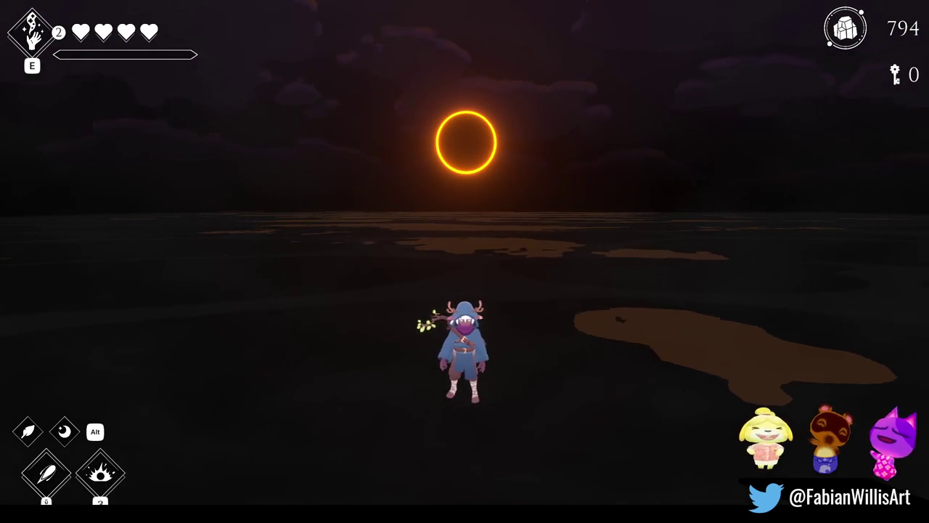
pyautogui.press('w')
pyautogui.press('s')
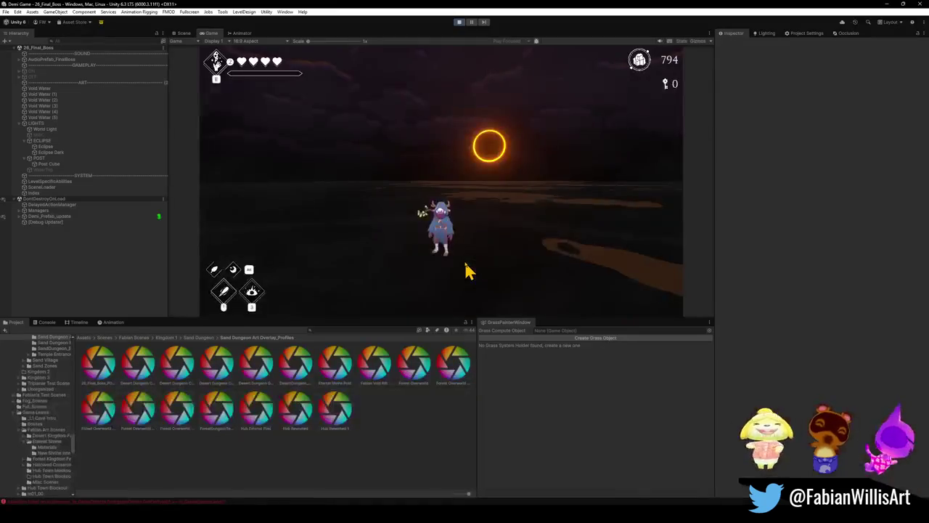
# - Tick the Color Grading override on the Post Cube's Post-process Volume for a warmer look
pyautogui.press('super')
pyautogui.press('Escape')
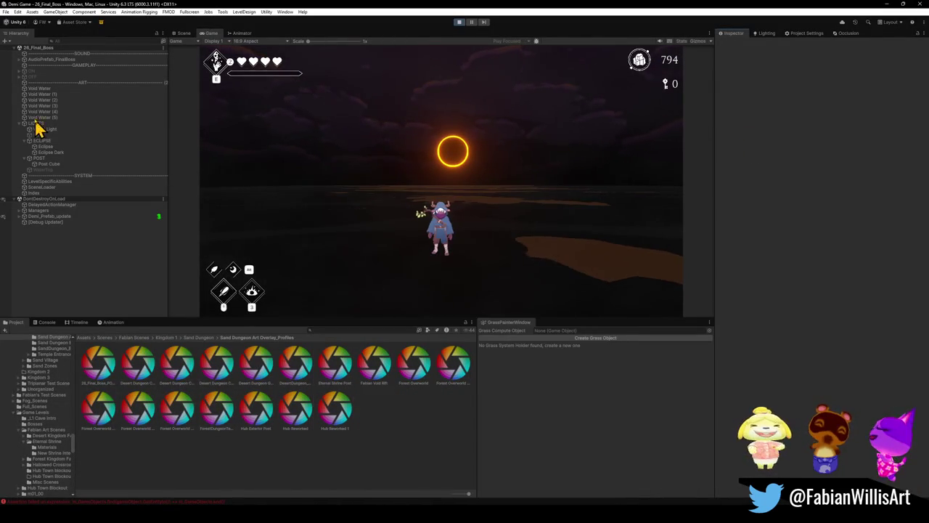
pyautogui.click(48, 164)
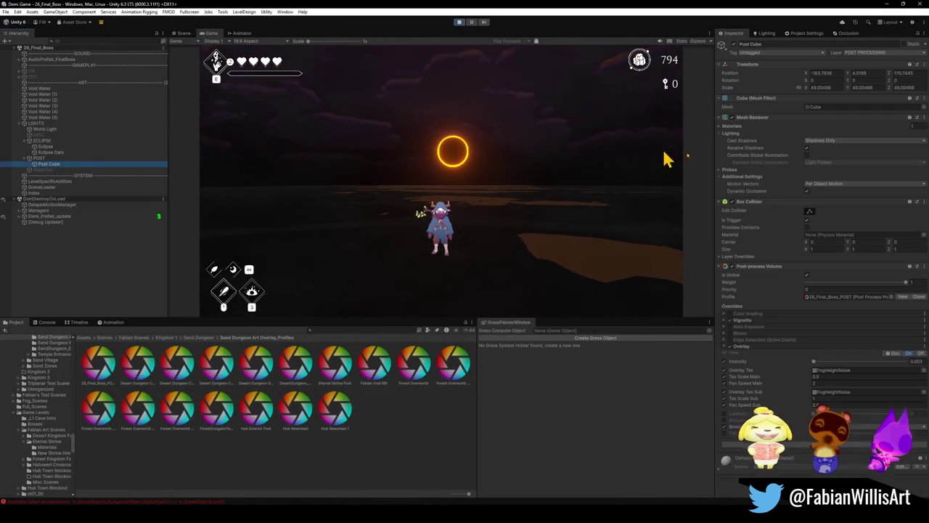
pyautogui.click(730, 314)
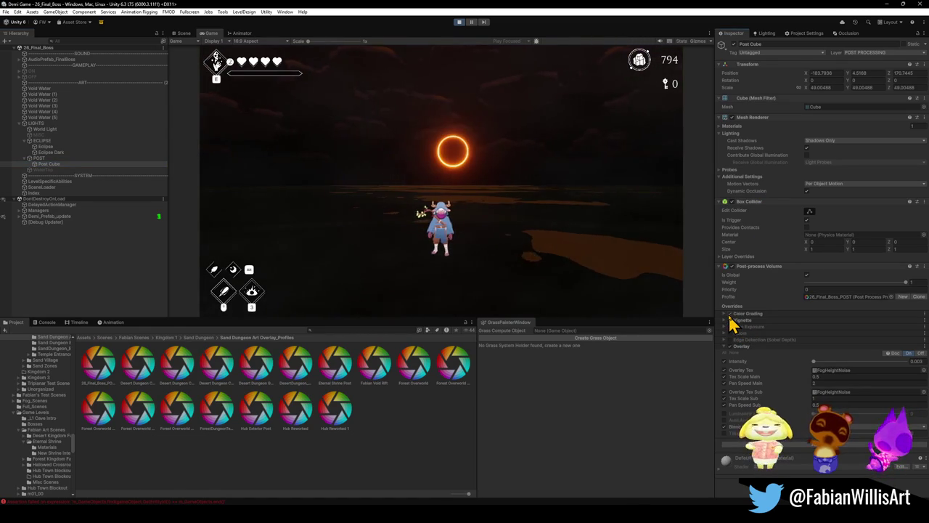
pyautogui.press('F10')
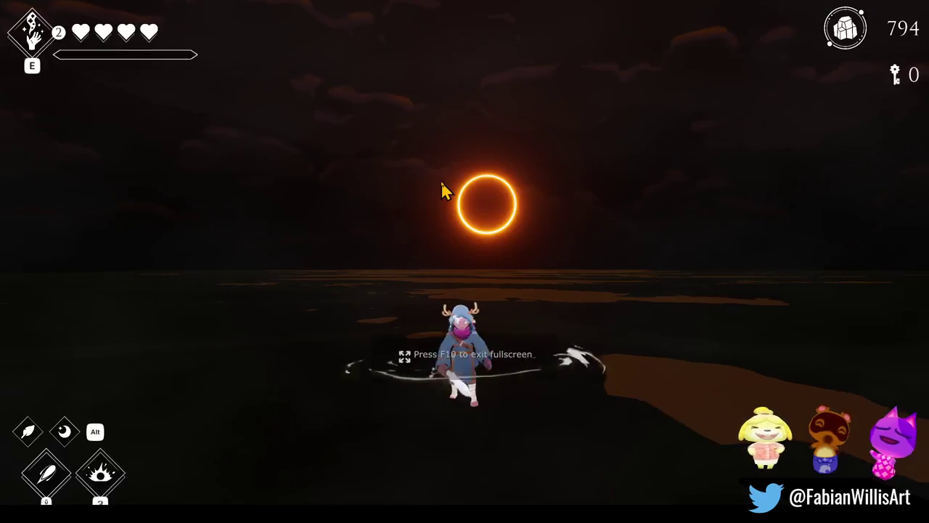
# - Run the character toward the camera and back toward the eclipse to judge the warmer grading
pyautogui.press('s')
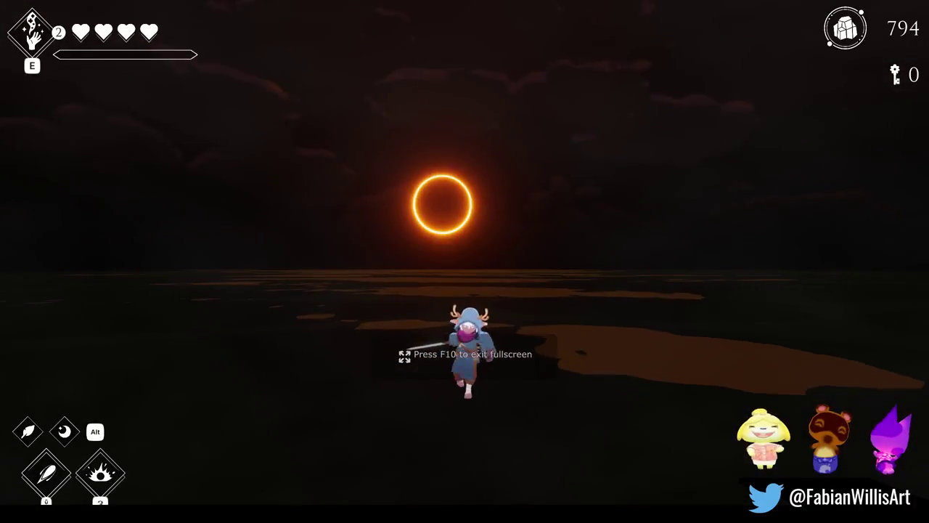
pyautogui.press('w')
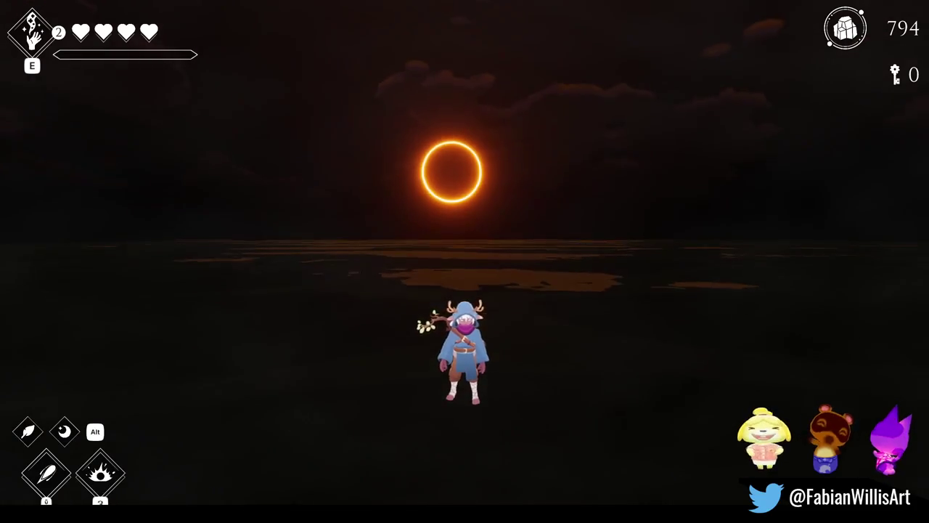
pyautogui.press('super')
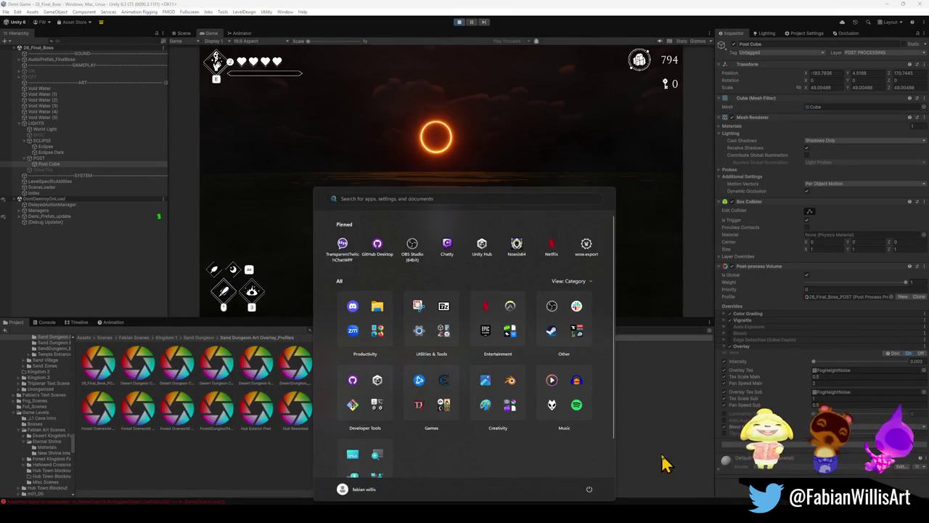
# - Scale the ECLIPSE group to 3 on X, Y and Z, then tilt its X rotation to 18.98
pyautogui.click(656, 428)
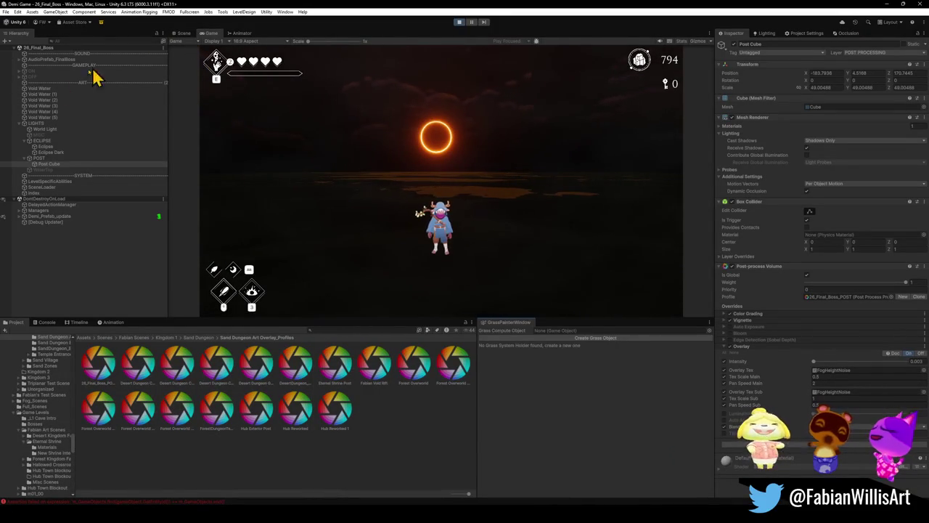
pyautogui.click(45, 141)
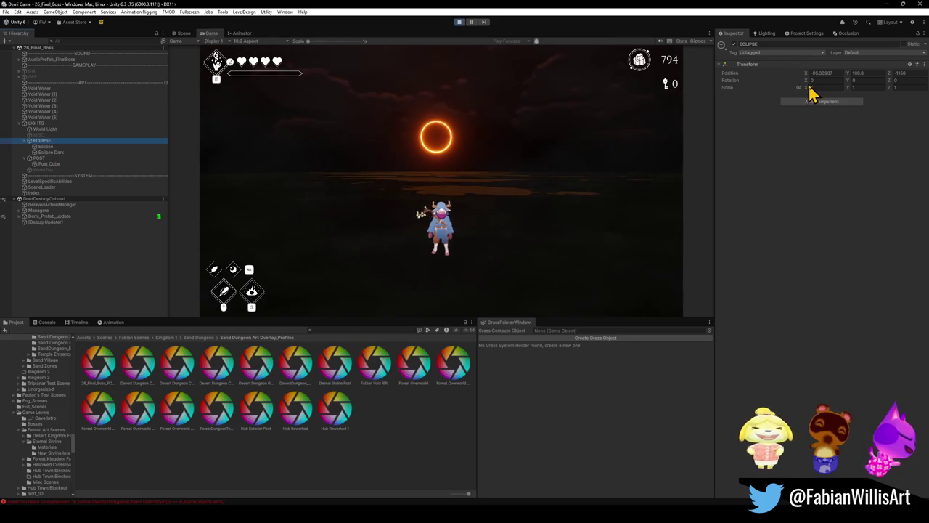
pyautogui.click(847, 76)
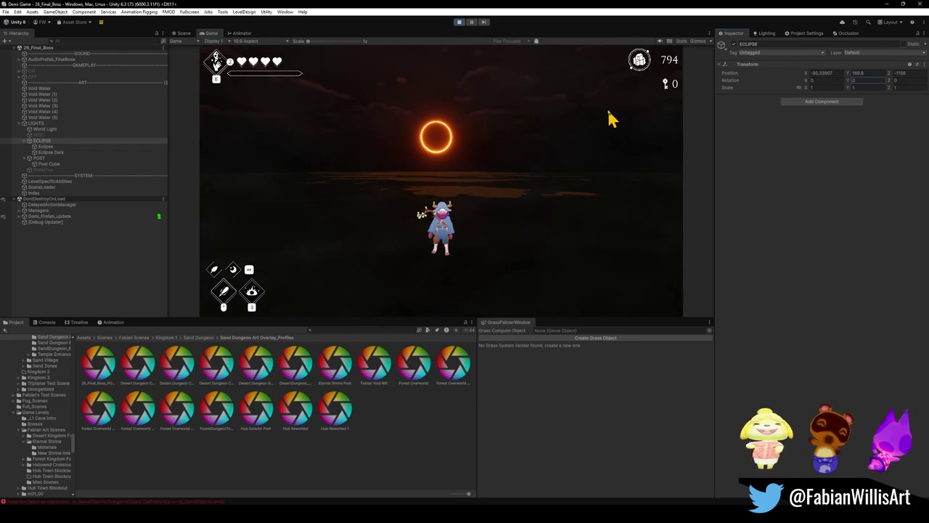
pyautogui.moveTo(853, 79)
pyautogui.mouseDown()
pyautogui.moveTo(907, 87)
pyautogui.moveTo(178, 335)
pyautogui.moveTo(877, 367)
pyautogui.moveTo(690, 407)
pyautogui.moveTo(919, 414)
pyautogui.moveTo(762, 65)
pyautogui.mouseUp()
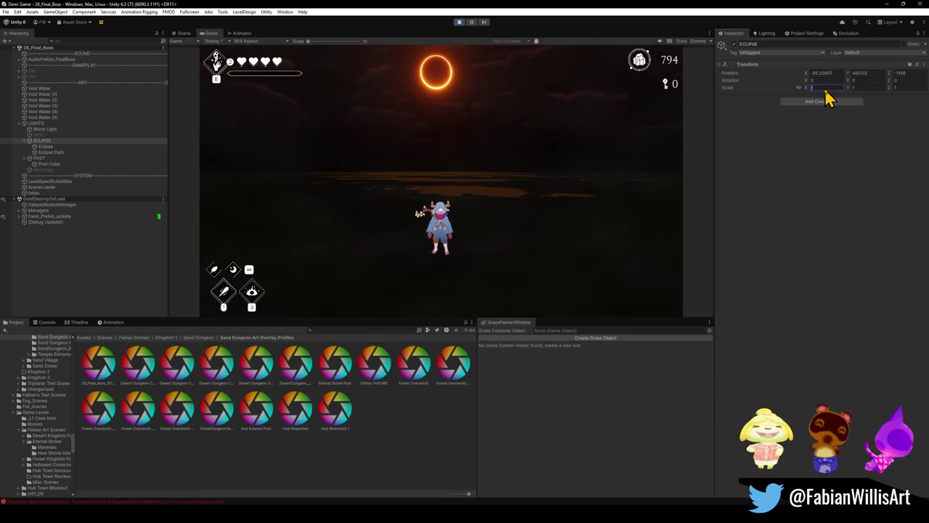
pyautogui.write('3')
pyautogui.press('Return')
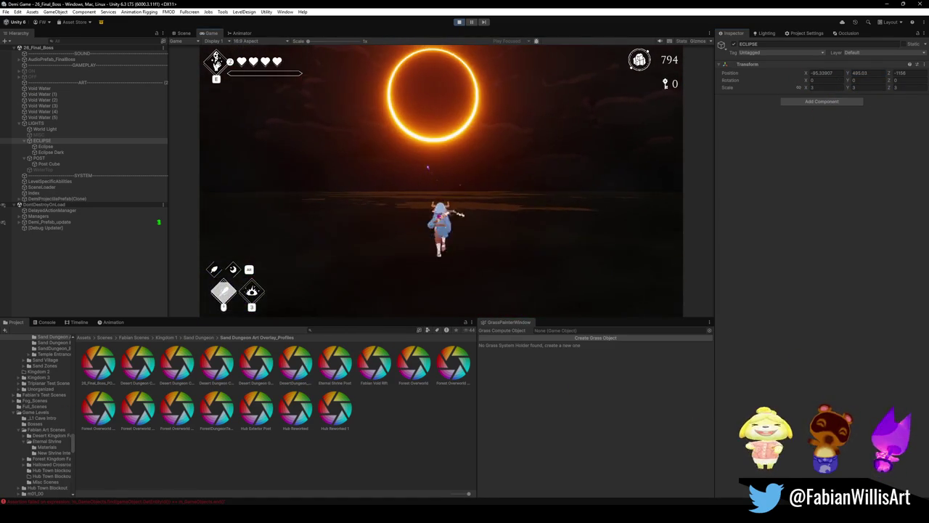
pyautogui.press('super')
pyautogui.press('super')
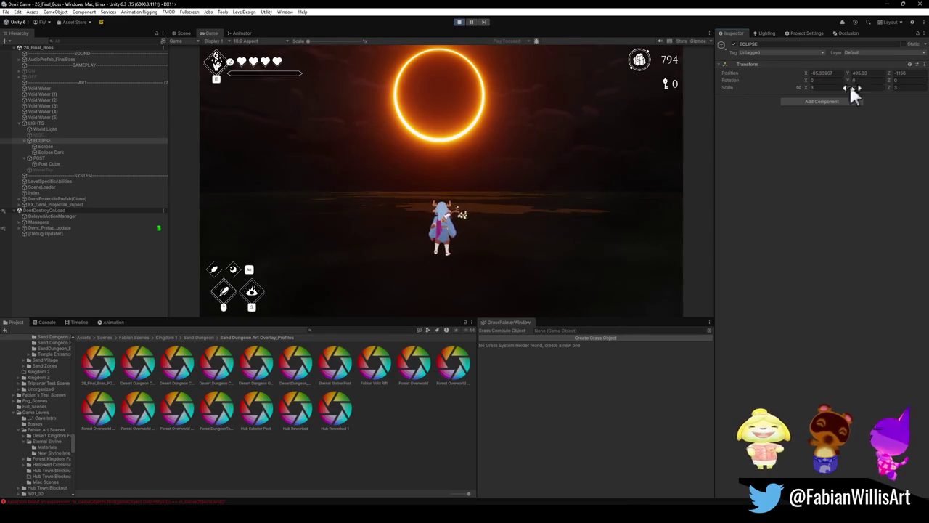
pyautogui.moveTo(847, 80)
pyautogui.mouseDown()
pyautogui.moveTo(595, 95)
pyautogui.moveTo(863, 130)
pyautogui.moveTo(135, 170)
pyautogui.moveTo(197, 181)
pyautogui.moveTo(103, 169)
pyautogui.mouseUp()
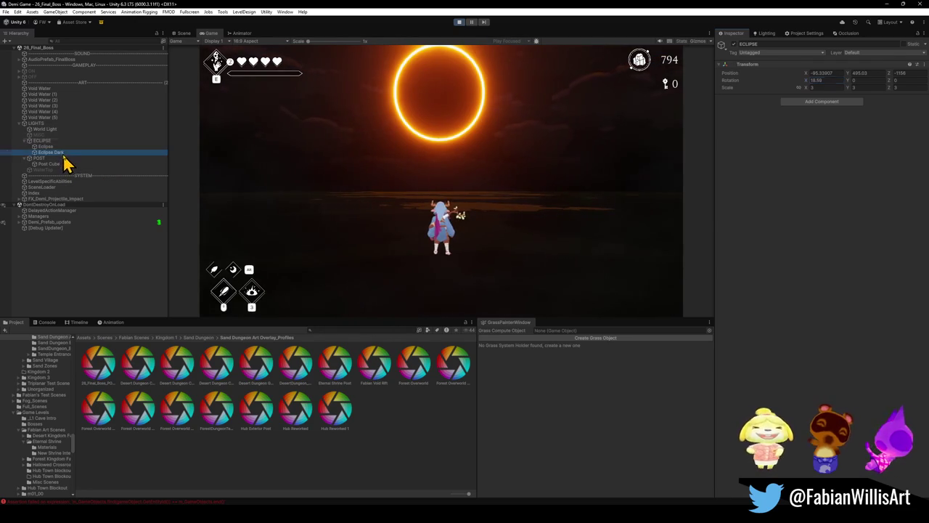
# - Scrub the Eclipse Dark disc's scale to about 77.93 and check the thinner ring in game
pyautogui.click(52, 151)
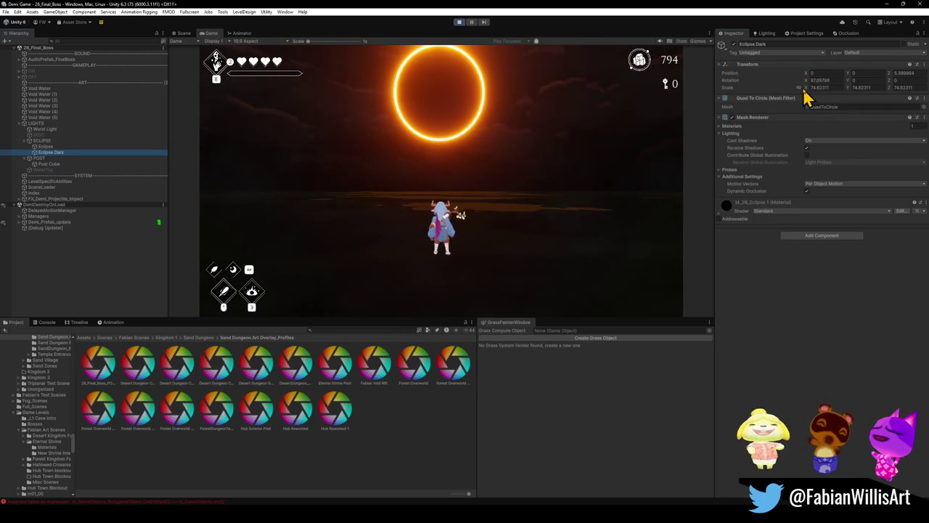
pyautogui.moveTo(807, 85)
pyautogui.mouseDown()
pyautogui.moveTo(774, 104)
pyautogui.moveTo(706, 103)
pyautogui.moveTo(857, 113)
pyautogui.moveTo(843, 111)
pyautogui.mouseUp()
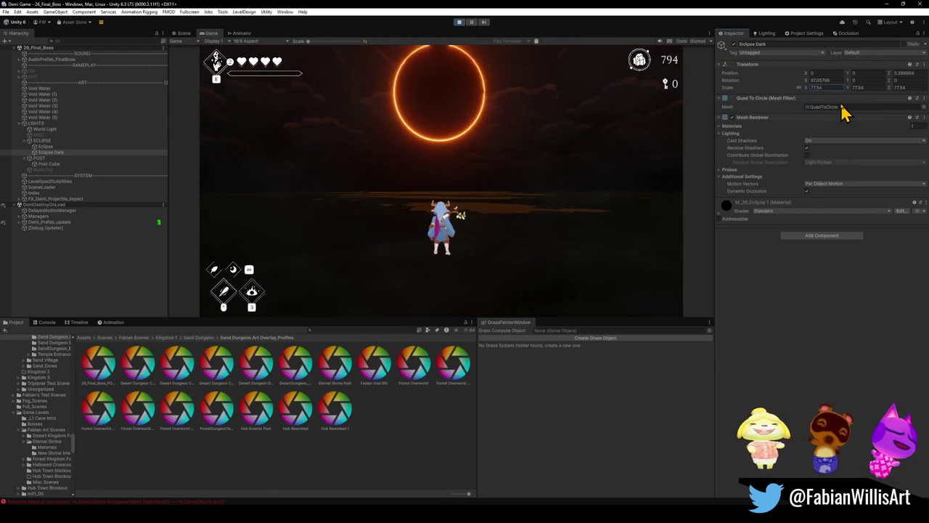
pyautogui.moveTo(842, 109)
pyautogui.mouseDown()
pyautogui.moveTo(858, 111)
pyautogui.moveTo(846, 112)
pyautogui.mouseUp()
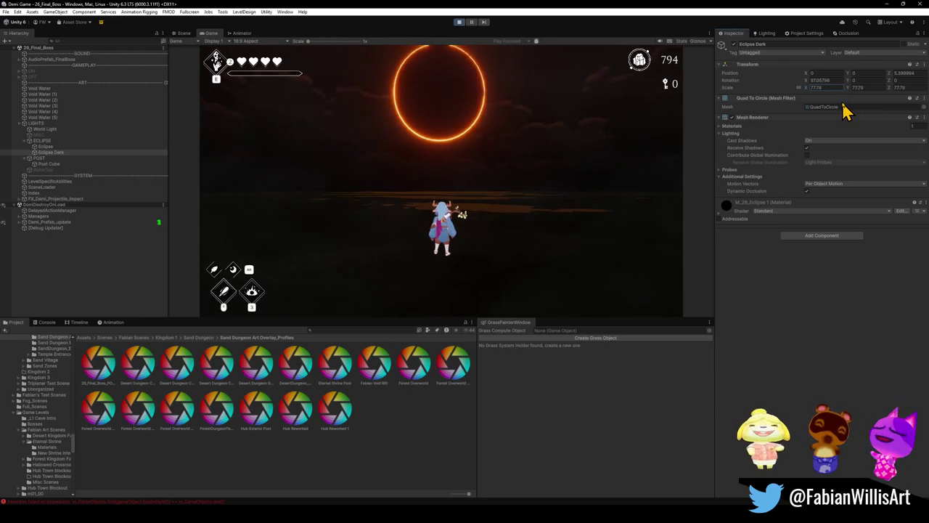
pyautogui.click(616, 174)
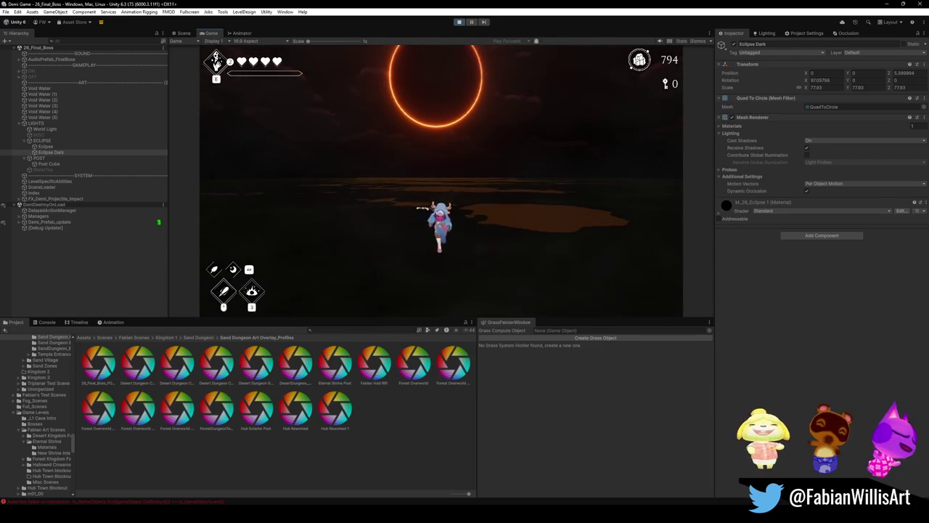
pyautogui.press('super')
pyautogui.press('super')
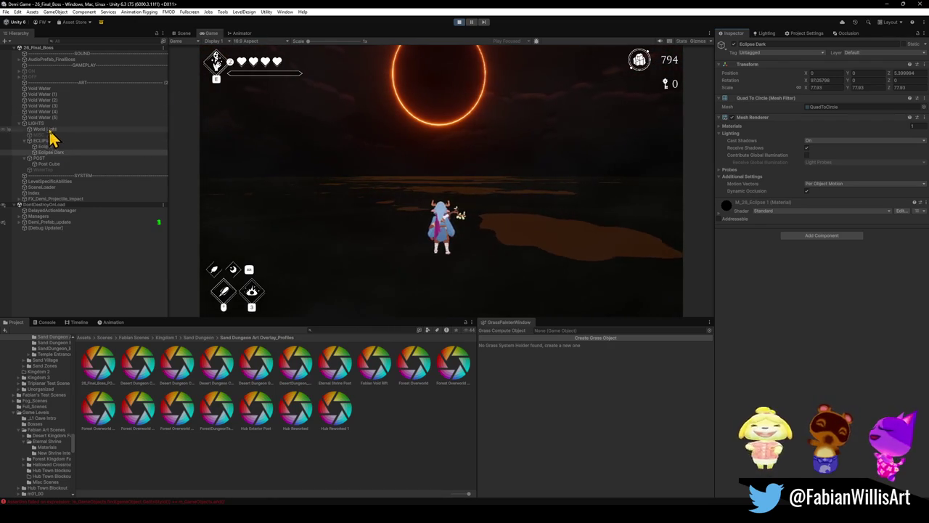
pyautogui.click(49, 88)
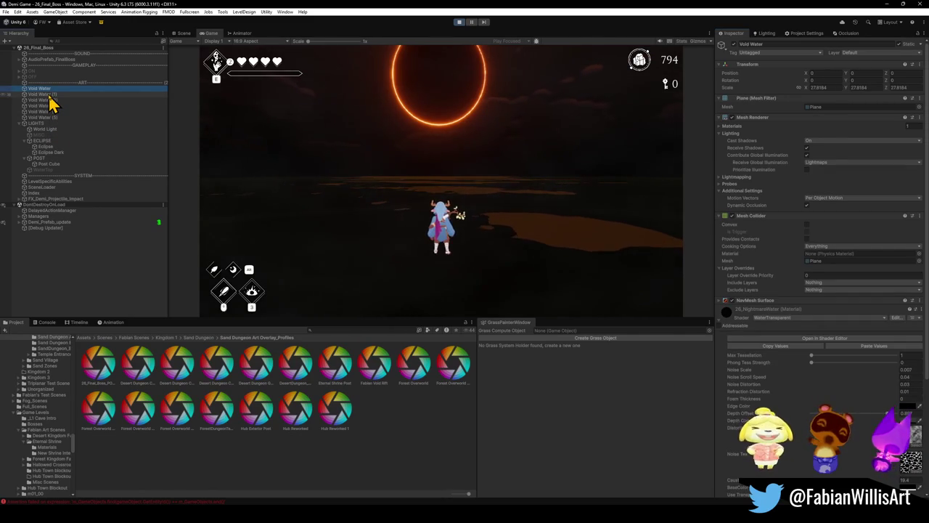
# - Raise the Void Water's Depth Offset Coloring and Caustics Strength to 248.4, then check the water in game
pyautogui.moveTo(820, 413); pyautogui.dragTo(887, 413)
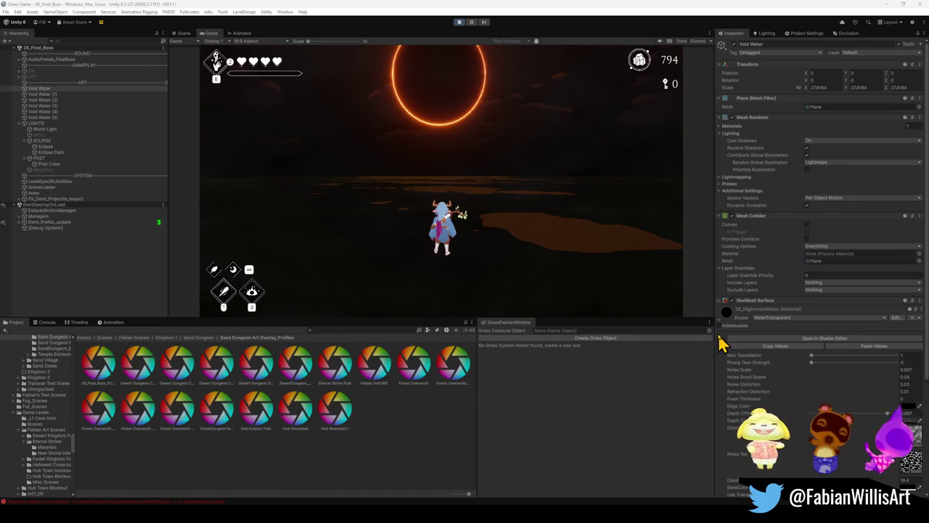
pyautogui.scroll(-4, 816, 374)
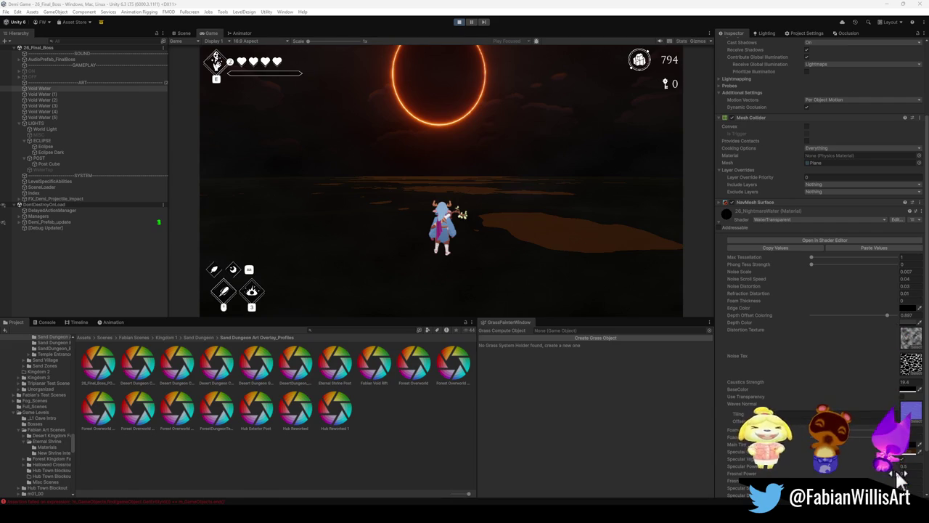
pyautogui.scroll(-2, 758, 470)
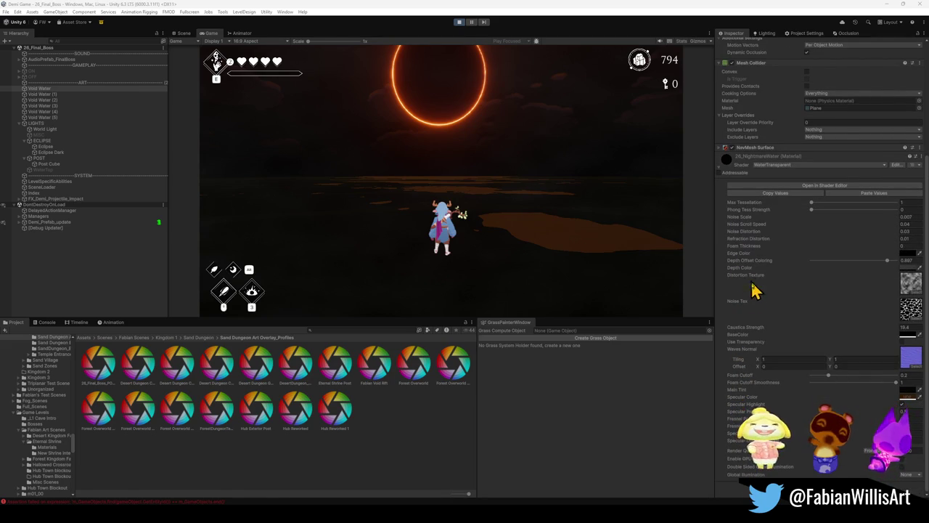
pyautogui.moveTo(748, 328); pyautogui.dragTo(762, 327)
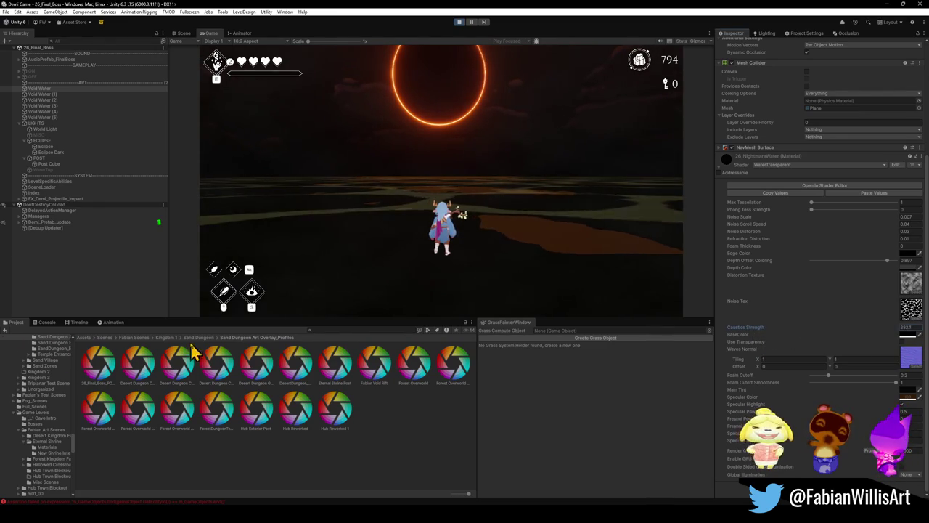
pyautogui.click(425, 235)
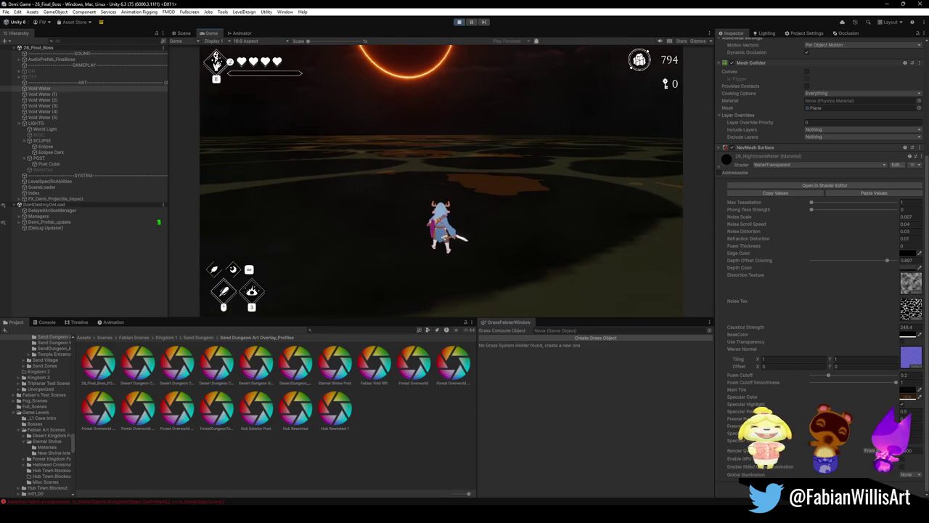
pyautogui.press('super')
pyautogui.press('super')
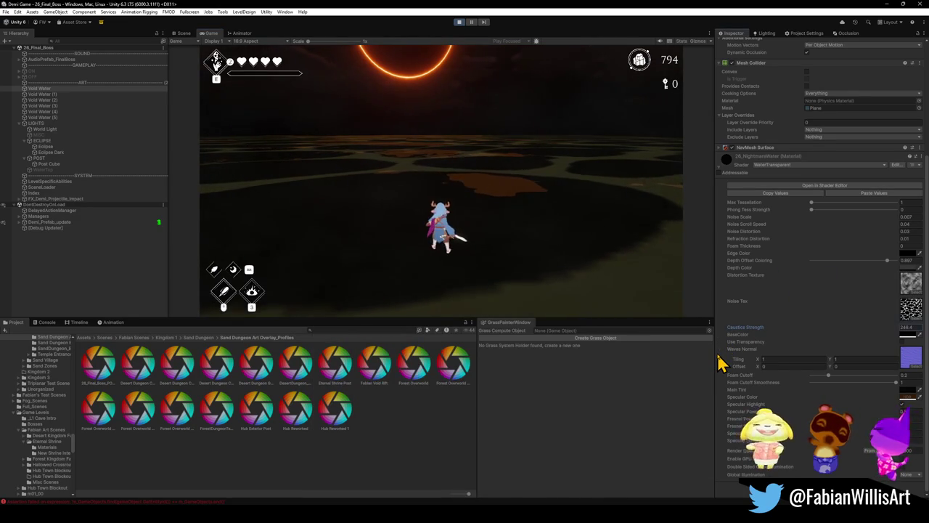
pyautogui.click(904, 397)
# - Tint the water's glowing patches orange, then red, and view them in game
pyautogui.moveTo(857, 433); pyautogui.dragTo(875, 434)
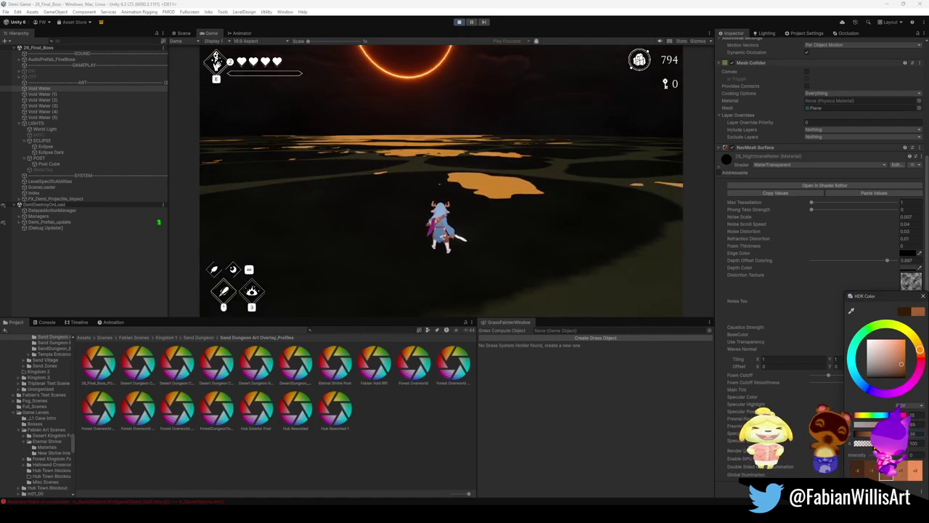
pyautogui.moveTo(919, 350)
pyautogui.mouseDown()
pyautogui.moveTo(923, 362)
pyautogui.moveTo(921, 354)
pyautogui.mouseUp()
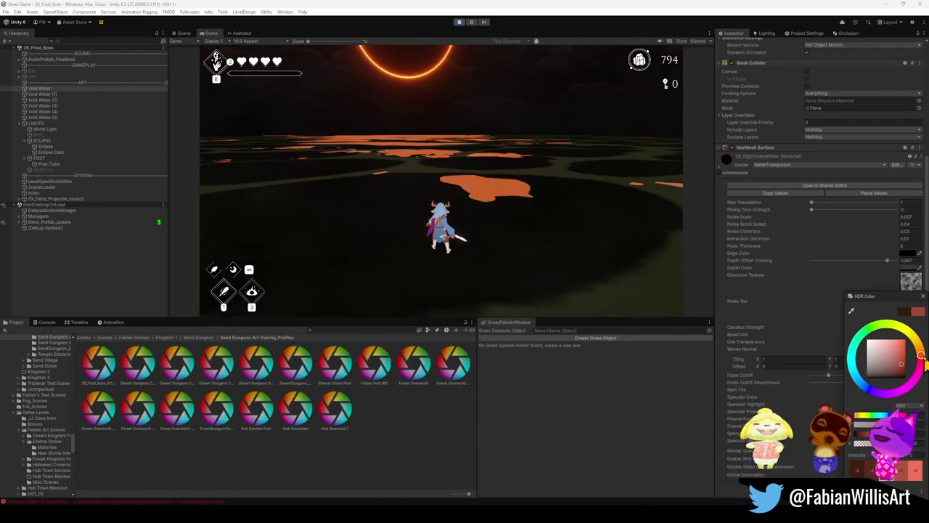
pyautogui.click(597, 262)
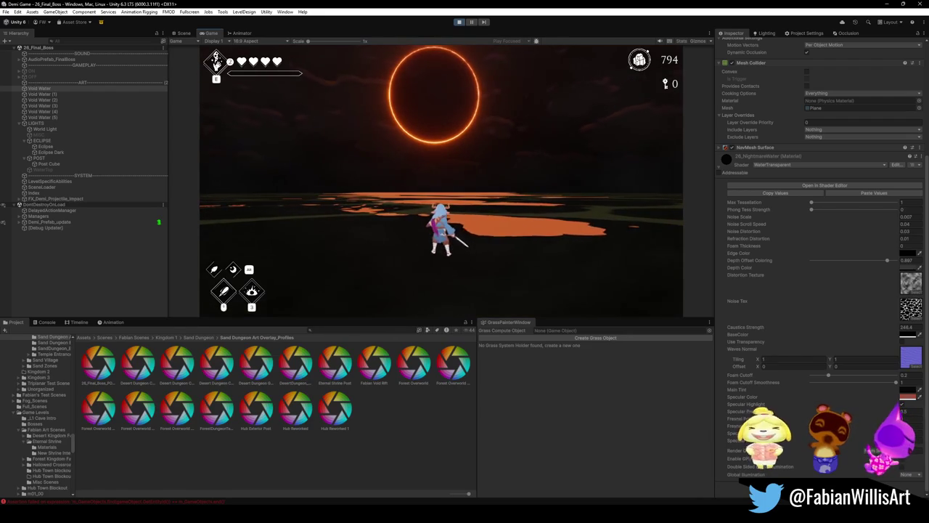
pyautogui.press('super')
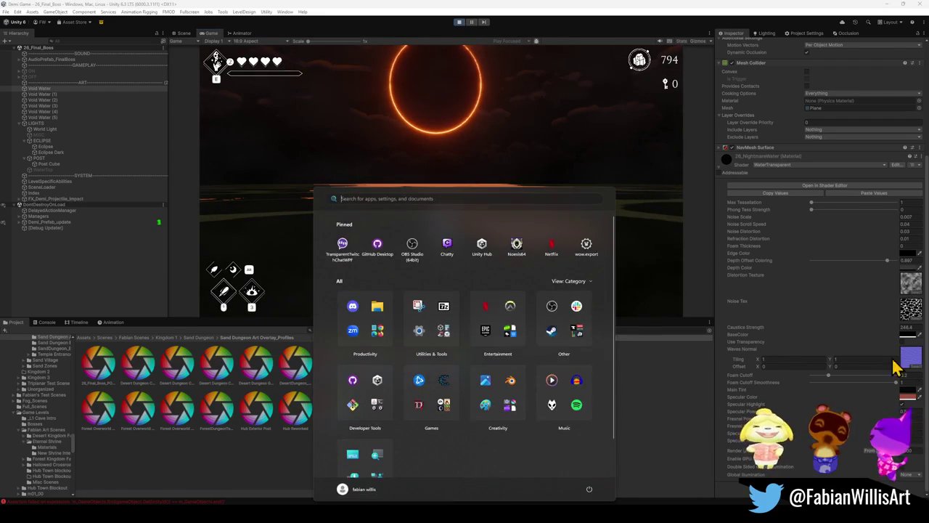
# - Try pink, saturated orange and pale pink tints, settle on solid red, with caustics back at 19.4
pyautogui.click(914, 377)
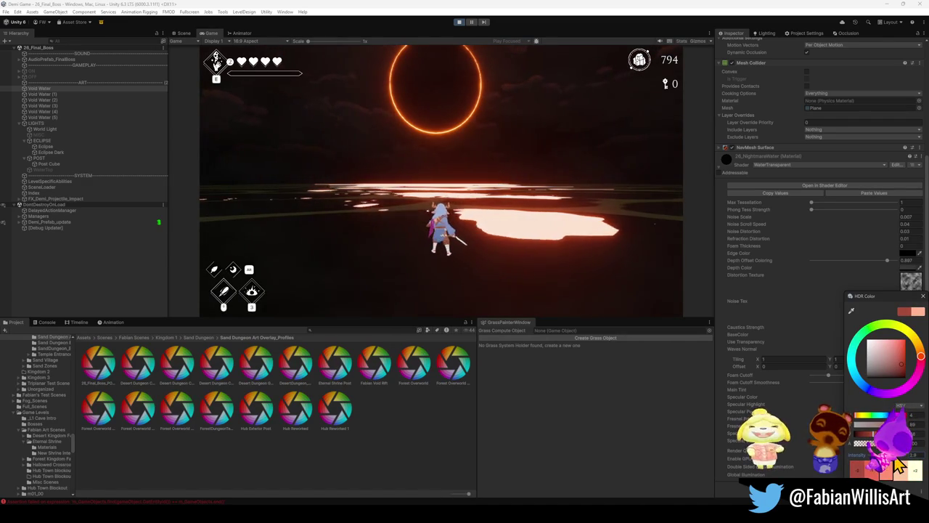
pyautogui.moveTo(923, 365); pyautogui.dragTo(923, 365)
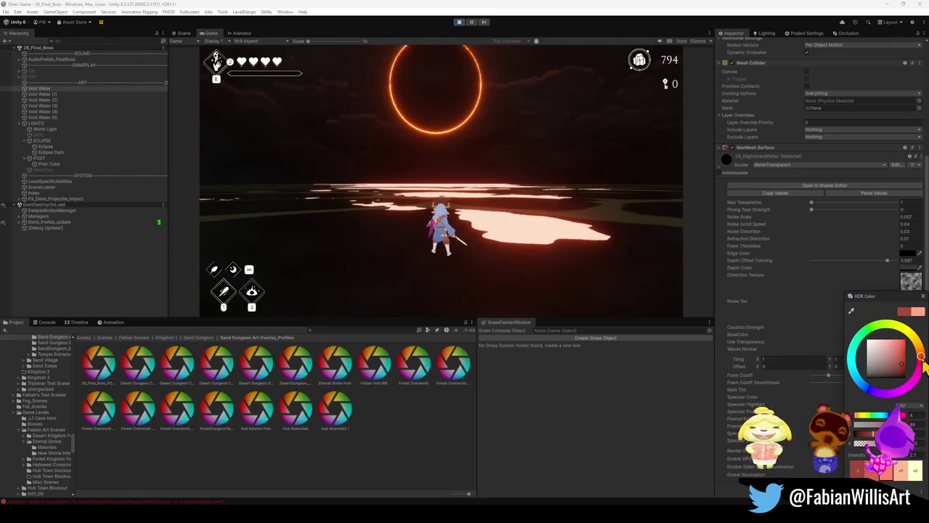
pyautogui.moveTo(913, 373)
pyautogui.mouseDown()
pyautogui.moveTo(906, 381)
pyautogui.moveTo(923, 370)
pyautogui.mouseUp()
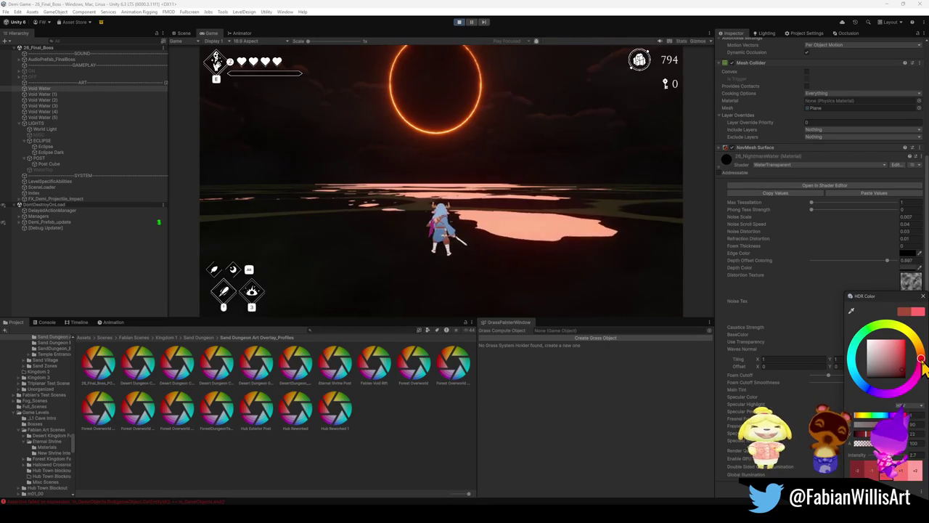
pyautogui.moveTo(909, 371)
pyautogui.mouseDown()
pyautogui.moveTo(898, 375)
pyautogui.moveTo(905, 384)
pyautogui.moveTo(902, 373)
pyautogui.mouseUp()
pyautogui.moveTo(865, 450); pyautogui.dragTo(897, 443)
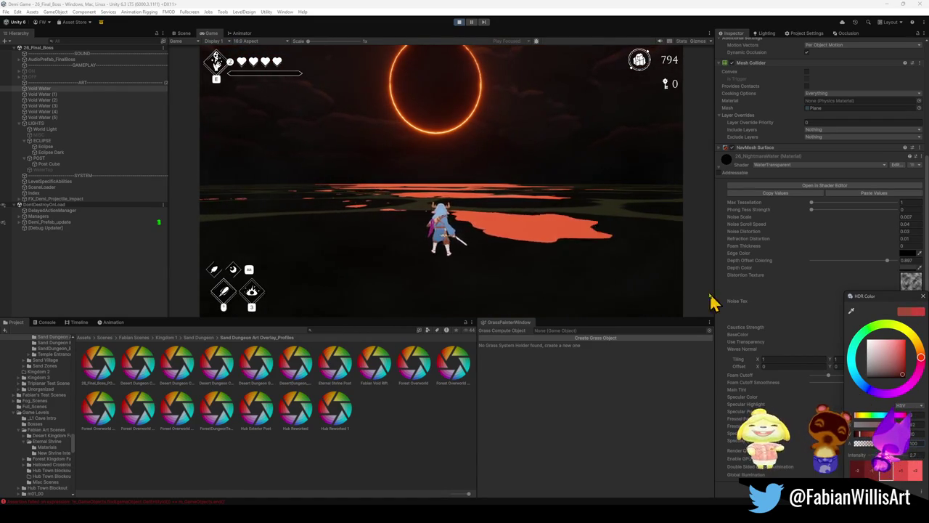
pyautogui.click(603, 278)
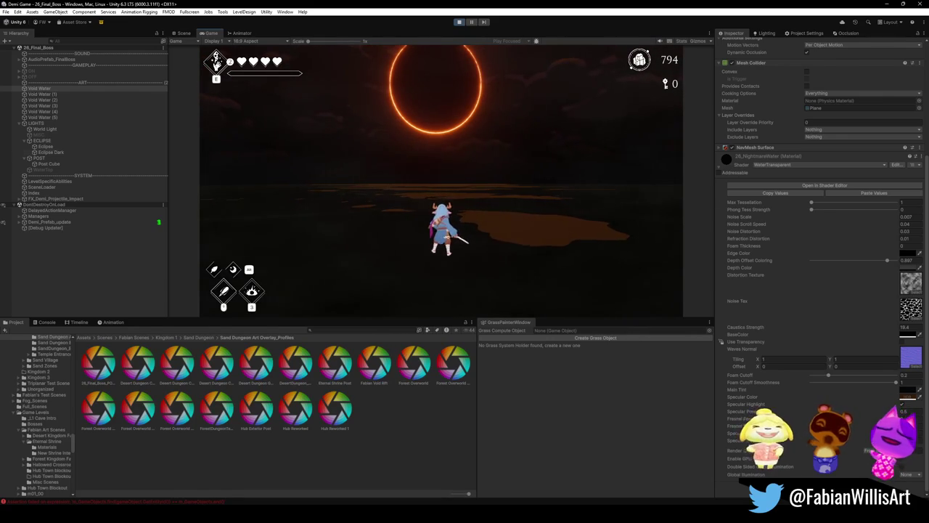
pyautogui.scroll(5, 820, 268)
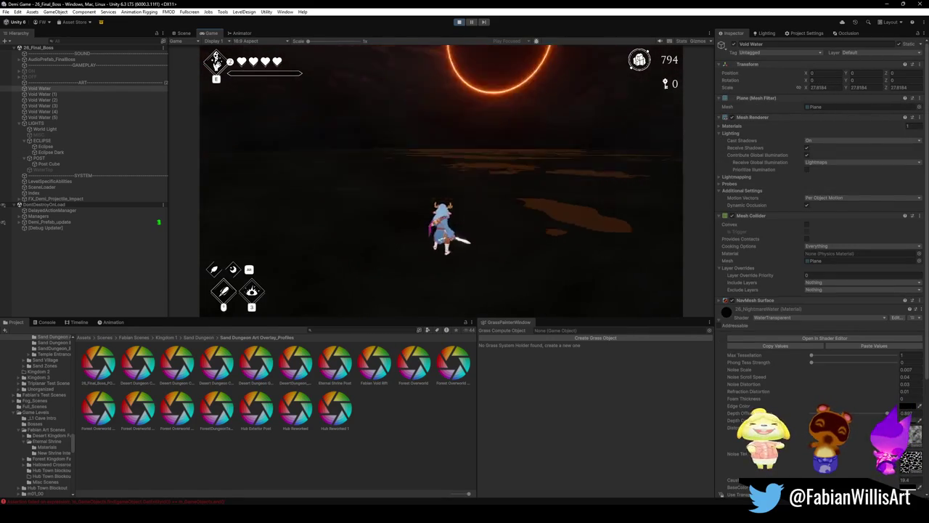